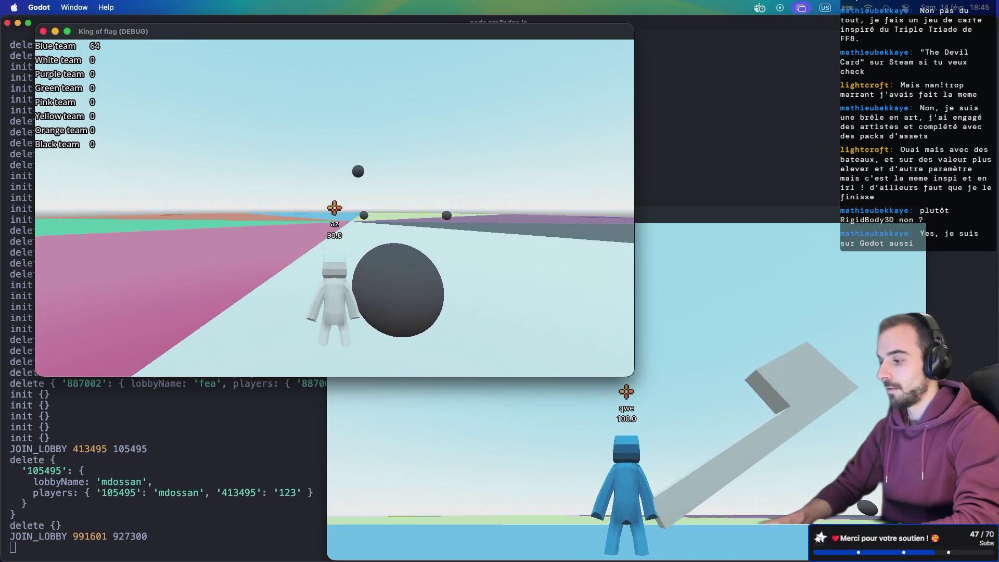
# - Switch between the two test game windows, walk the player away from the pillar, then return to the editor
pyautogui.press('super+Tab')
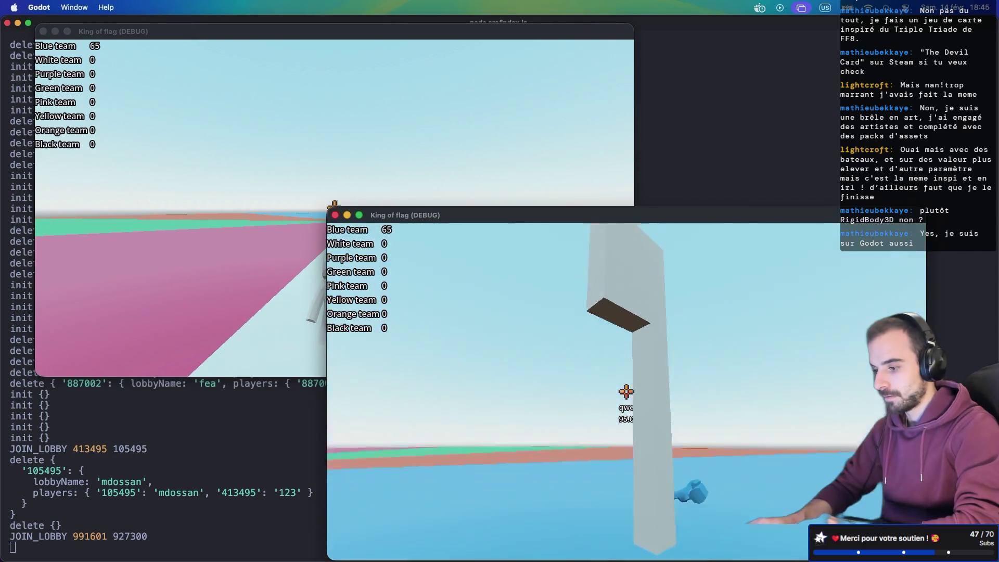
pyautogui.press('s')
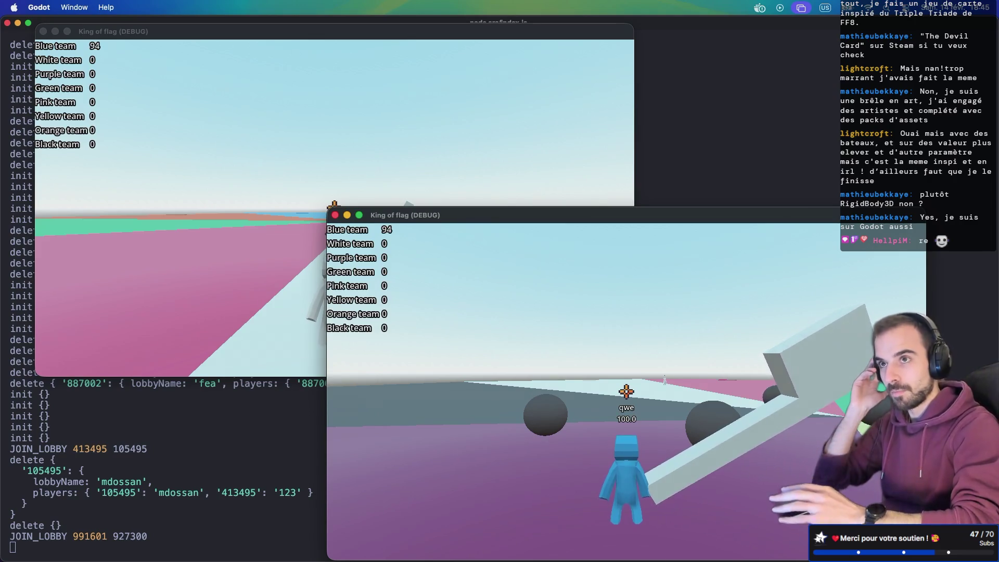
pyautogui.press('super+Tab')
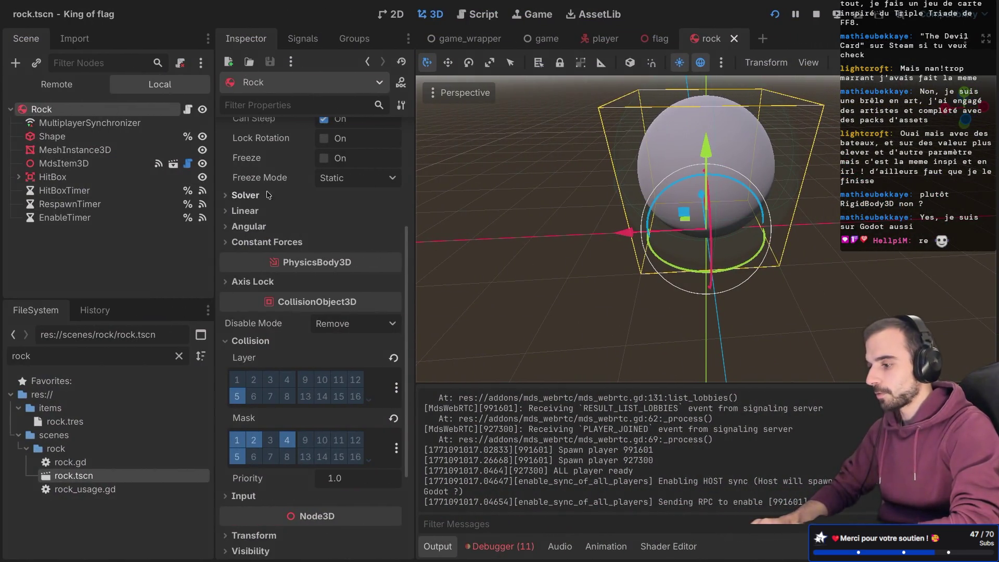
# - In the flag scene, tick Disabled on the StaticBody3D's CollisionShape3D
pyautogui.click(646, 40)
pyautogui.click(96, 209)
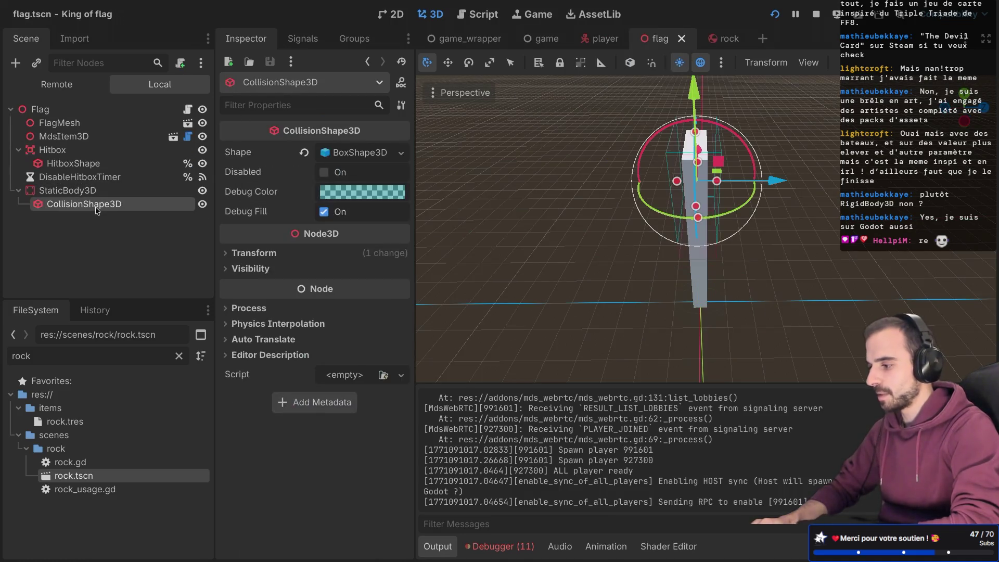
pyautogui.click(324, 173)
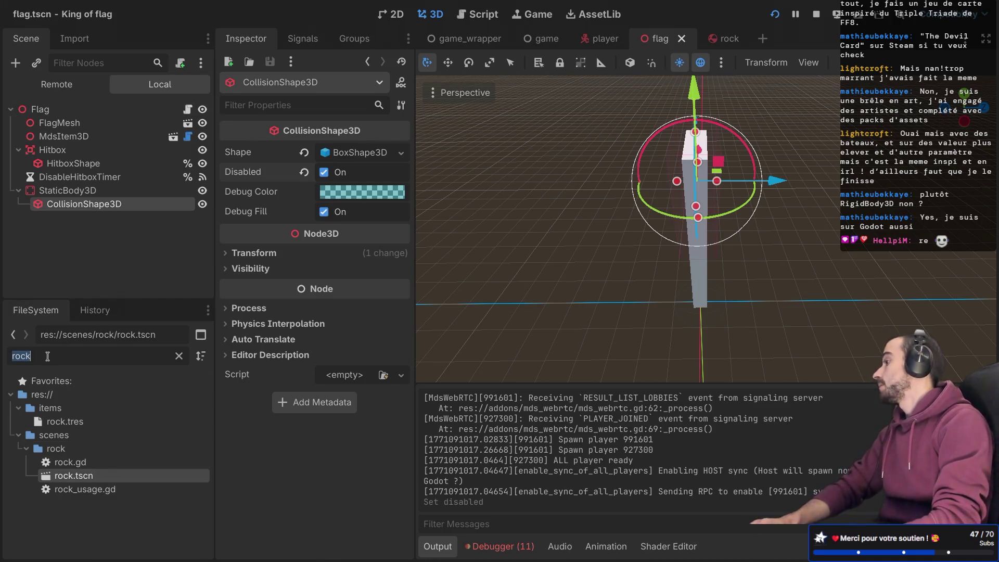
# - Filter the FileSystem by 'fl' and open flag_usage.gd
pyautogui.write('flag')
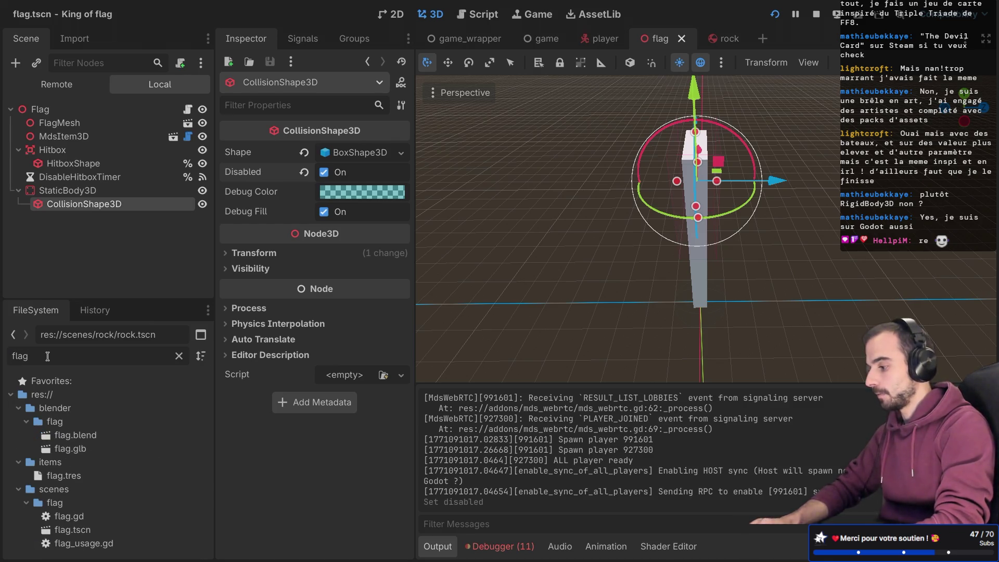
pyautogui.doubleClick(78, 543)
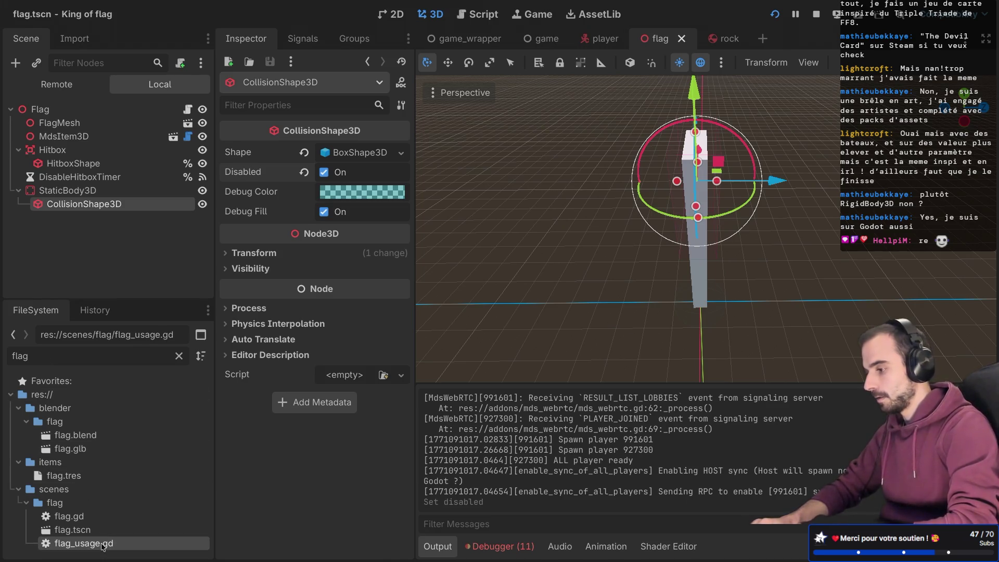
pyautogui.scroll(-2, 549, 162)
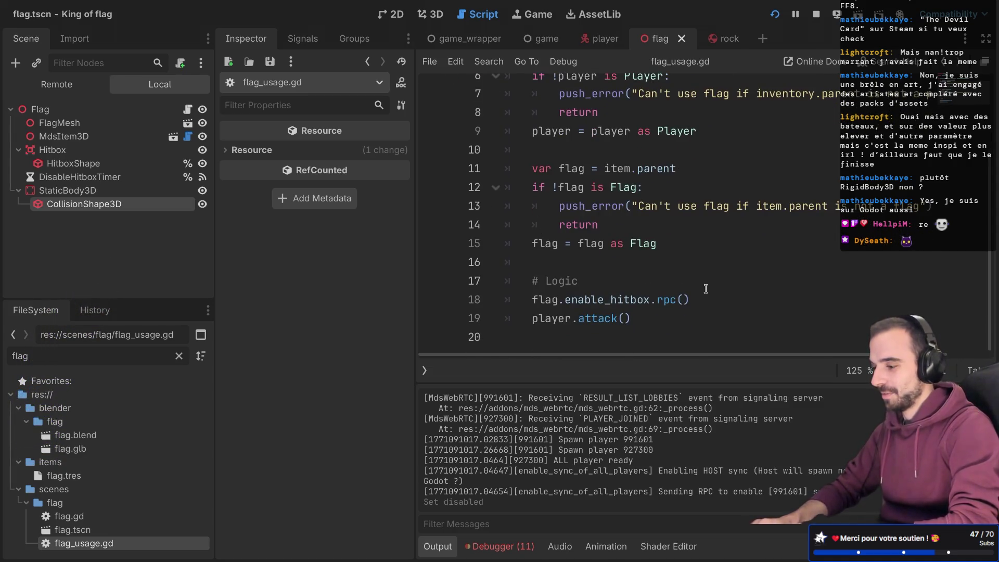
# - Follow the enable_hitbox call into flag.gd and select the hitbox-enabling line 6
pyautogui.doubleClick(632, 299)
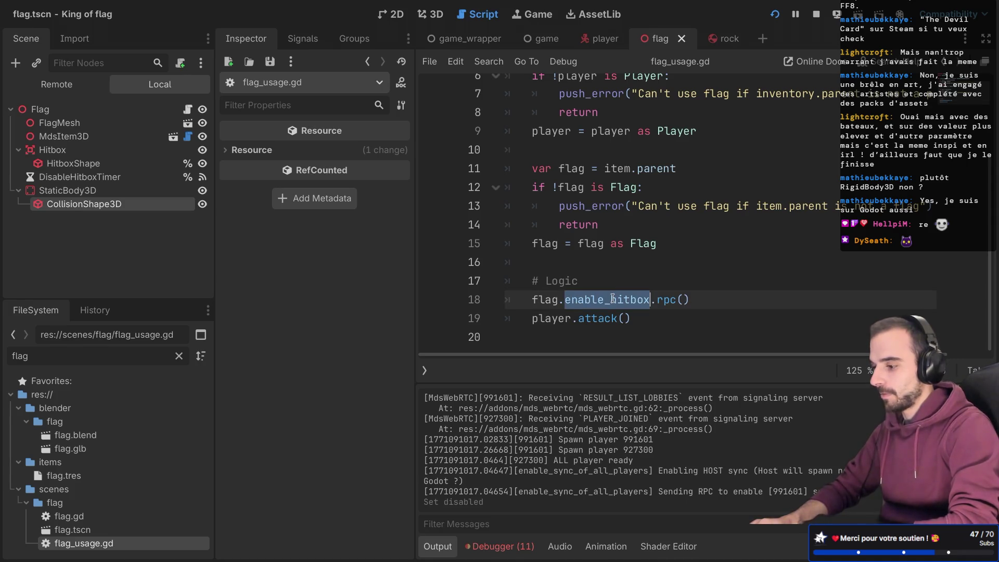
pyautogui.click(187, 109)
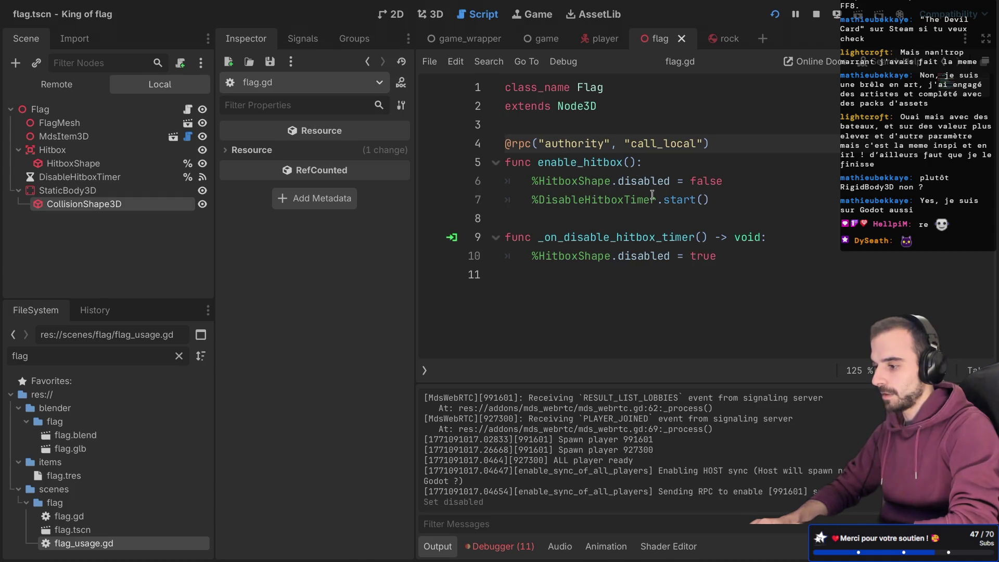
pyautogui.moveTo(722, 186); pyautogui.dragTo(736, 169)
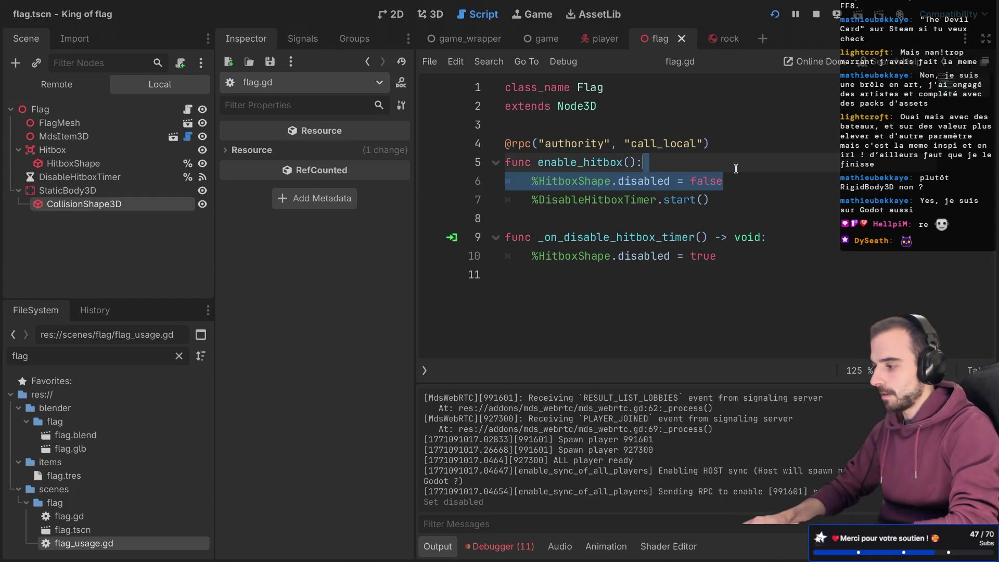
# - Make CollisionShape3D accessible as a unique name and rename it to CollisionShape
pyautogui.click(77, 194)
pyautogui.rightClick(77, 194)
pyautogui.press('Escape')
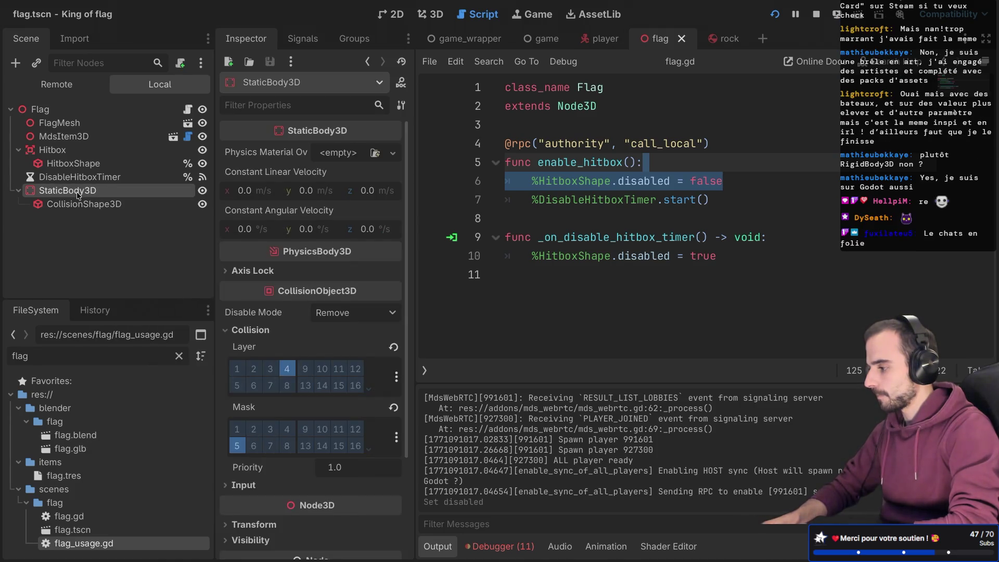
pyautogui.rightClick(76, 205)
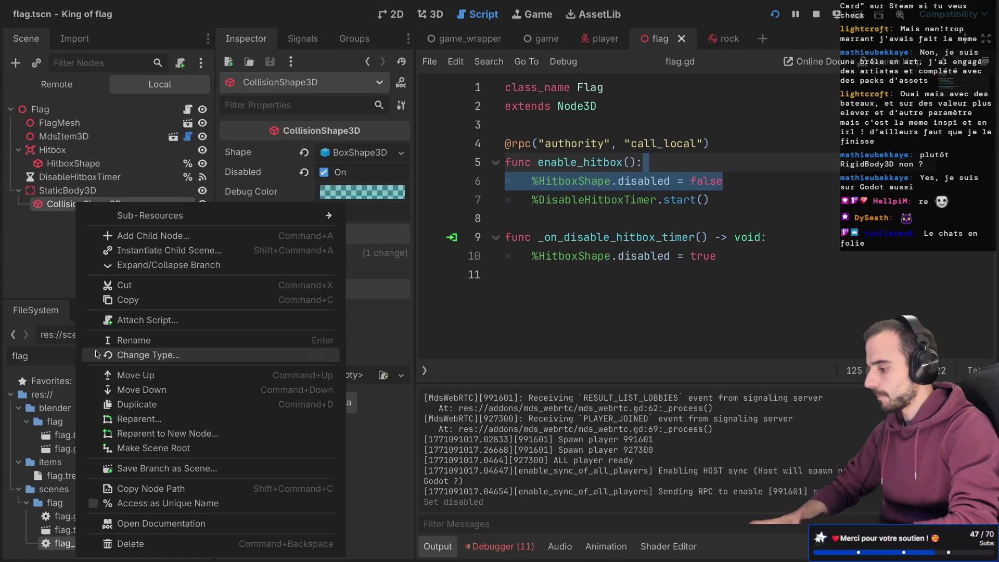
pyautogui.click(98, 503)
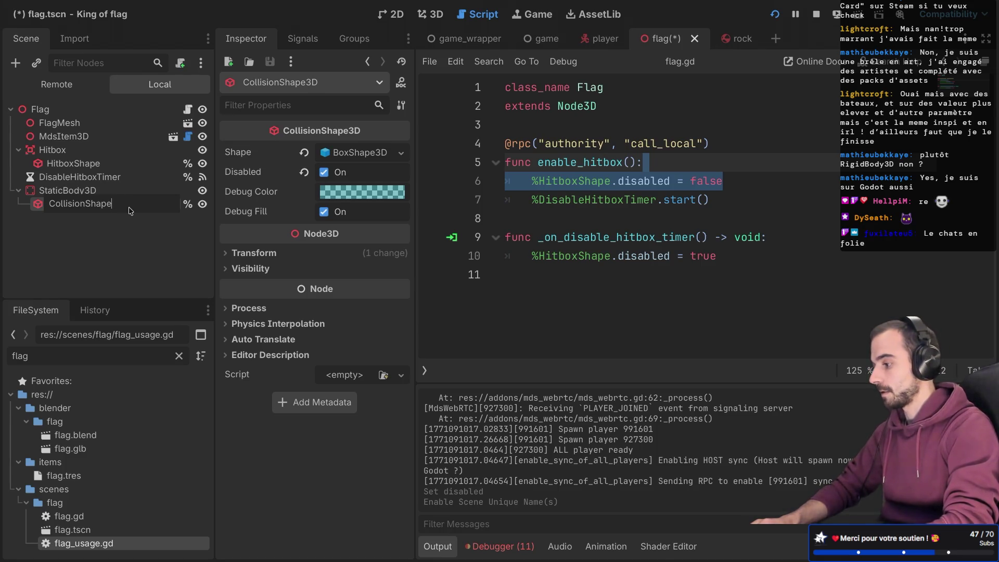
pyautogui.press('Return')
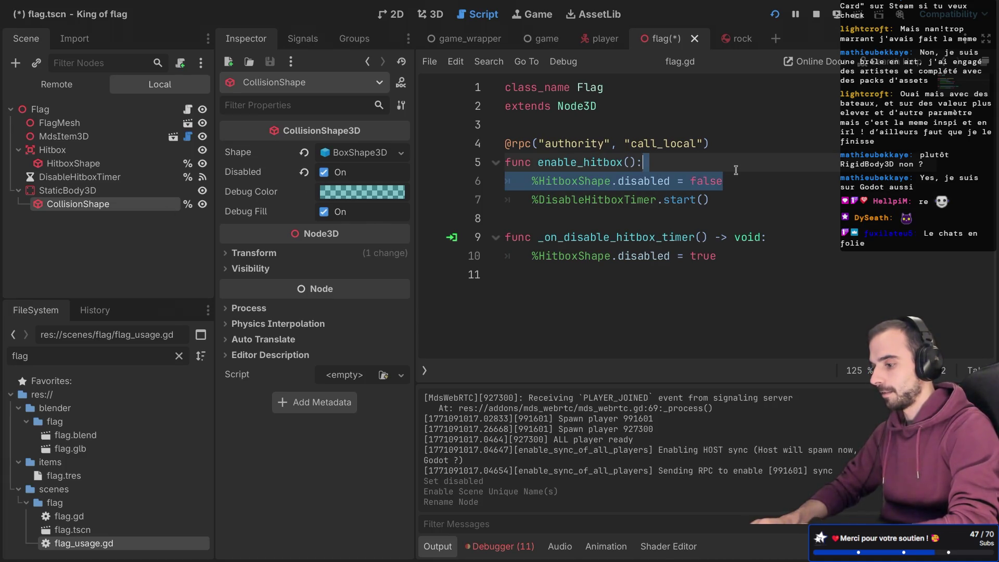
# - Add a %CollisionShape.disabled line under the hitbox line in enable_hitbox and save
pyautogui.hotkey('ctrl', 'shift', 'd')
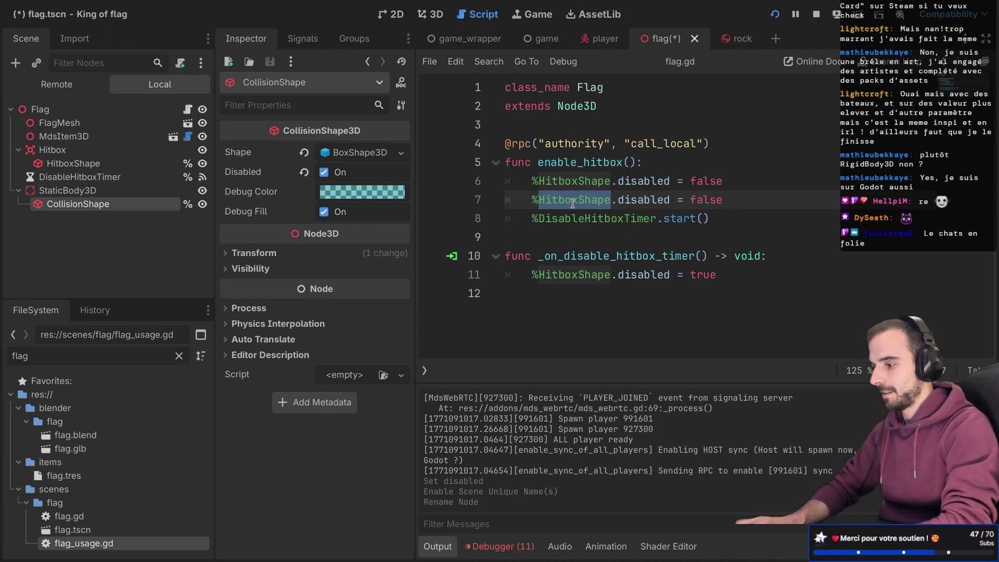
pyautogui.press('Return')
pyautogui.hotkey('ctrl', 's')
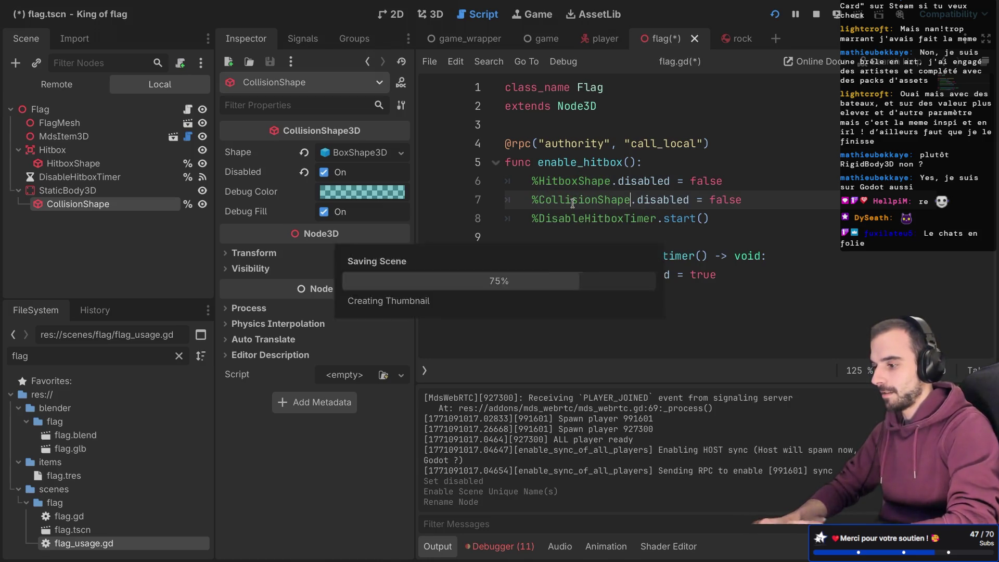
# - Copy the CollisionShape line into the timer callback, then run the project
pyautogui.moveTo(770, 195); pyautogui.dragTo(768, 184)
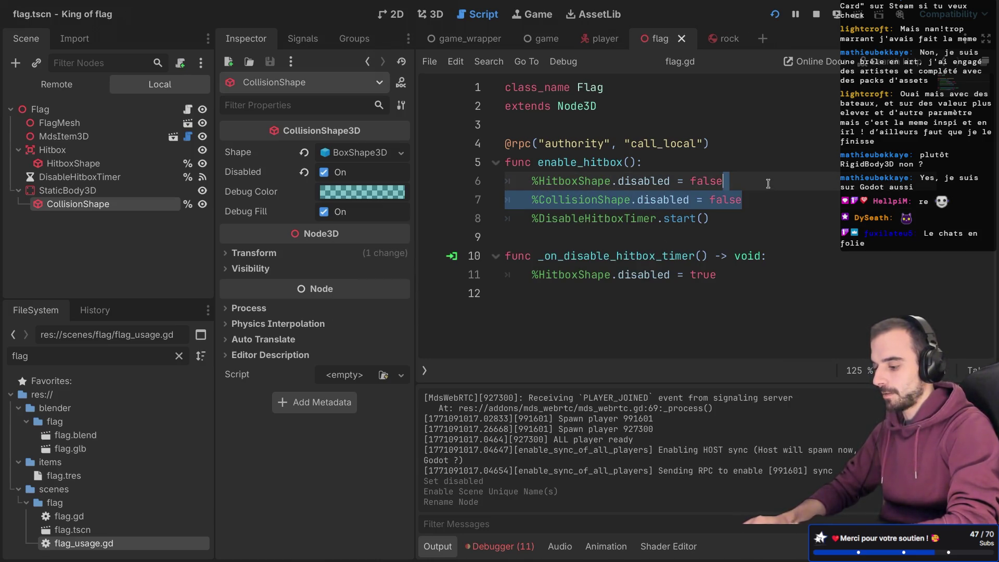
pyautogui.hotkey('ctrl', 'c')
pyautogui.click(726, 279)
pyautogui.hotkey('ctrl', 'v')
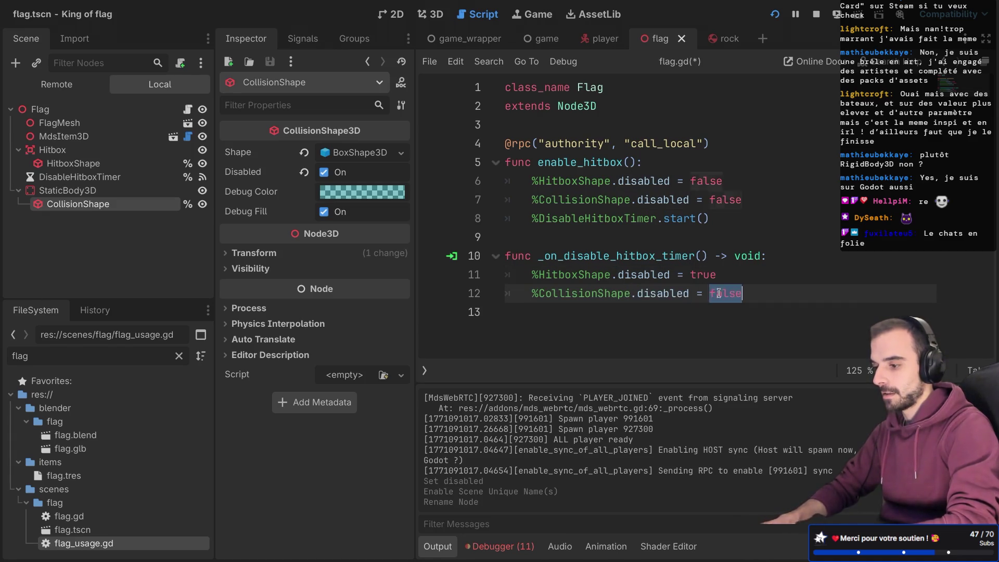
pyautogui.click(746, 236)
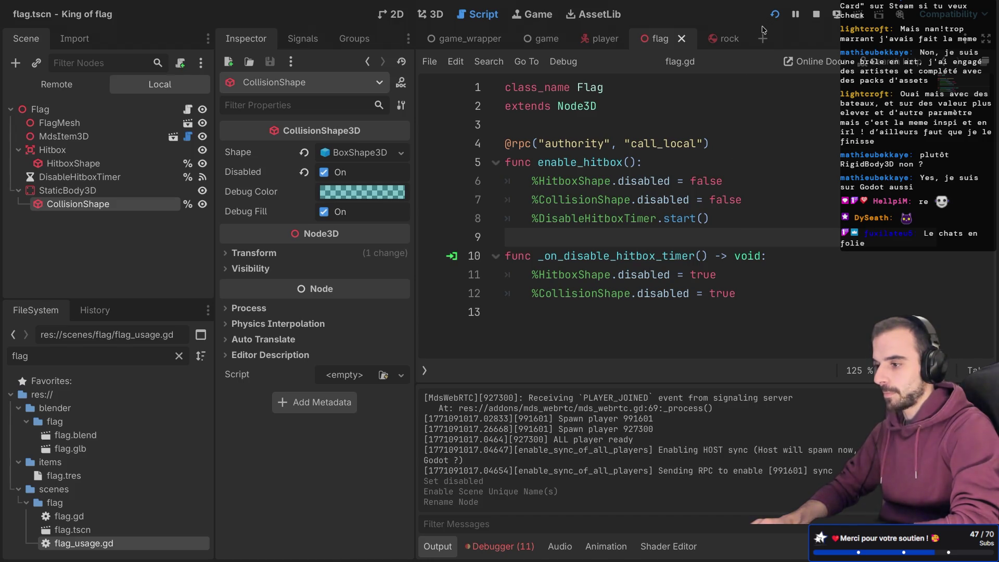
pyautogui.click(775, 15)
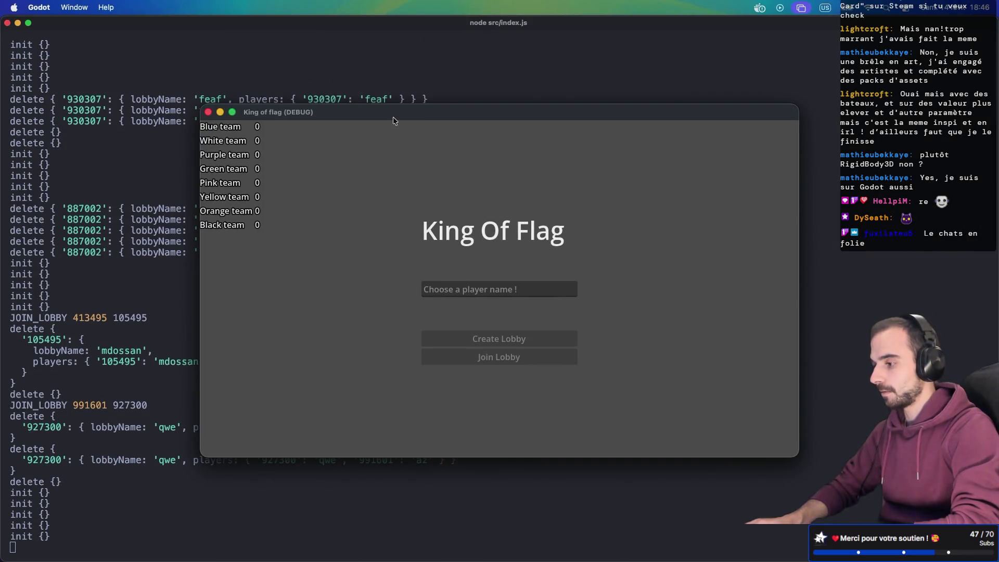
# - Launch a second game instance and create a lobby as player 123
pyautogui.click(554, 172)
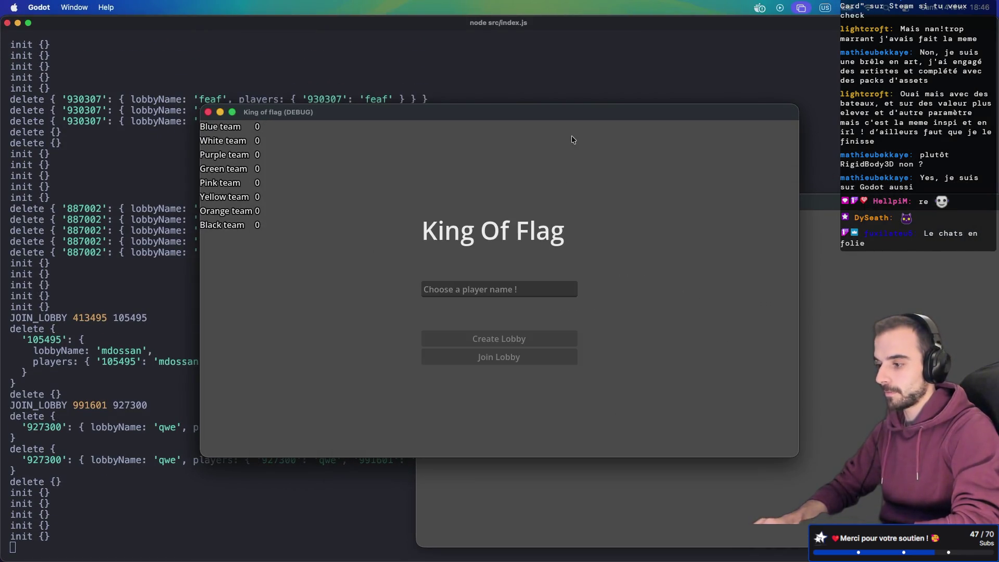
pyautogui.moveTo(596, 119)
pyautogui.mouseDown()
pyautogui.moveTo(410, 68)
pyautogui.moveTo(412, 33)
pyautogui.moveTo(398, 29)
pyautogui.mouseUp()
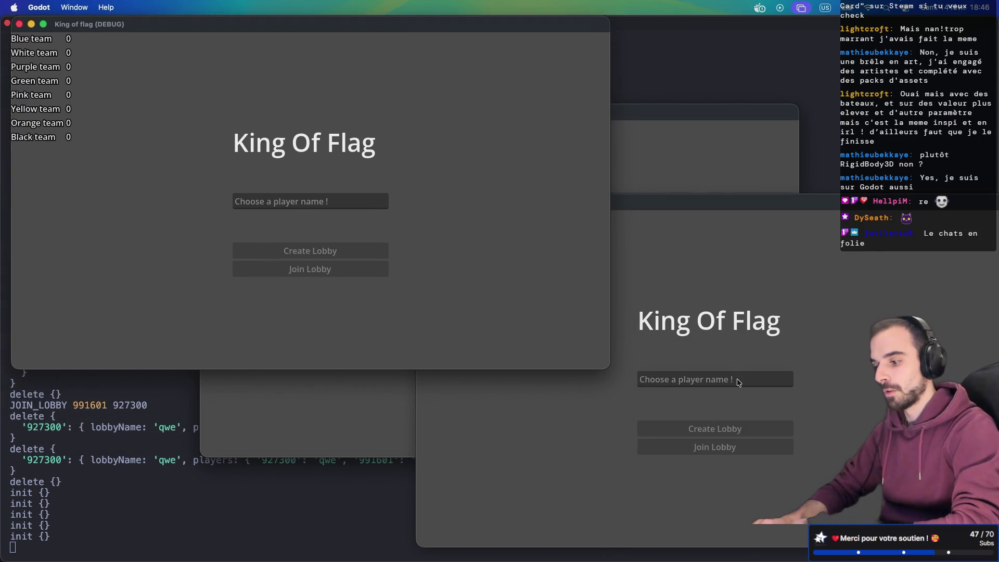
pyautogui.click(717, 378)
pyautogui.write('123')
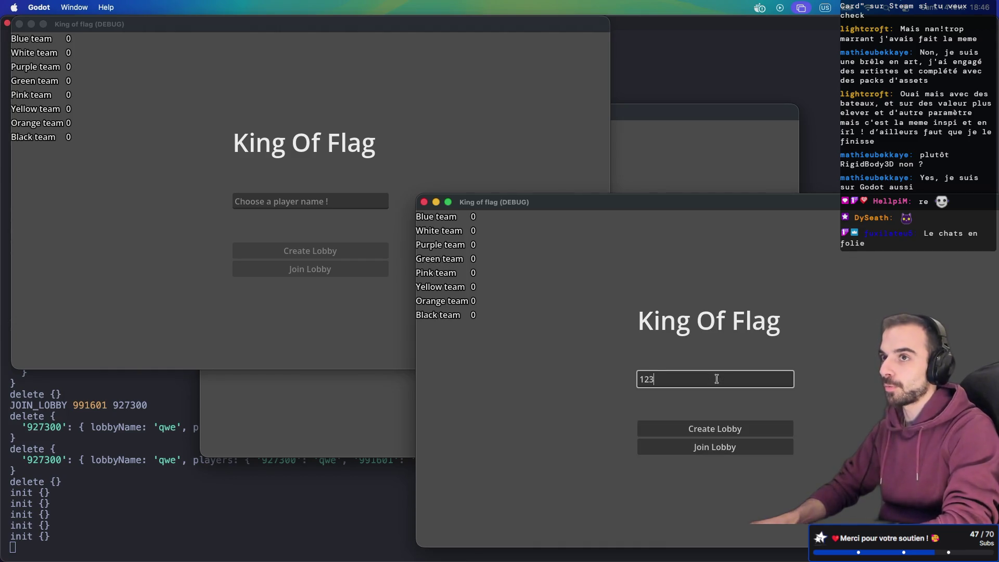
pyautogui.click(725, 426)
# - Join lobby 123 from the other window as eqrqe and start the match from the host
pyautogui.click(319, 203)
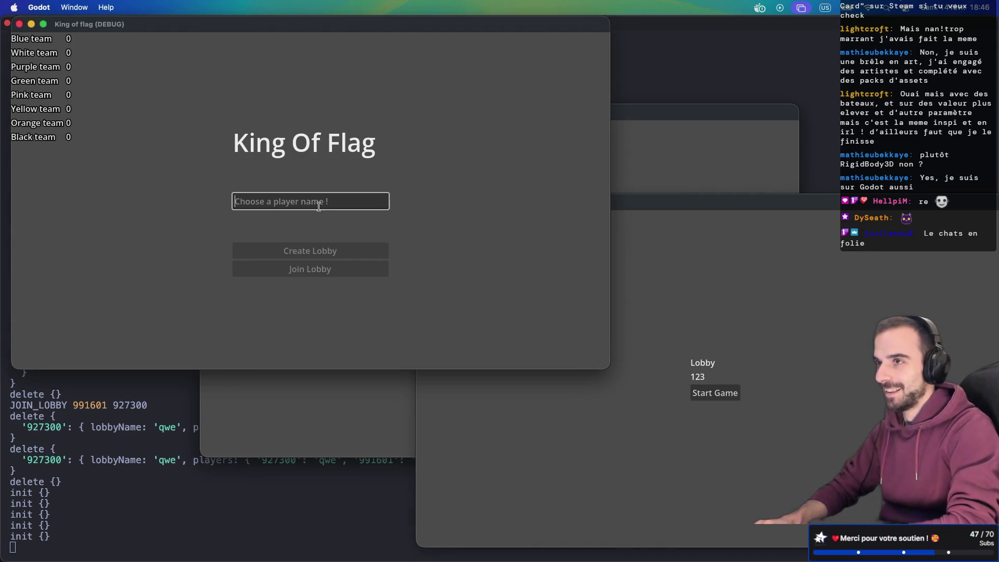
pyautogui.write('eqrqe')
pyautogui.click(316, 267)
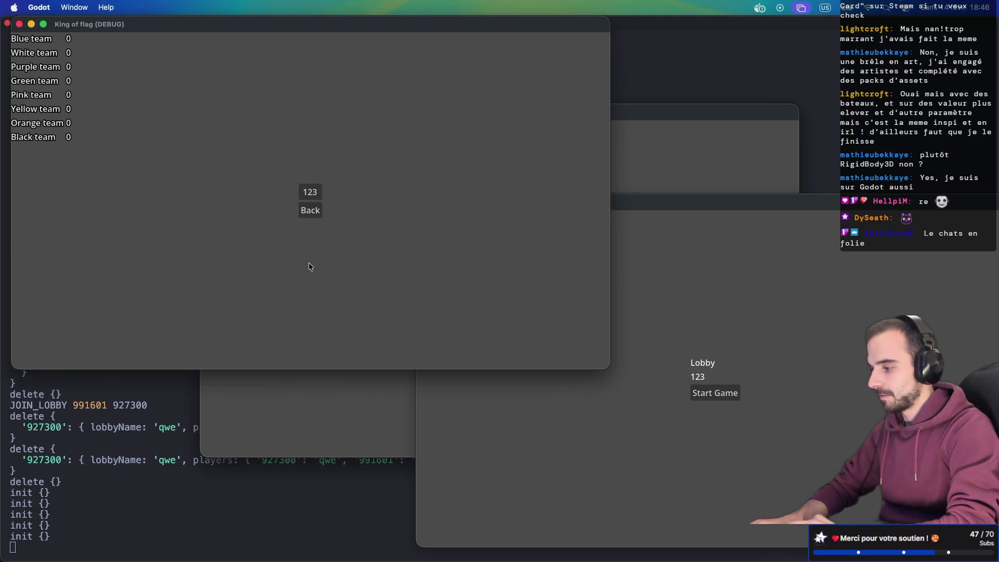
pyautogui.click(310, 193)
pyautogui.click(655, 328)
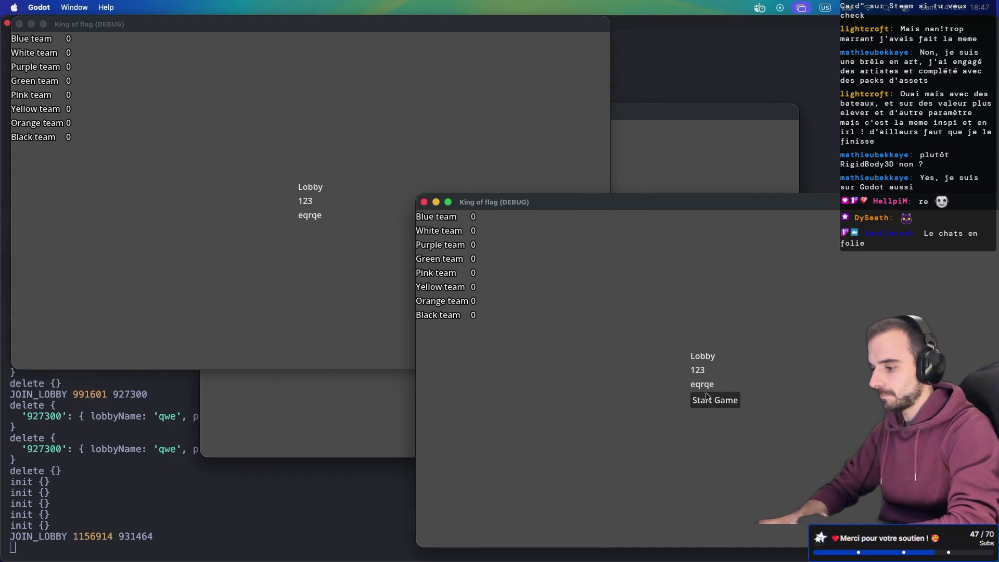
pyautogui.click(708, 397)
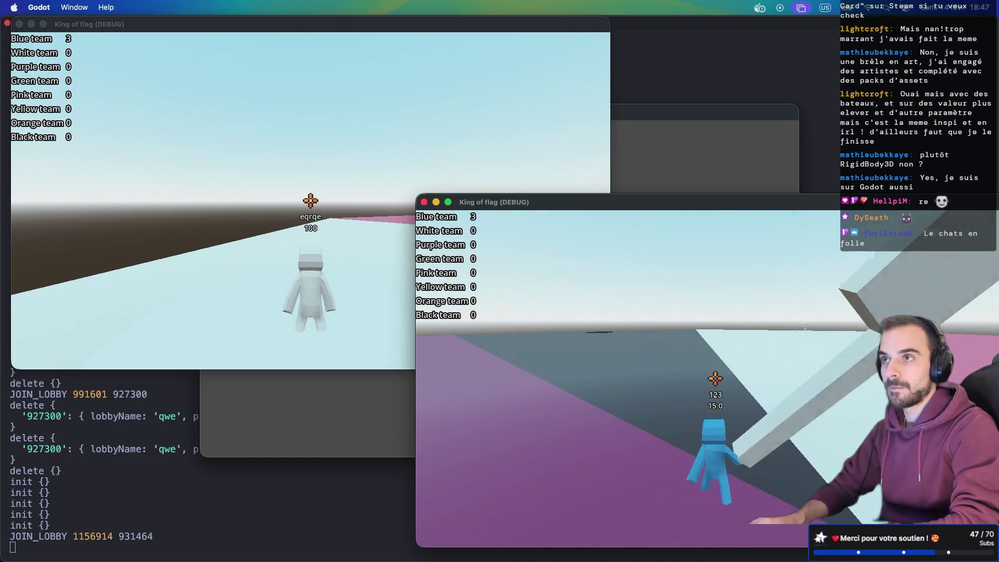
# - Play the match in both game windows until Blue reaches 39, then bring the editor forward
pyautogui.press('super+Tab')
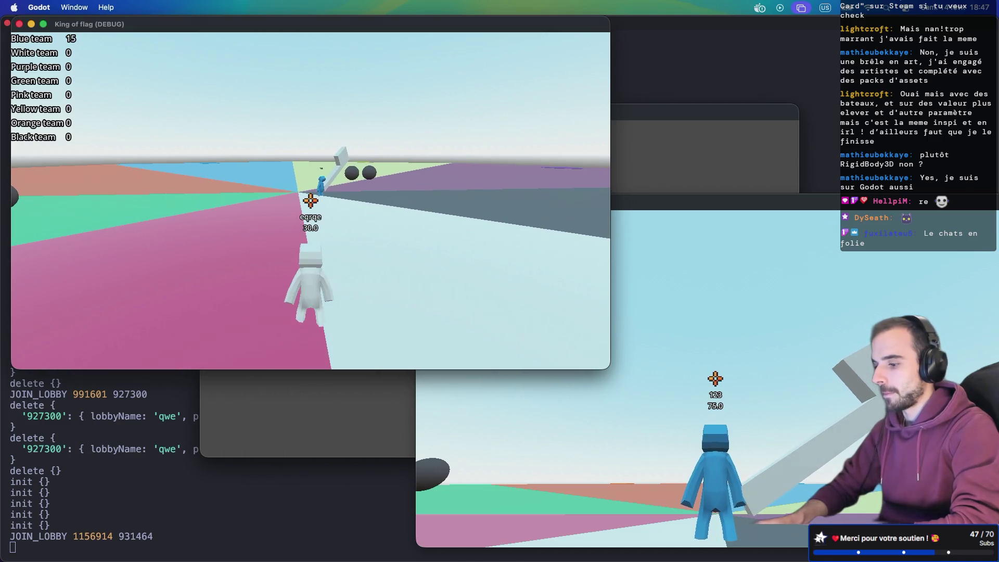
pyautogui.press('super+Tab')
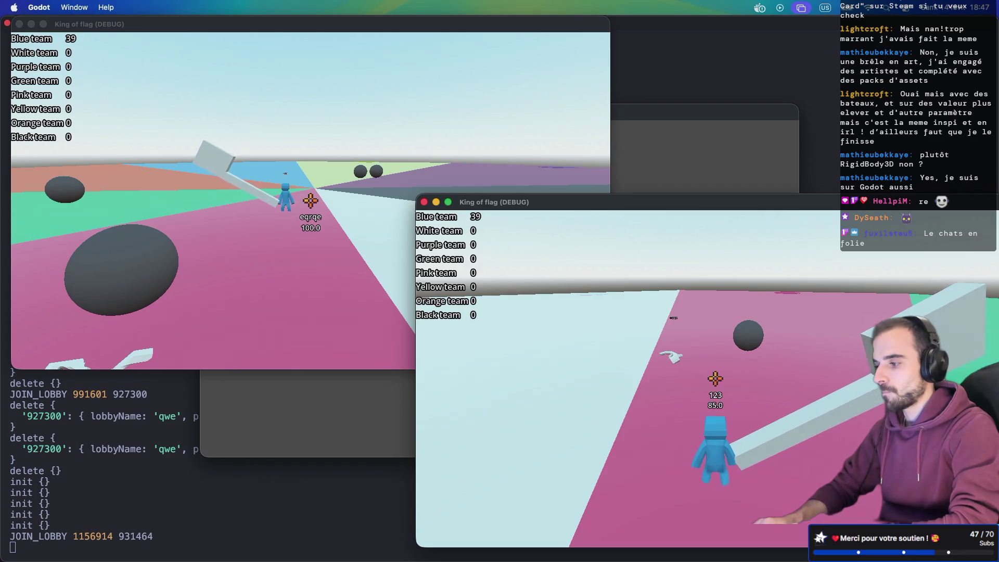
pyautogui.hotkey('ctrl', 'Right')
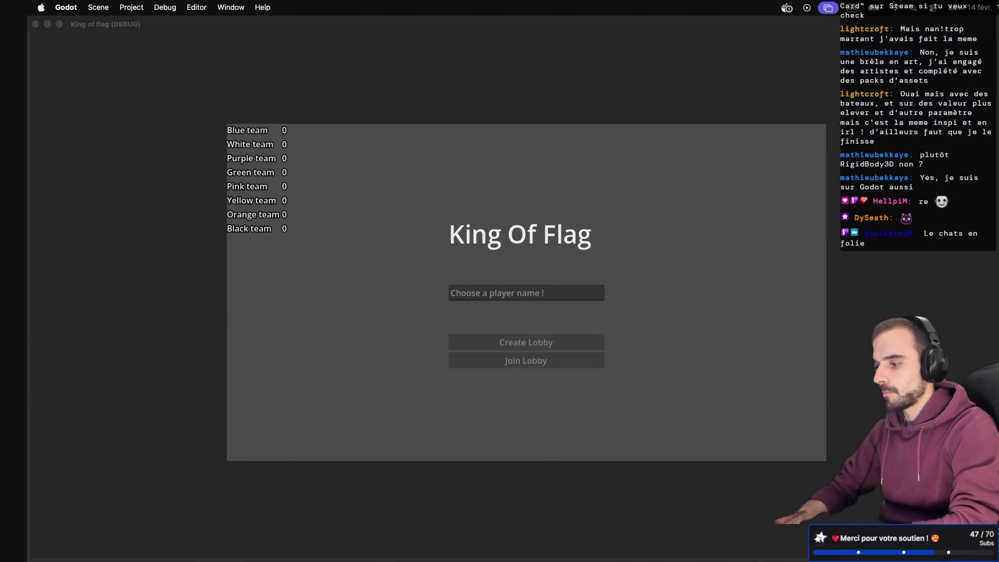
# - Move the white and blue players in both game windows until Blue hits 100, then return to Godot
pyautogui.hotkey('ctrl', 'Left')
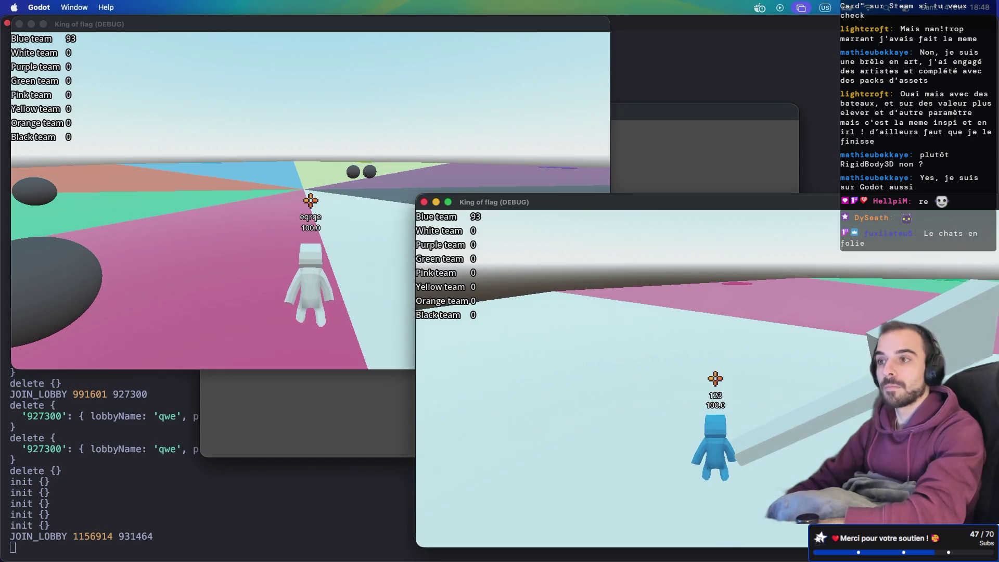
pyautogui.press('super+grave')
pyautogui.press('w')
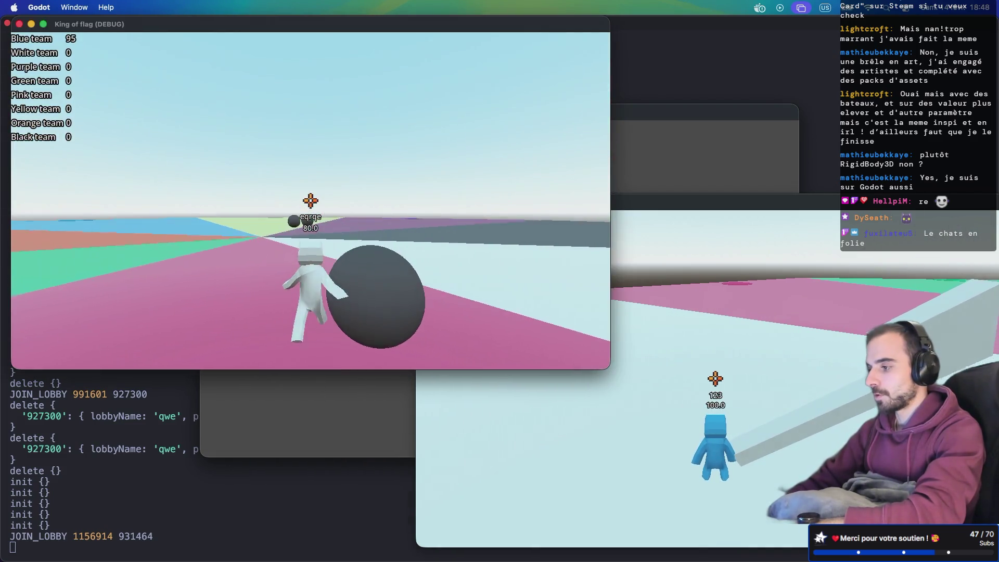
pyautogui.press('w')
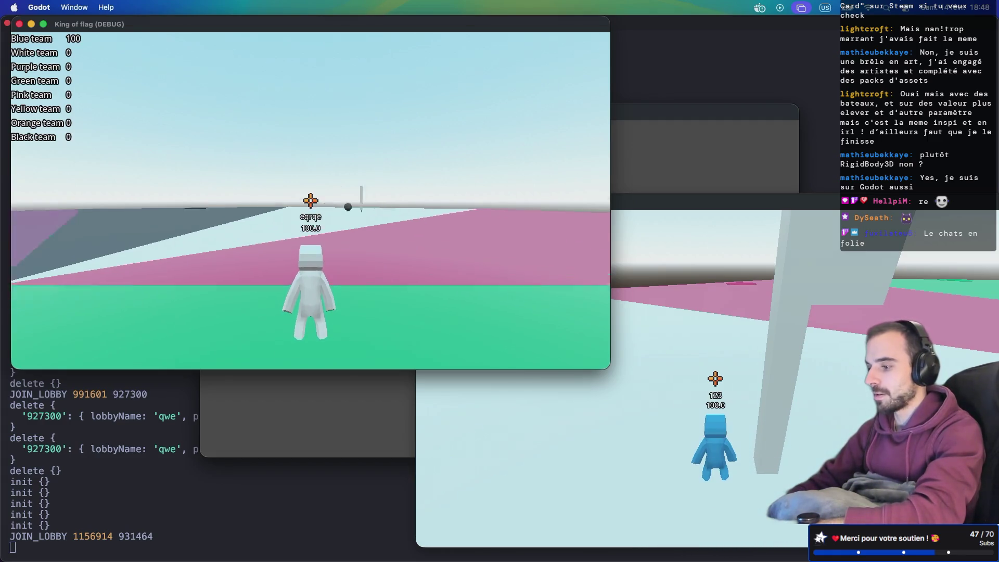
pyautogui.press('super+grave')
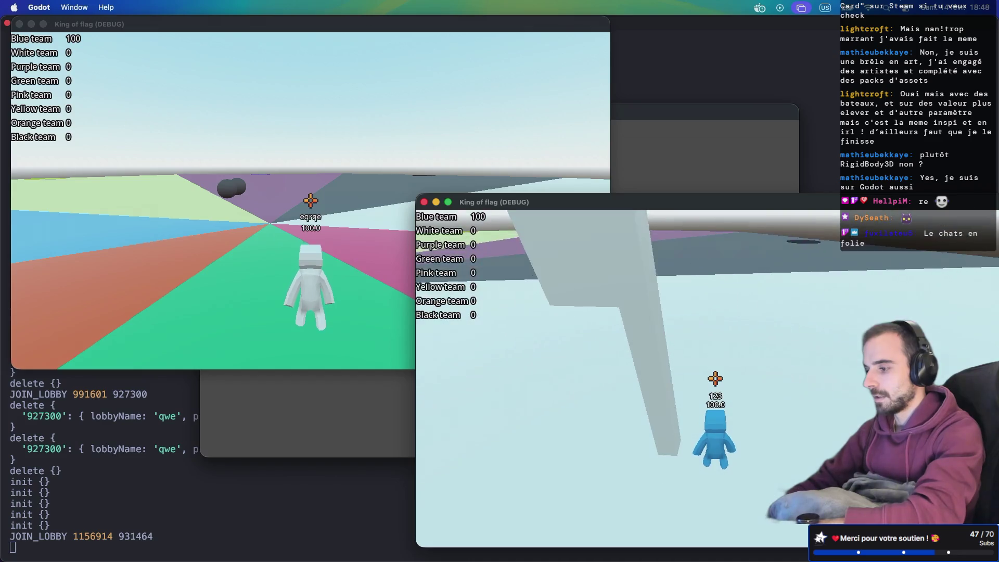
pyautogui.press('w')
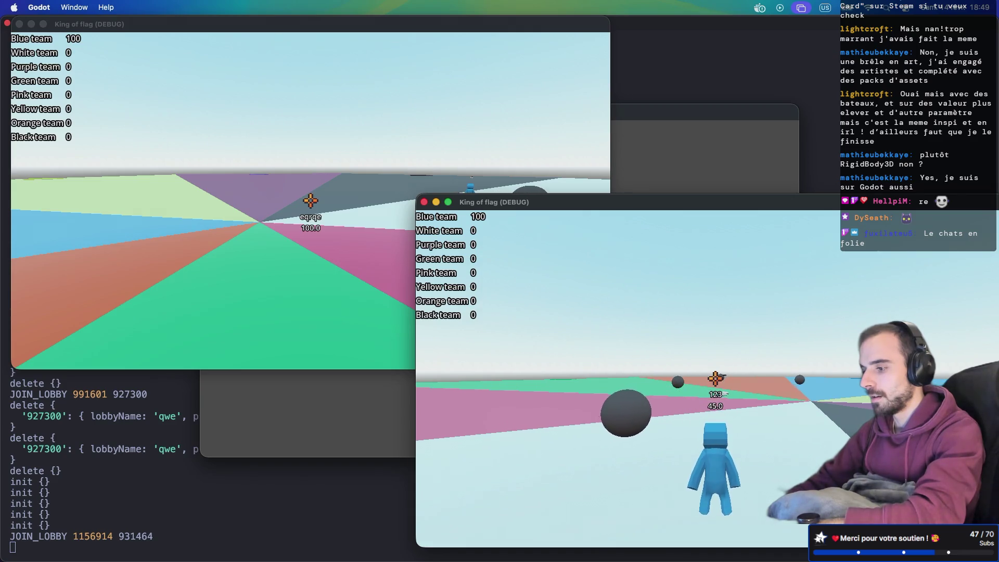
pyautogui.press('super+Tab')
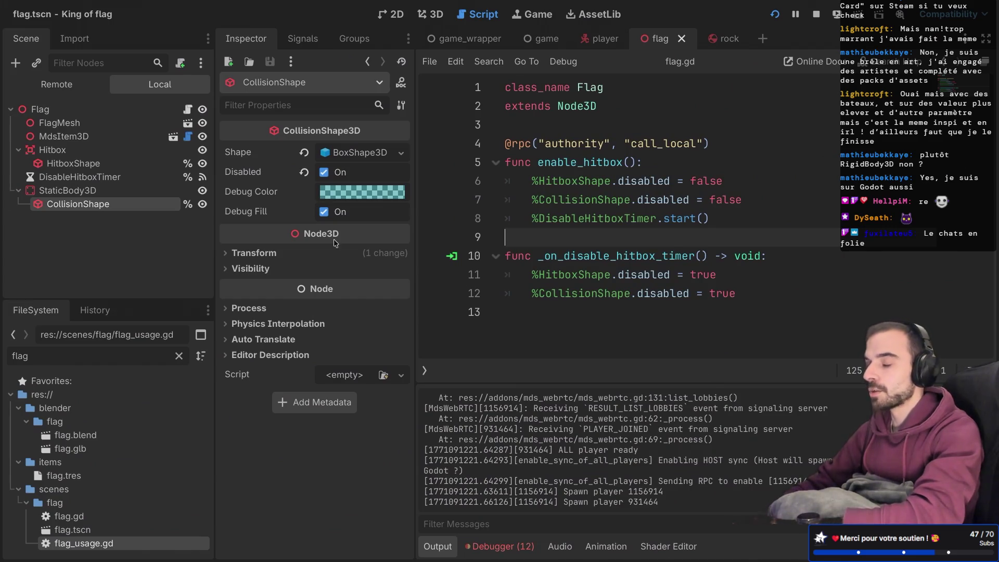
# - In the rock scene, untick Collision Mask bit 2 (Player) and save
pyautogui.moveTo(336, 243)
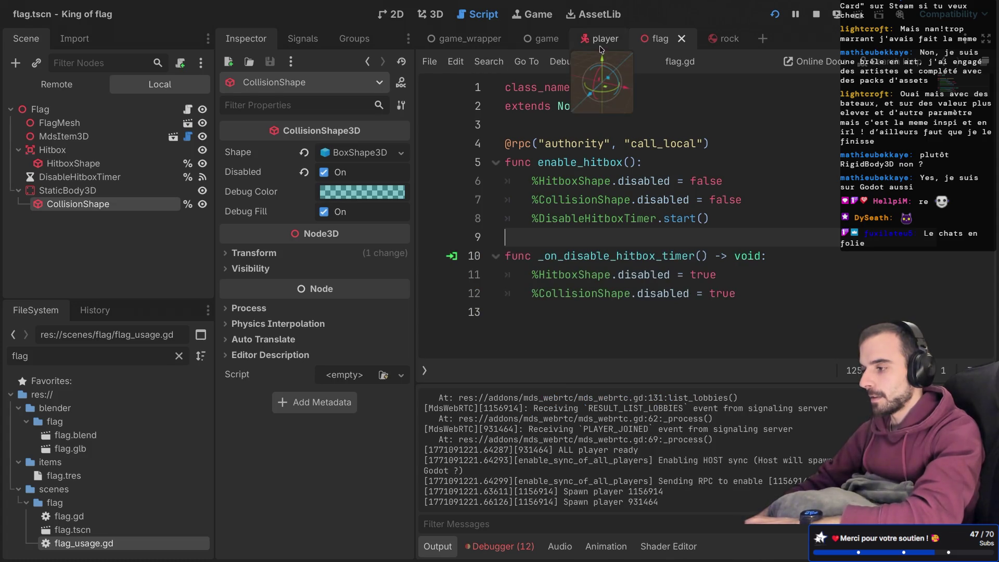
pyautogui.click(724, 38)
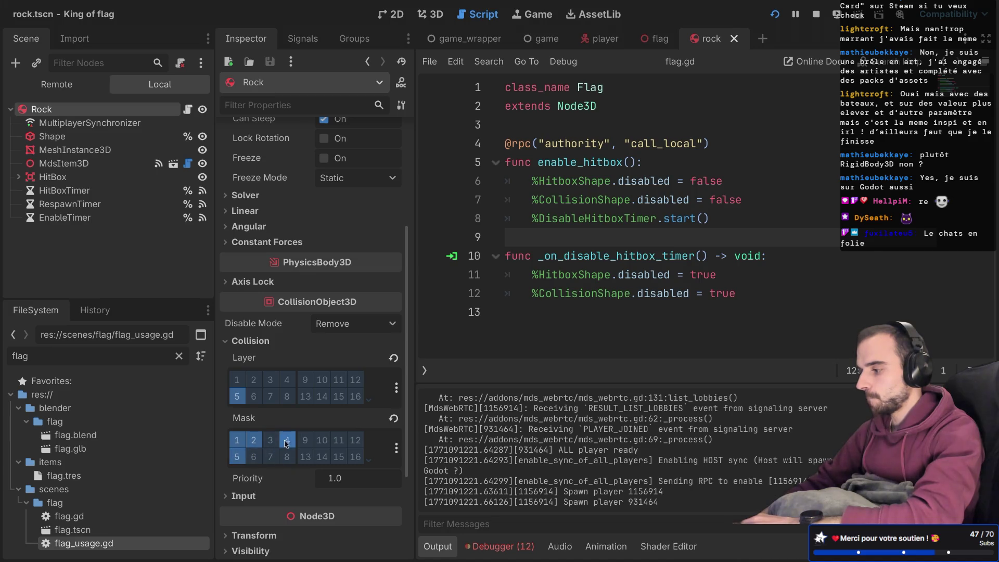
pyautogui.click(255, 440)
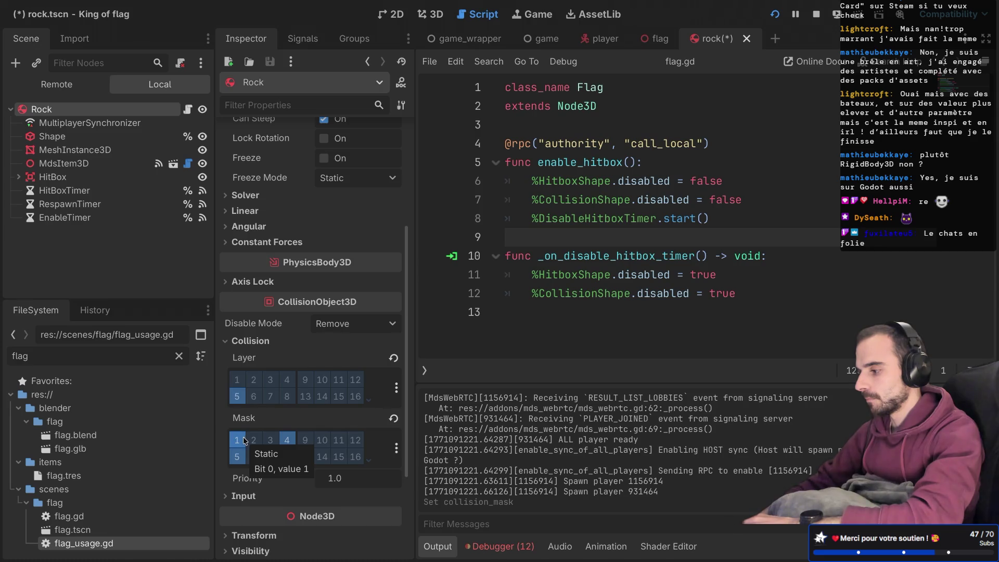
pyautogui.hotkey('ctrl', 's')
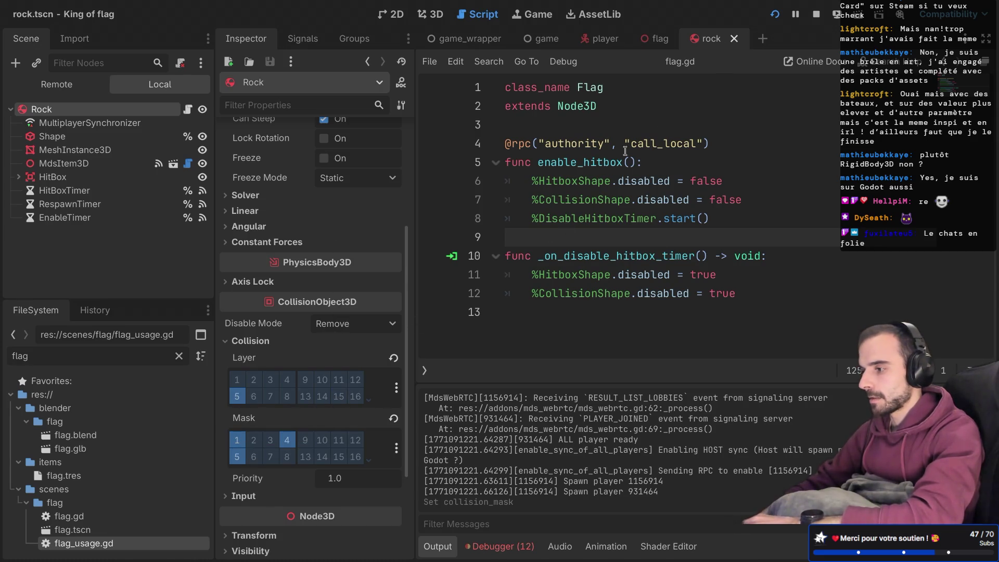
# - Relaunch the game fullscreen, glance at the Godot multiplayer docs, and return to the editor
pyautogui.click(775, 15)
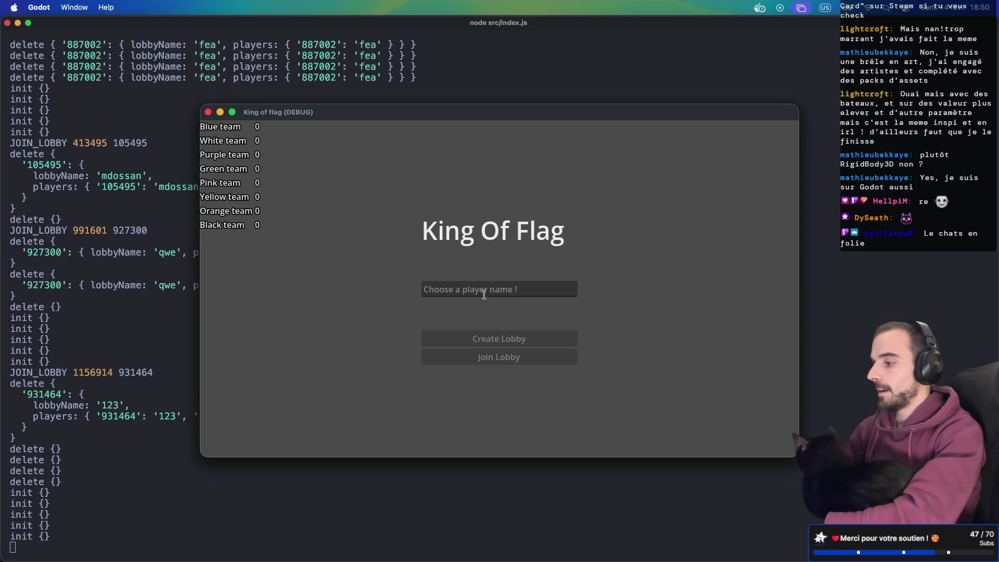
pyautogui.press('ctrl+super+f')
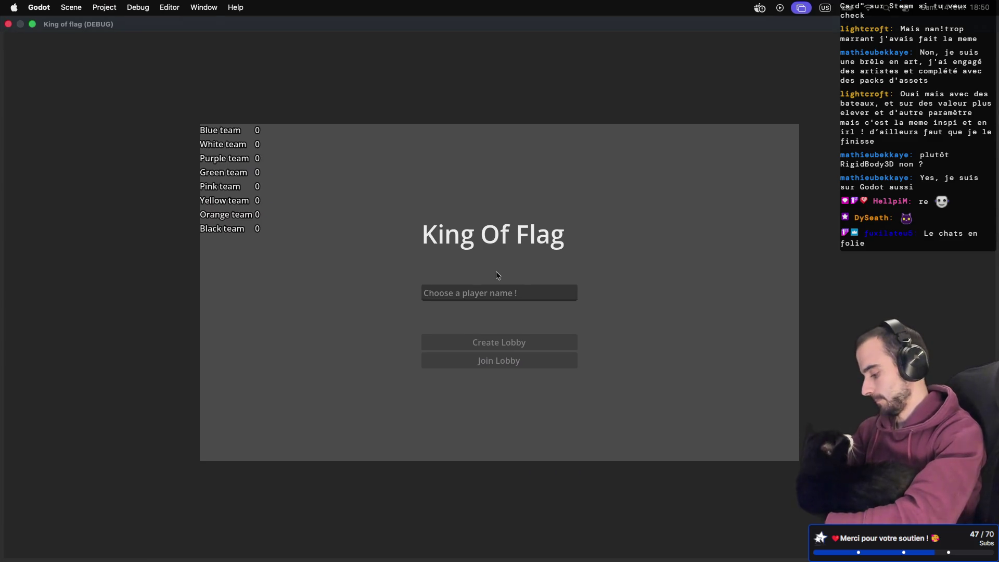
pyautogui.press('super+Tab')
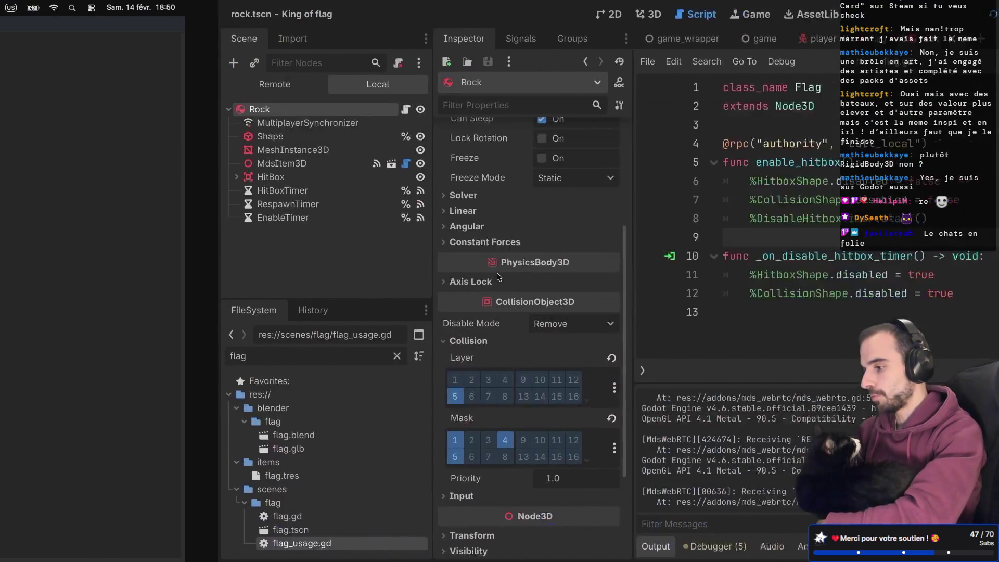
pyautogui.press('super+Tab')
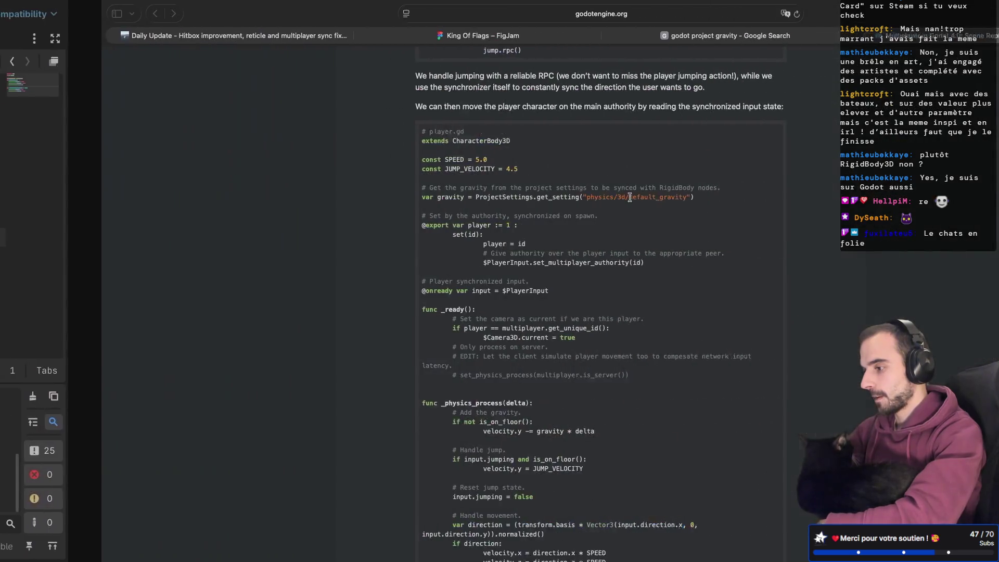
pyautogui.press('super+Tab')
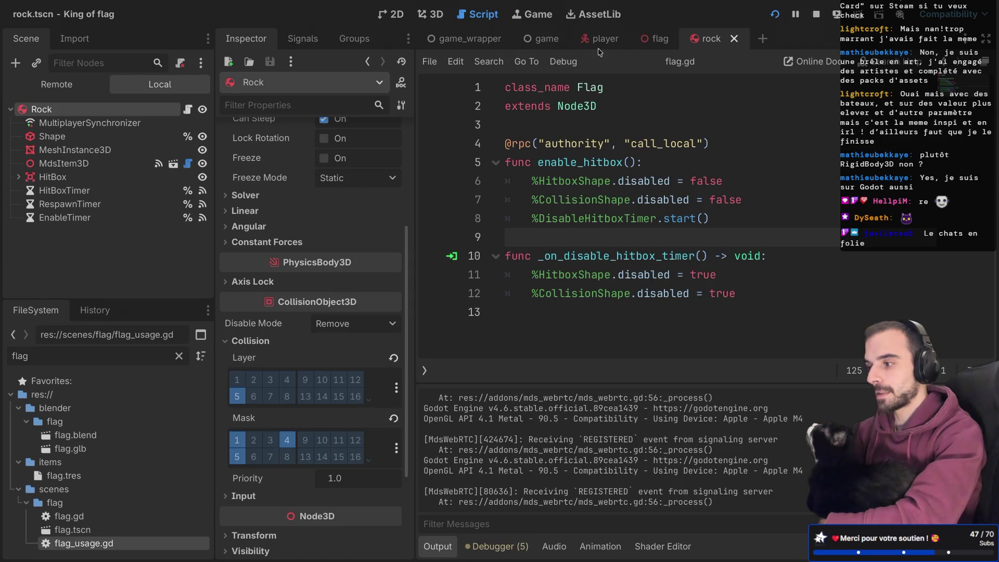
# - In the player scene, expand Behaviors and select MdsPickItemSkill3D
pyautogui.click(600, 41)
pyautogui.scroll(-3, 94, 201)
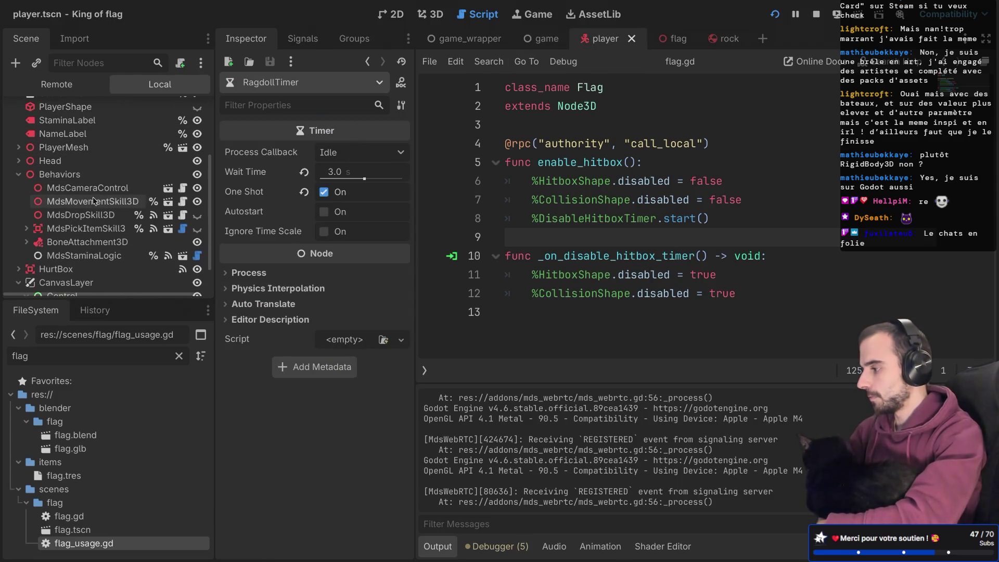
pyautogui.click(18, 174)
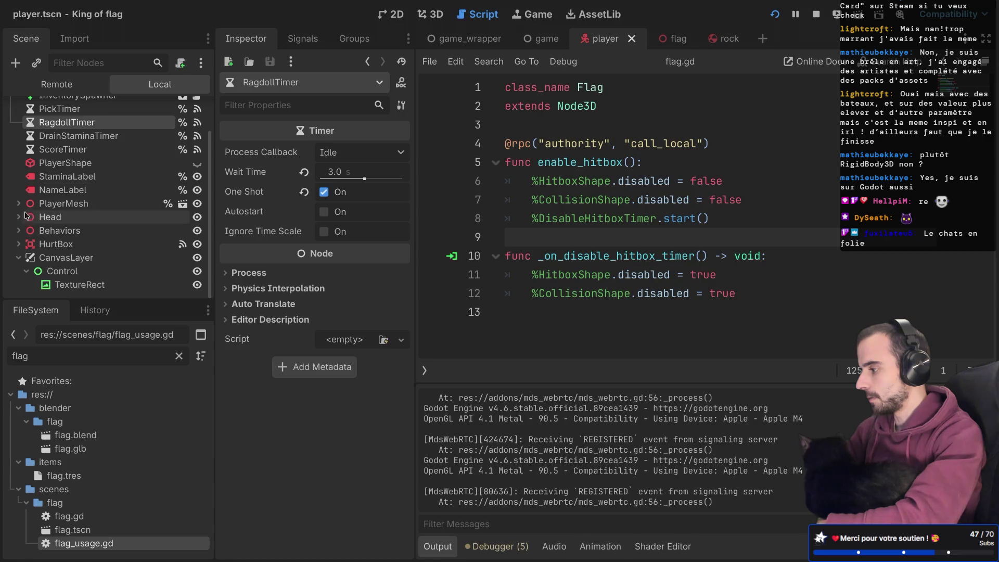
pyautogui.scroll(2, 21, 233)
pyautogui.scroll(-2, 21, 233)
pyautogui.click(18, 230)
pyautogui.scroll(-4, 21, 230)
pyautogui.click(135, 206)
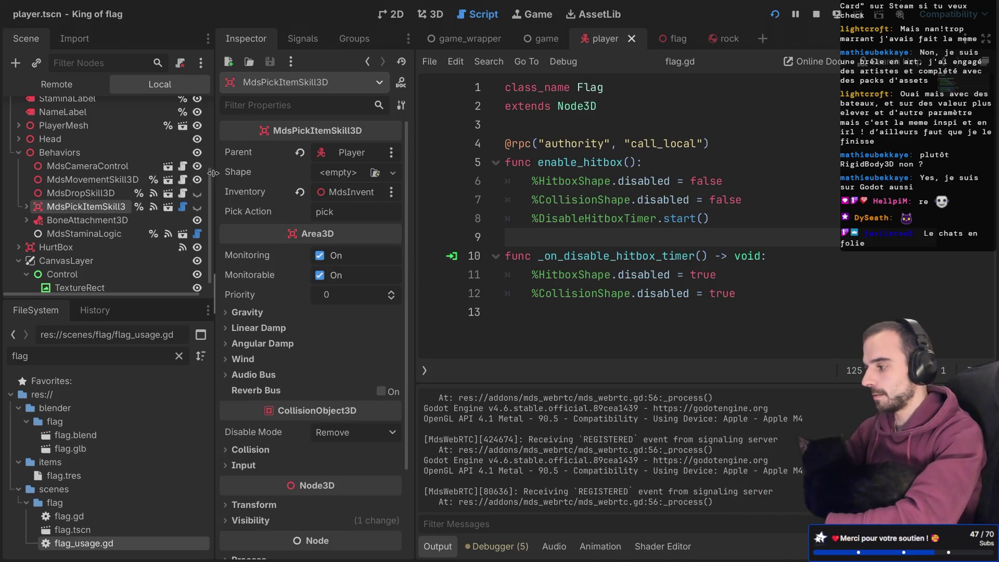
# - Widen the Scene dock, expand MdsPickItemSkill3D, make it visible, and select its Shape child
pyautogui.moveTo(211, 164); pyautogui.dragTo(258, 163)
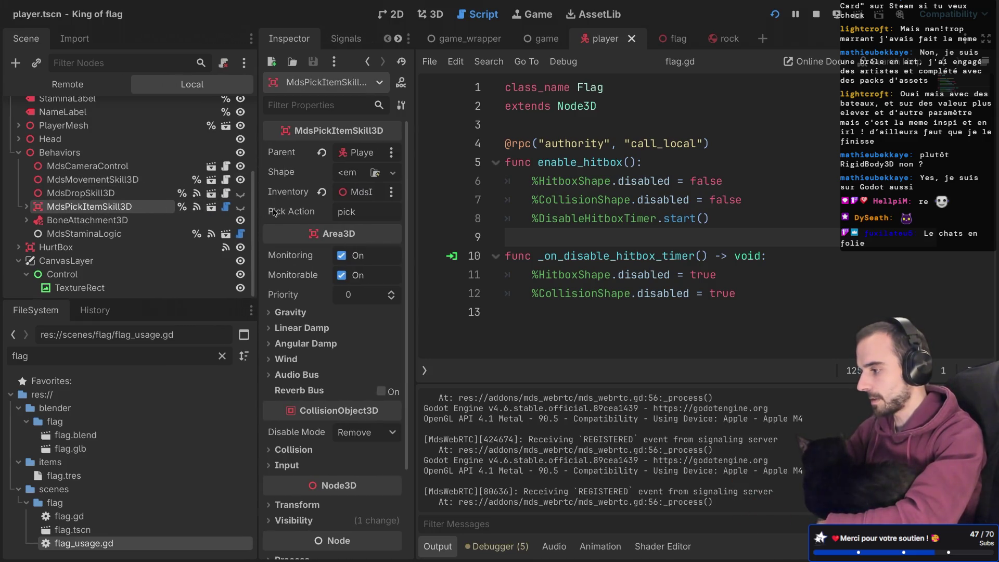
pyautogui.click(26, 206)
pyautogui.click(68, 220)
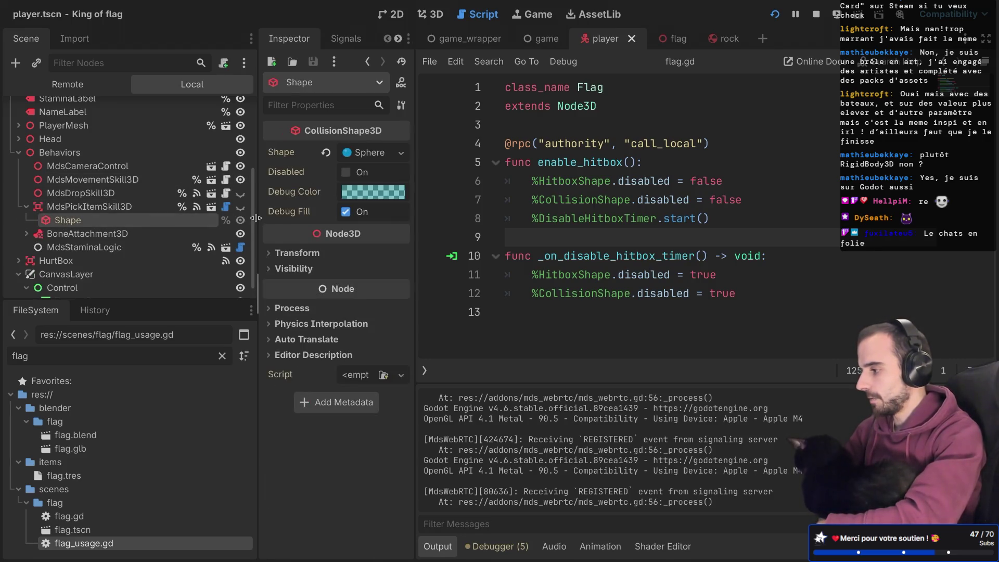
pyautogui.click(240, 206)
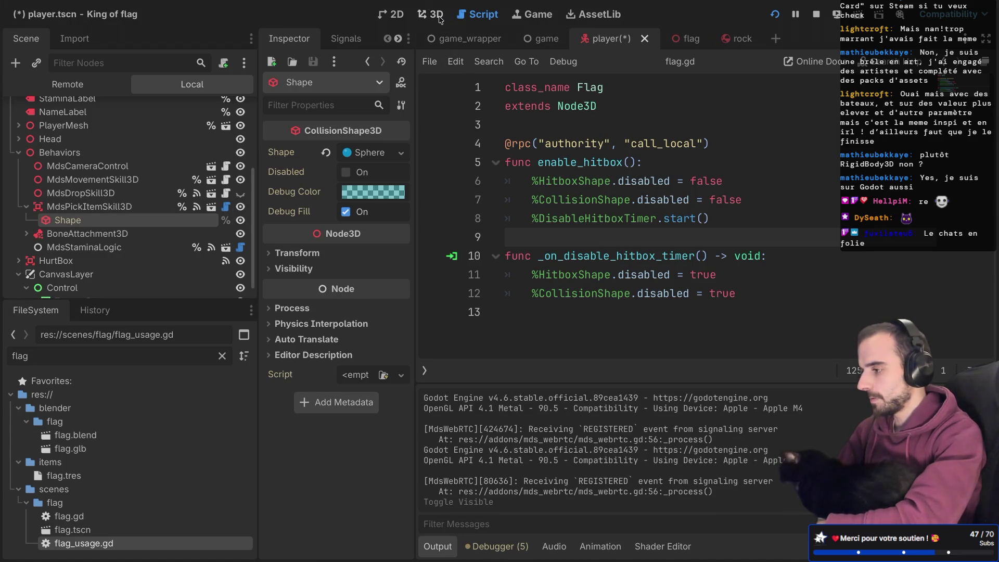
# - In the 3D view, select the pick-item Shape collision sphere
pyautogui.click(435, 15)
pyautogui.scroll(10, 596, 192)
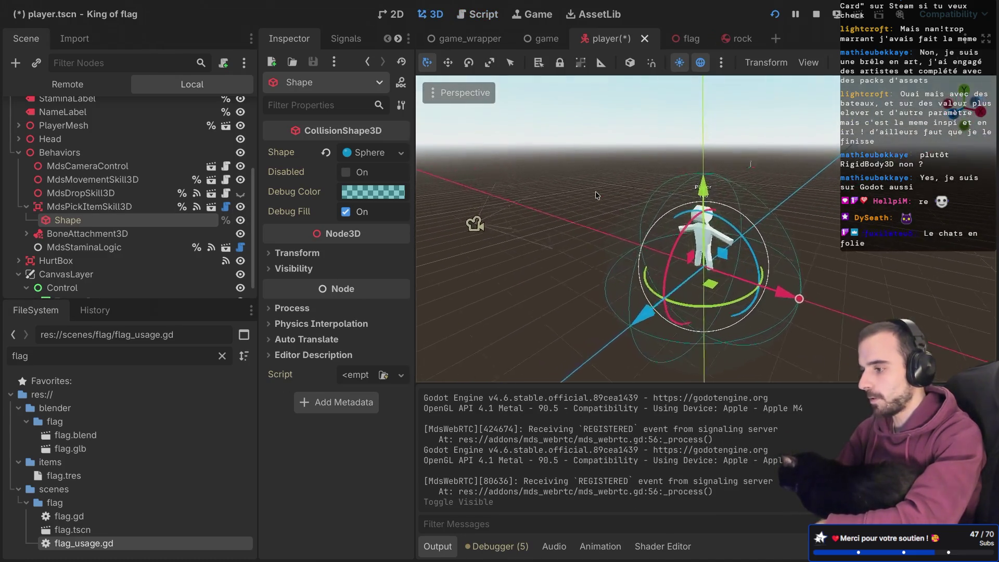
pyautogui.hscroll(-5, 595, 196)
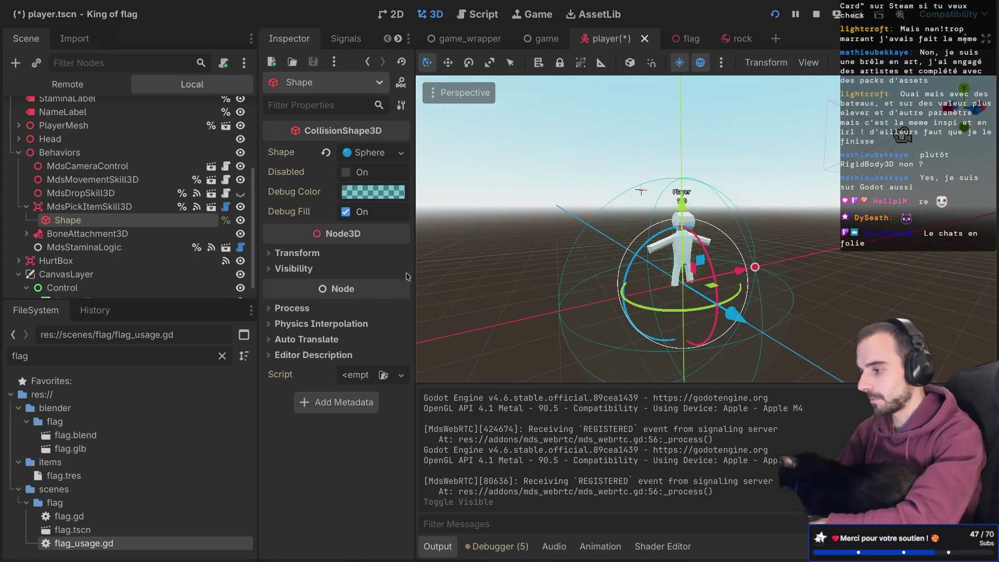
pyautogui.click(174, 206)
pyautogui.click(173, 219)
pyautogui.hscroll(-10, 644, 279)
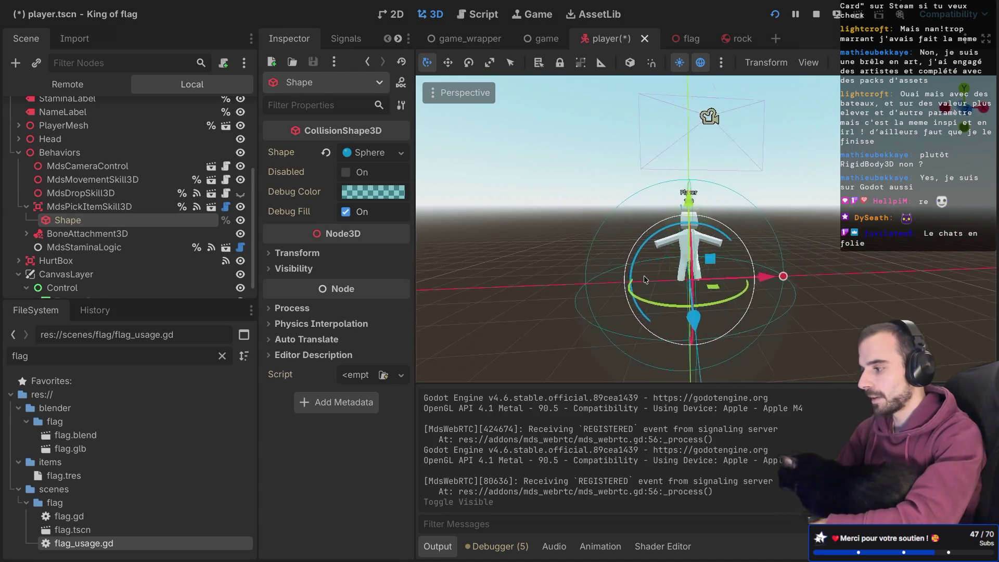
pyautogui.hscroll(-10, 644, 279)
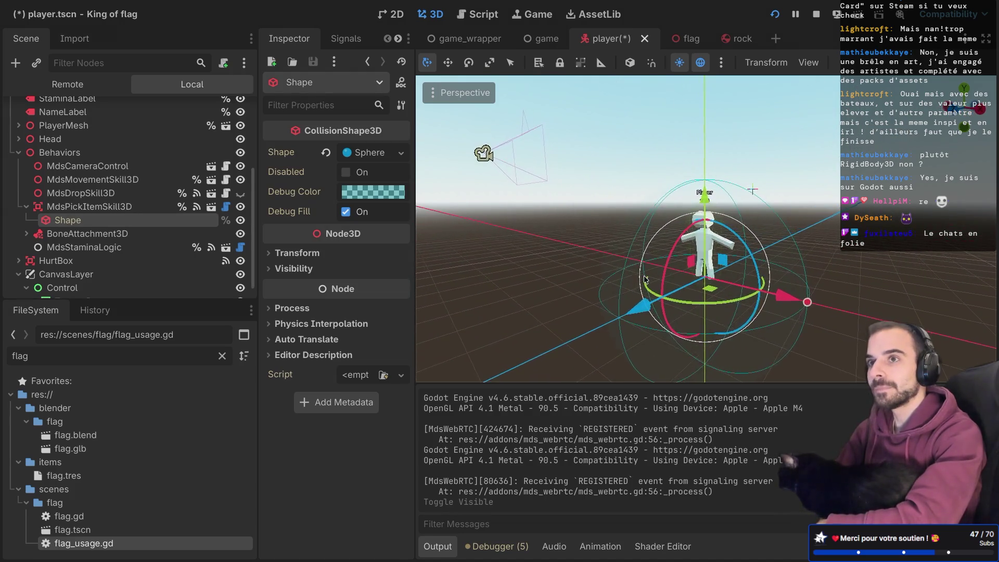
pyautogui.hscroll(-5, 645, 280)
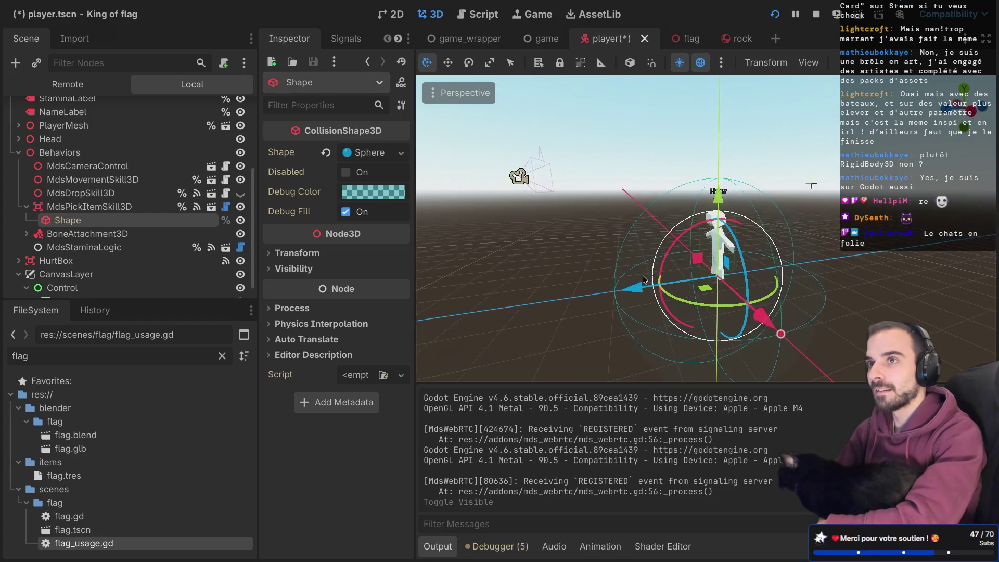
pyautogui.hscroll(-5, 644, 279)
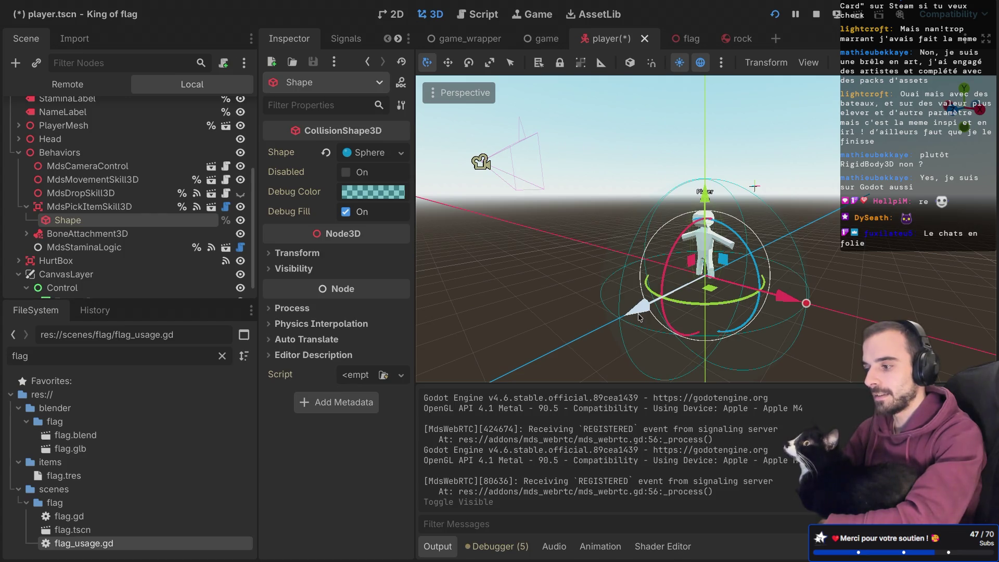
pyautogui.hscroll(-5, 640, 318)
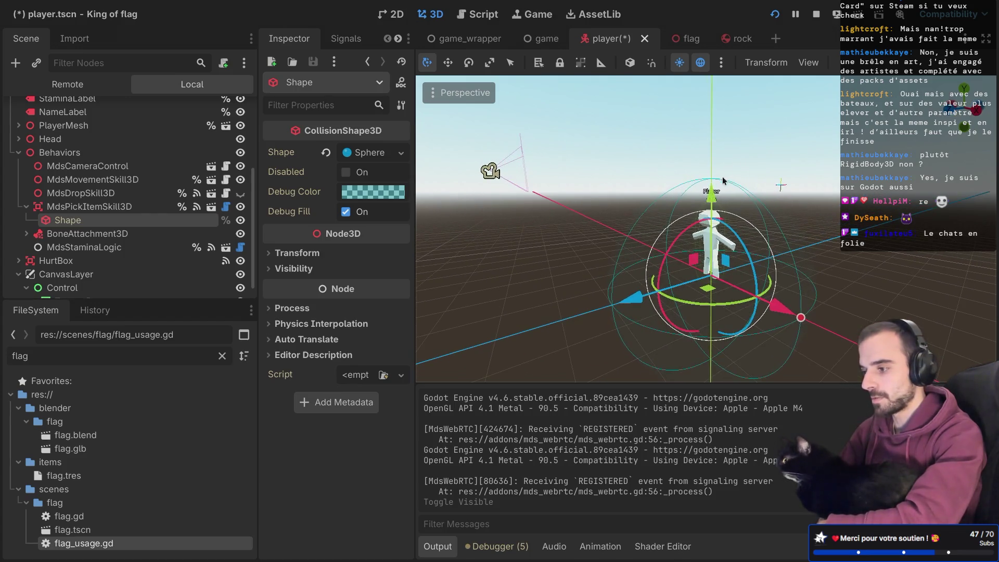
# - Raise the pickup sphere about 1.44 units and save the player scene
pyautogui.moveTo(711, 196); pyautogui.dragTo(698, 142)
pyautogui.hscroll(-5, 635, 239)
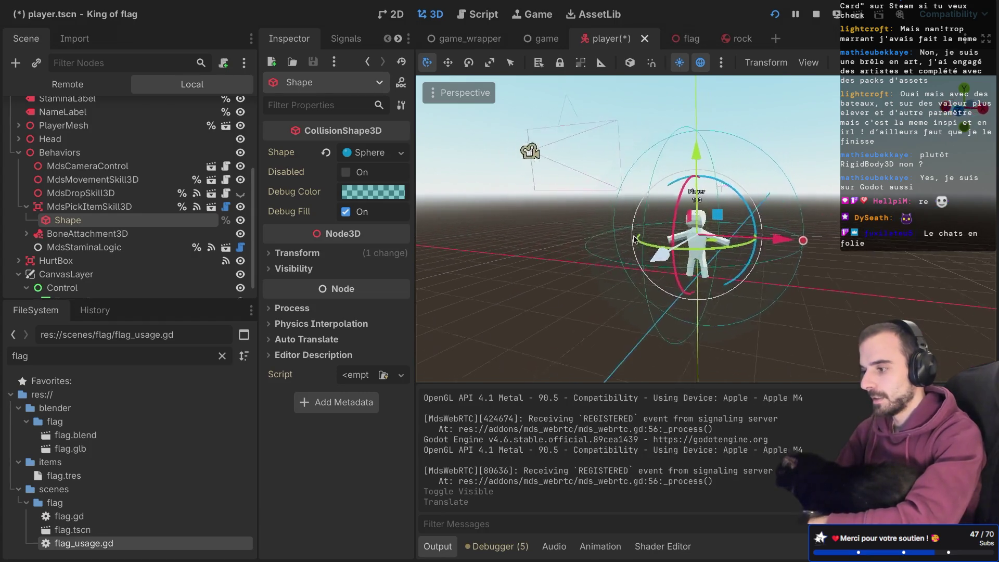
pyautogui.hscroll(-3, 634, 239)
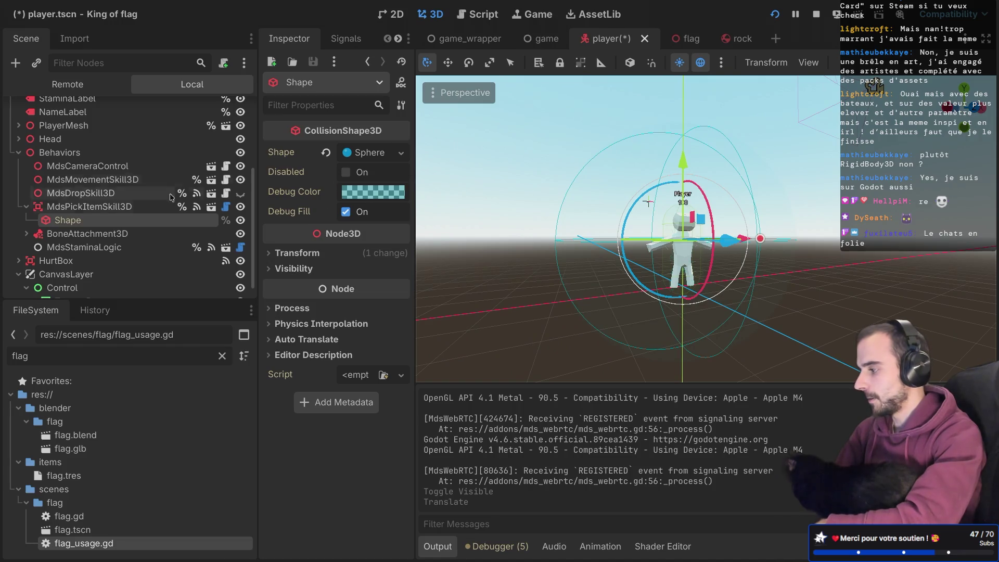
pyautogui.hotkey('ctrl', 's')
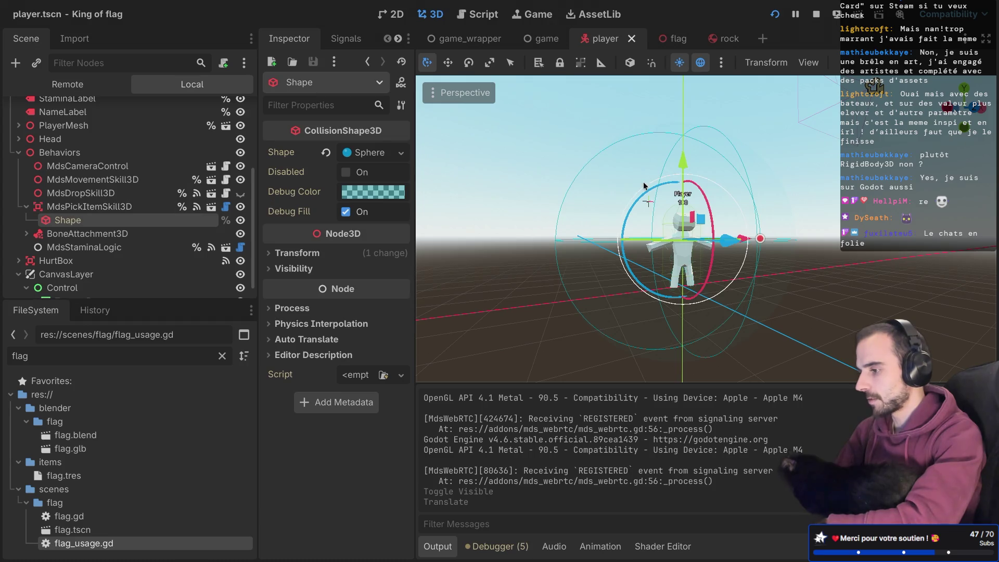
# - Drag the sphere down along Y, undo it, and select MdsPickItemSkill3D to view its properties
pyautogui.moveTo(684, 161); pyautogui.dragTo(673, 217)
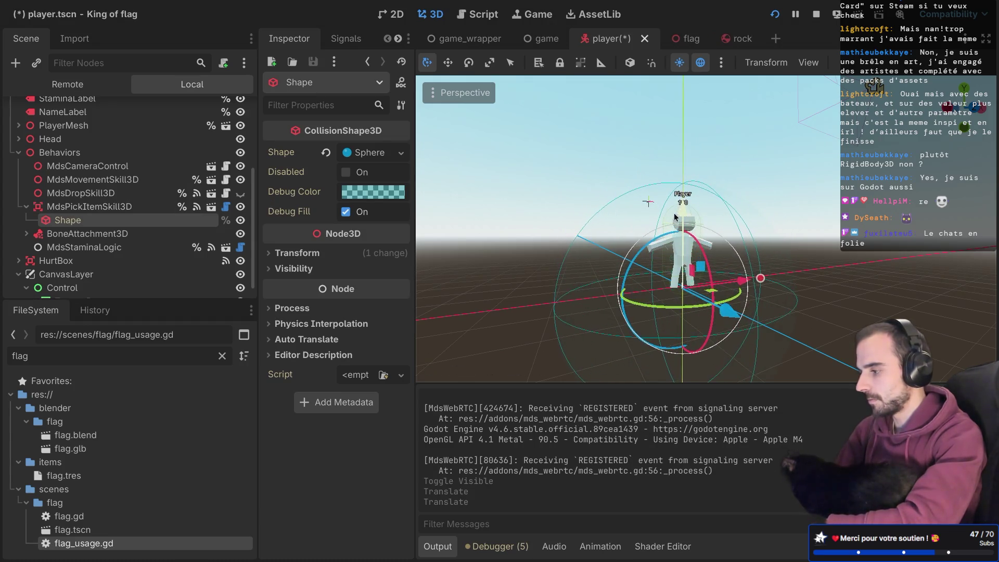
pyautogui.hotkey('ctrl', 'z')
pyautogui.hotkey('ctrl', 'z')
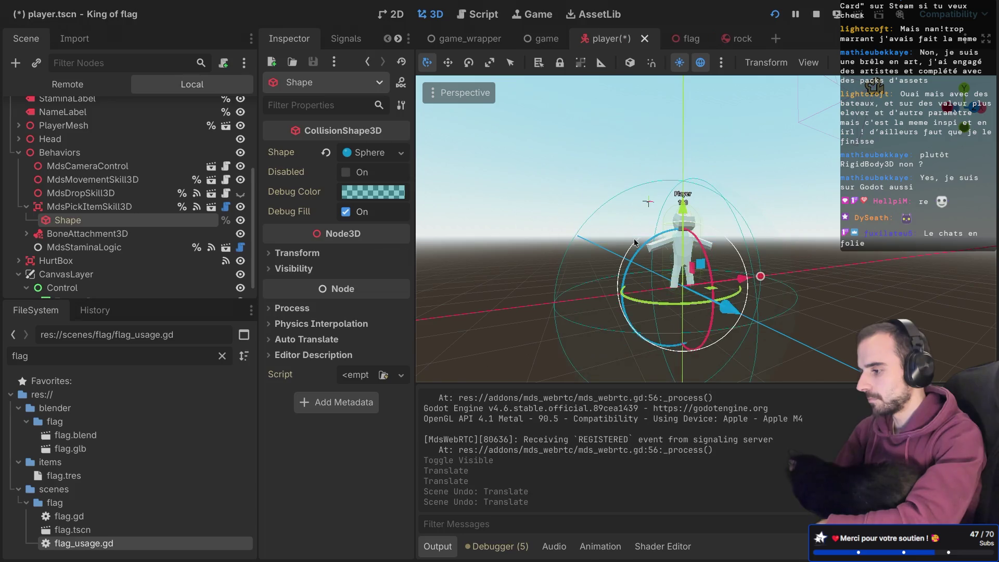
pyautogui.click(144, 206)
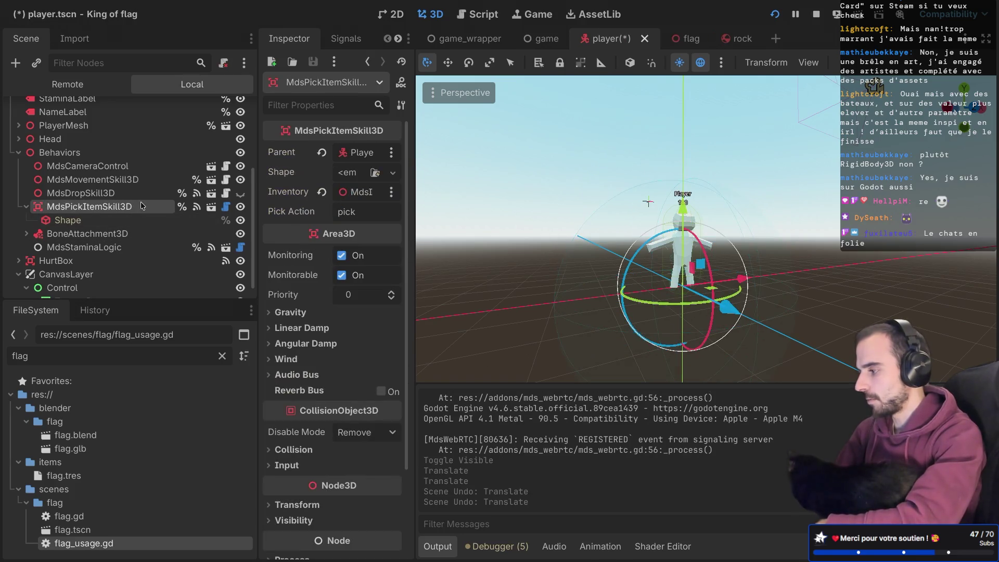
# - Open mds_pick_item_skill_3d.gd and go to the shape export on line 11
pyautogui.click(357, 173)
pyautogui.click(225, 207)
pyautogui.click(225, 207)
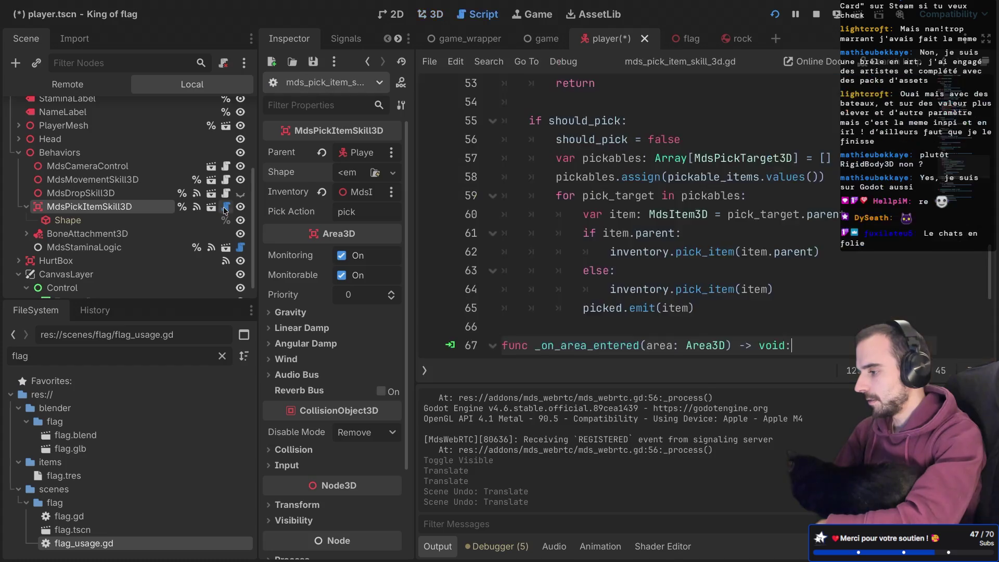
pyautogui.scroll(20, 550, 170)
pyautogui.scroll(-3, 587, 169)
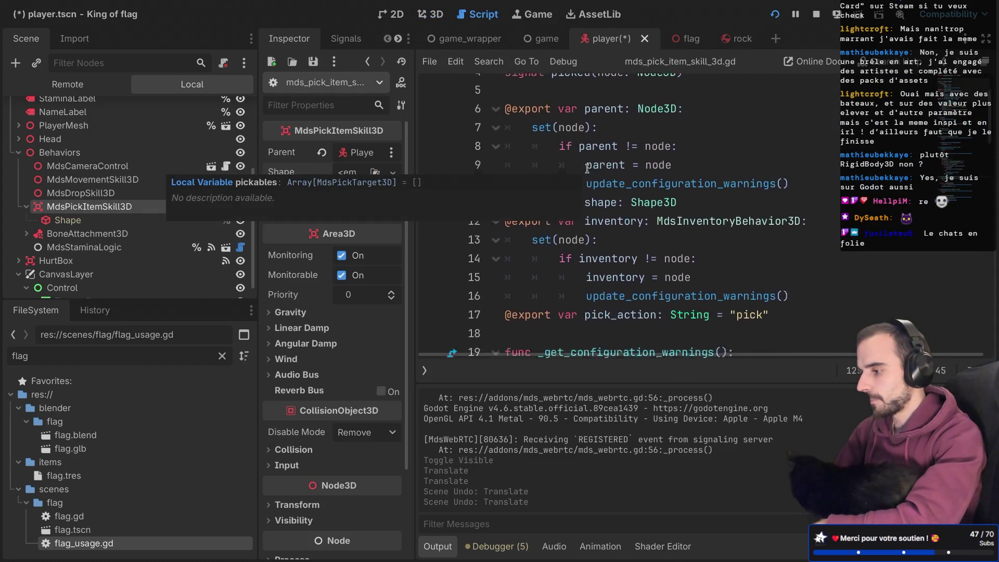
pyautogui.scroll(-2, 599, 170)
pyautogui.scroll(2, 666, 170)
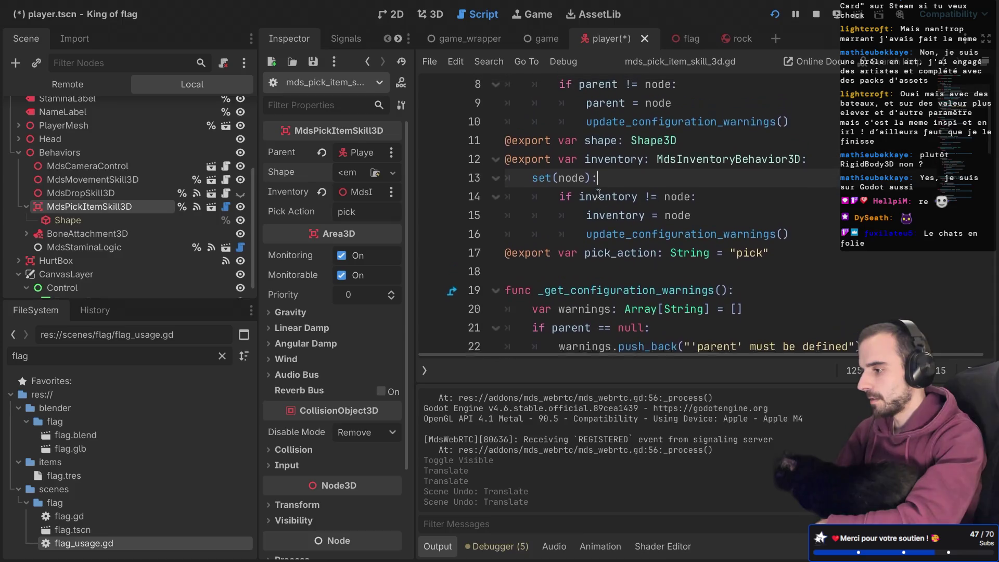
pyautogui.scroll(2, 681, 171)
pyautogui.click(696, 204)
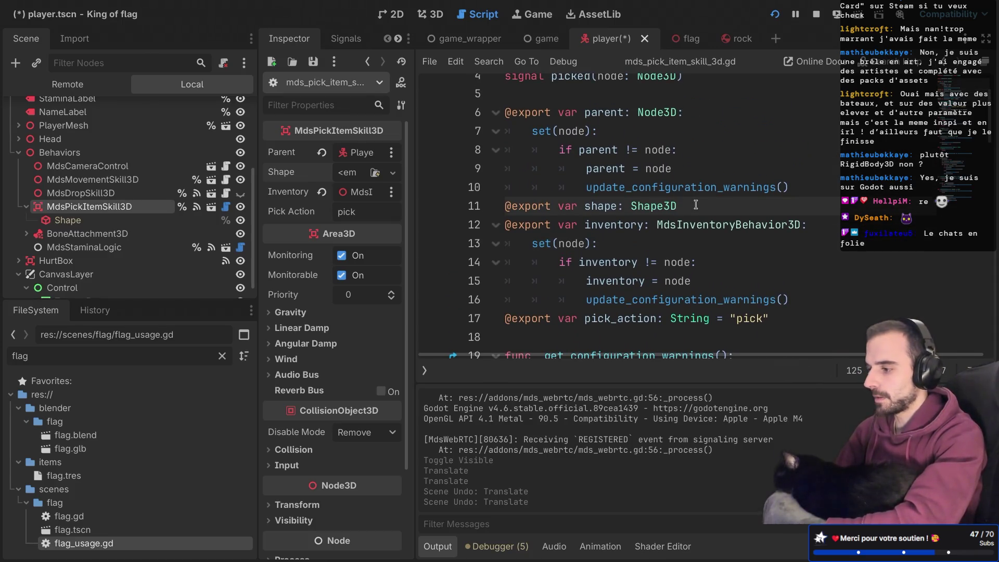
pyautogui.click(142, 220)
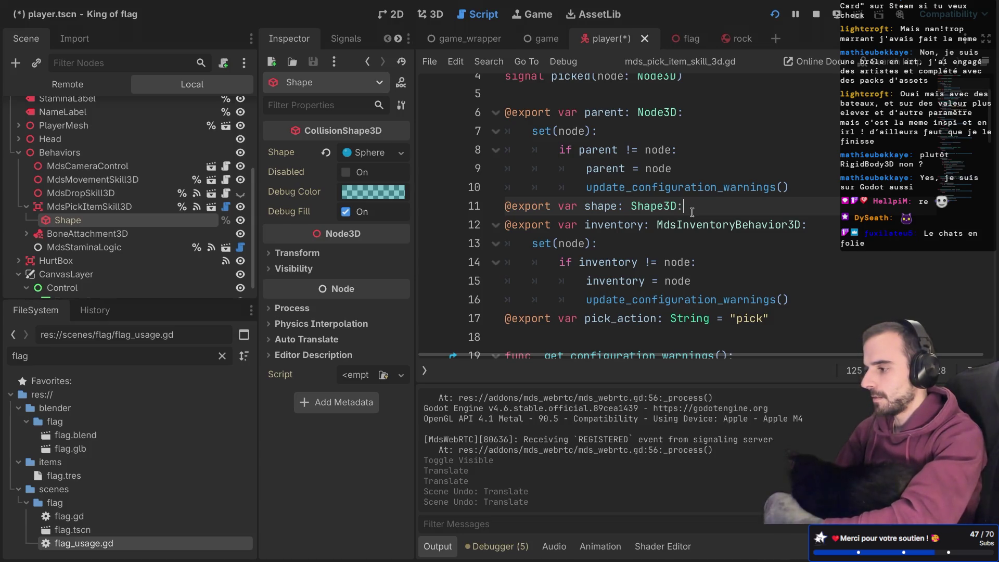
# - Give the shape export a setter: set(new_shape): shape = new_shape
pyautogui.write(':')
pyautogui.press('Return')
pyautogui.write('set(new_shape):')
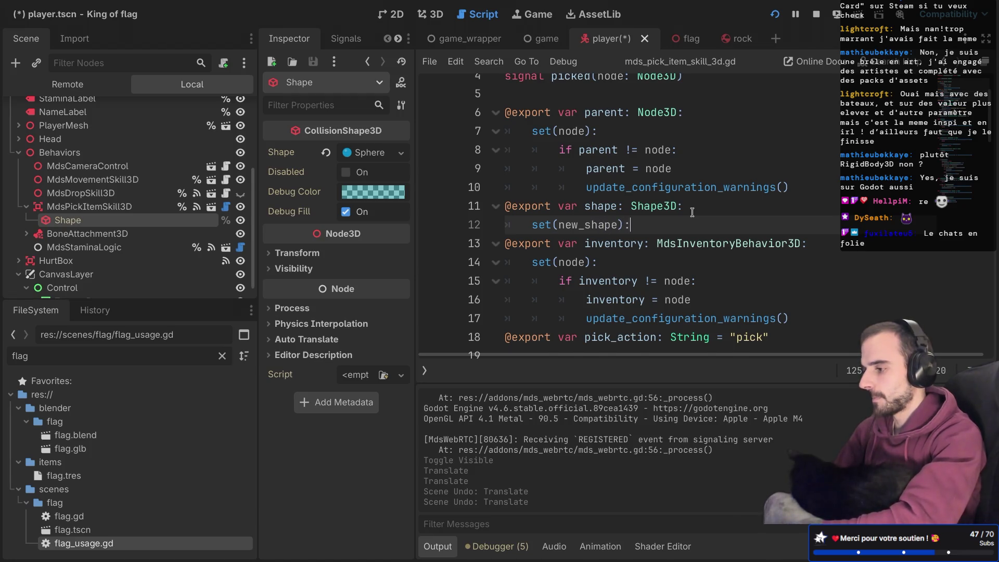
pyautogui.press('Return')
pyautogui.write('shape ')
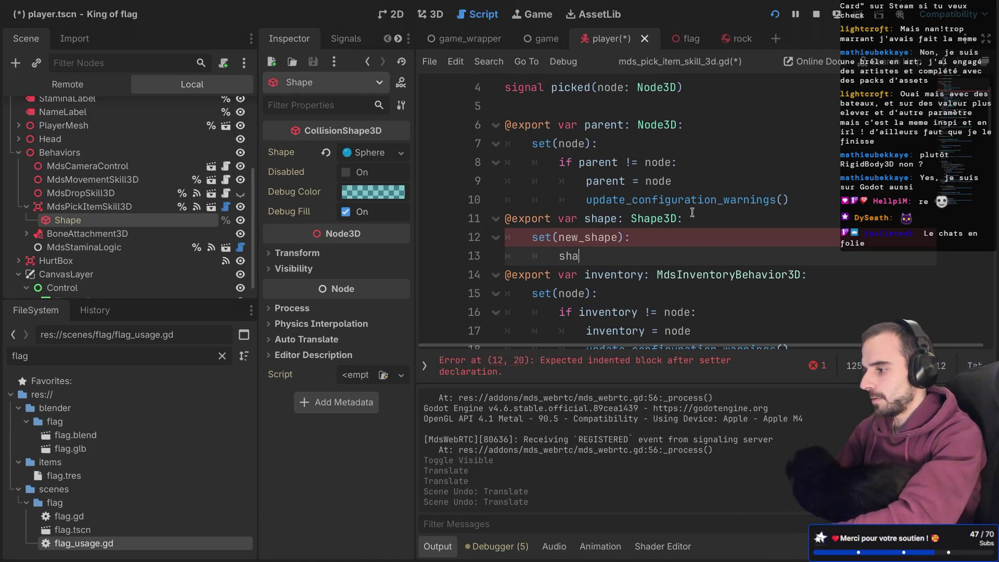
pyautogui.write('= new_shape')
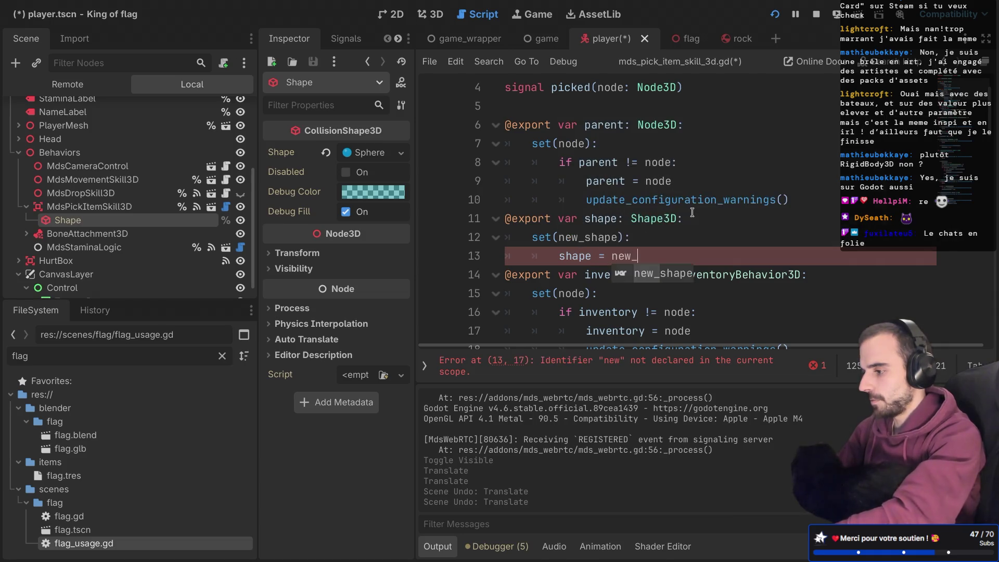
pyautogui.press('Return')
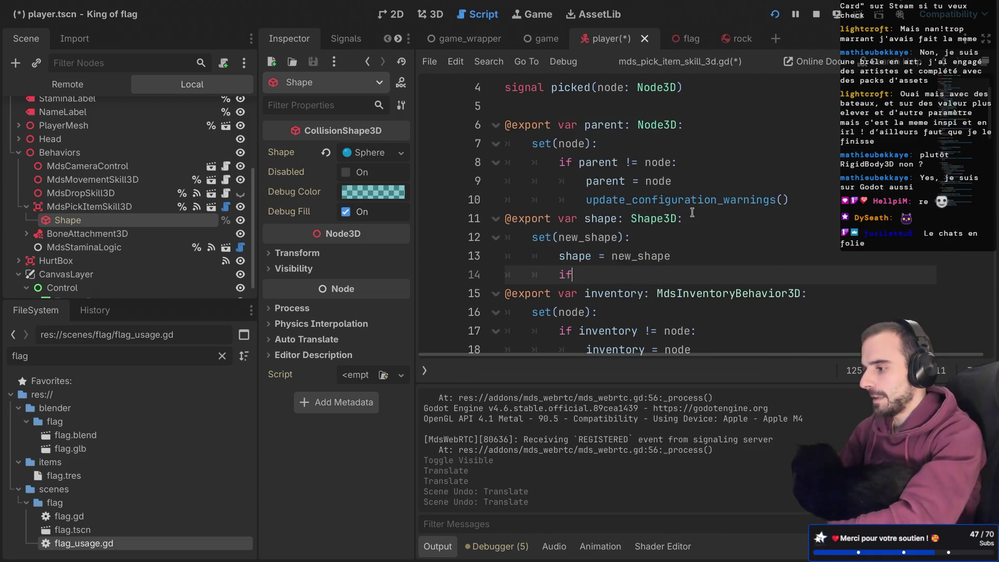
# - Add an if Engine.is_editor_hint(): block inside the setter
pyautogui.click(662, 291)
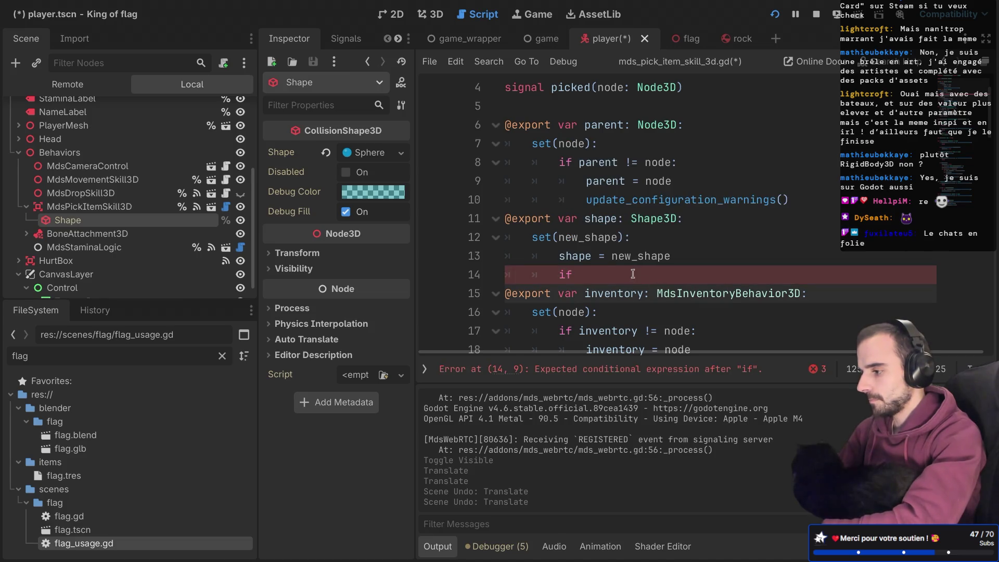
pyautogui.write('Engin')
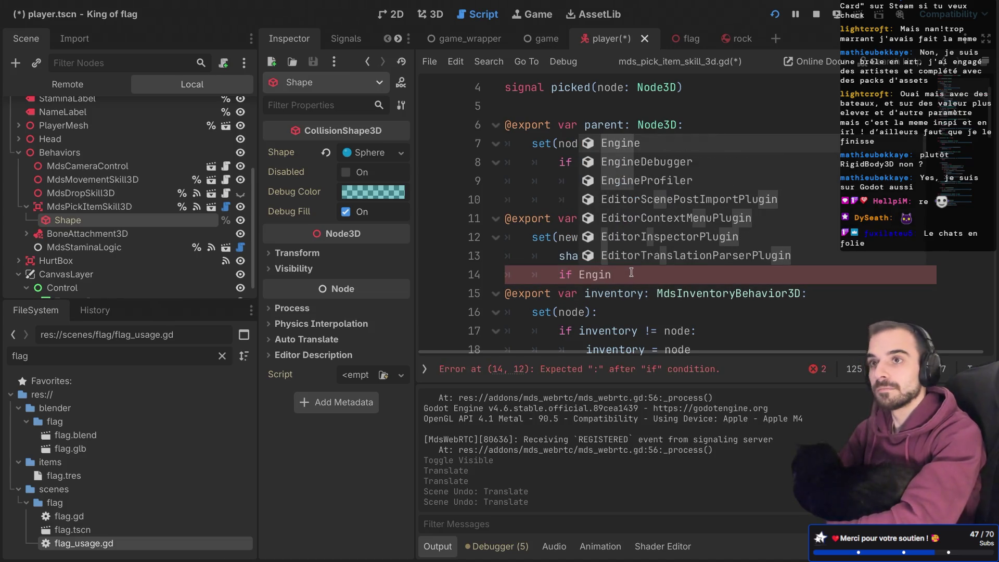
pyautogui.press('Return')
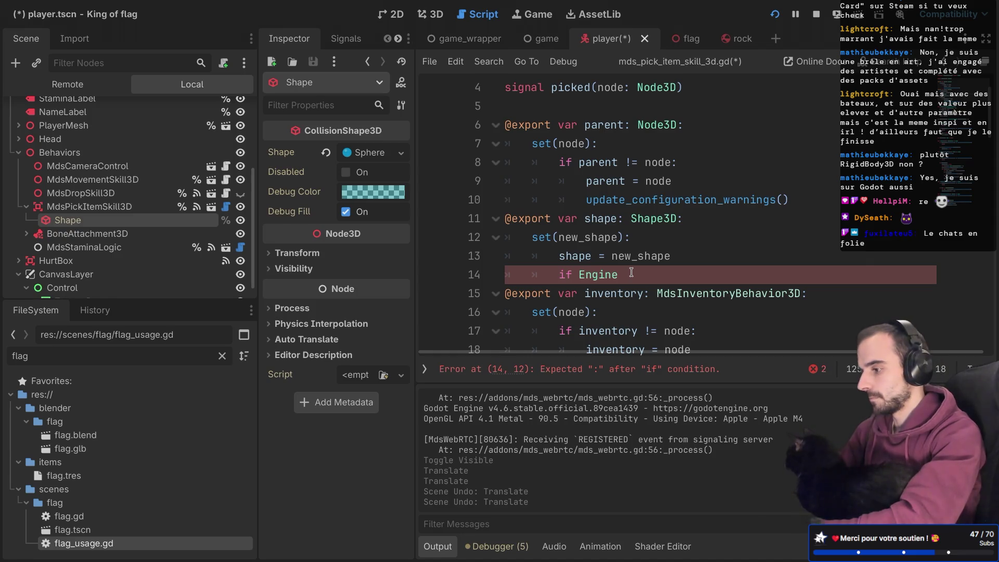
pyautogui.write('.is')
pyautogui.press('Return')
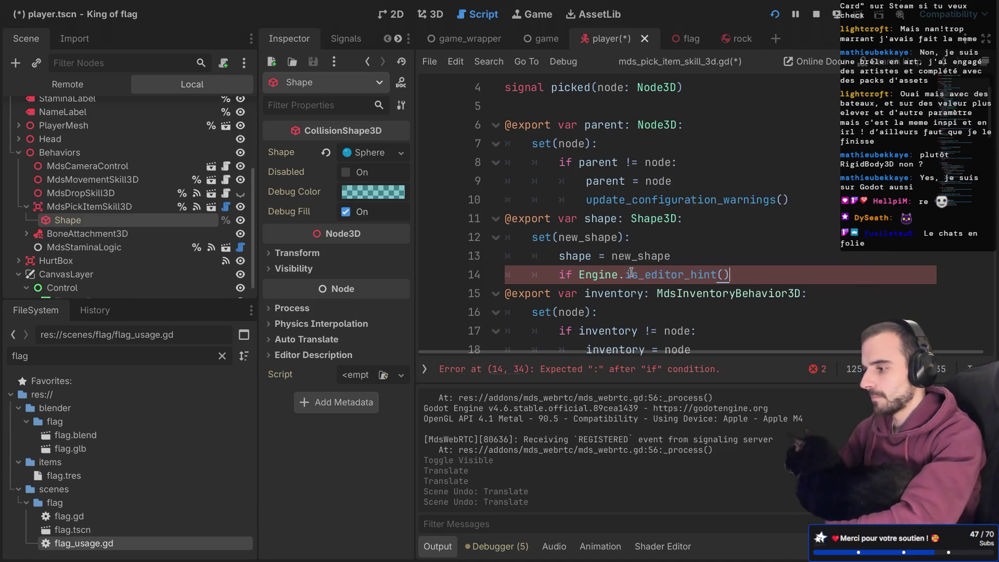
pyautogui.write(':')
pyautogui.press('Return')
pyautogui.scroll(-5, 630, 260)
pyautogui.scroll(3, 626, 246)
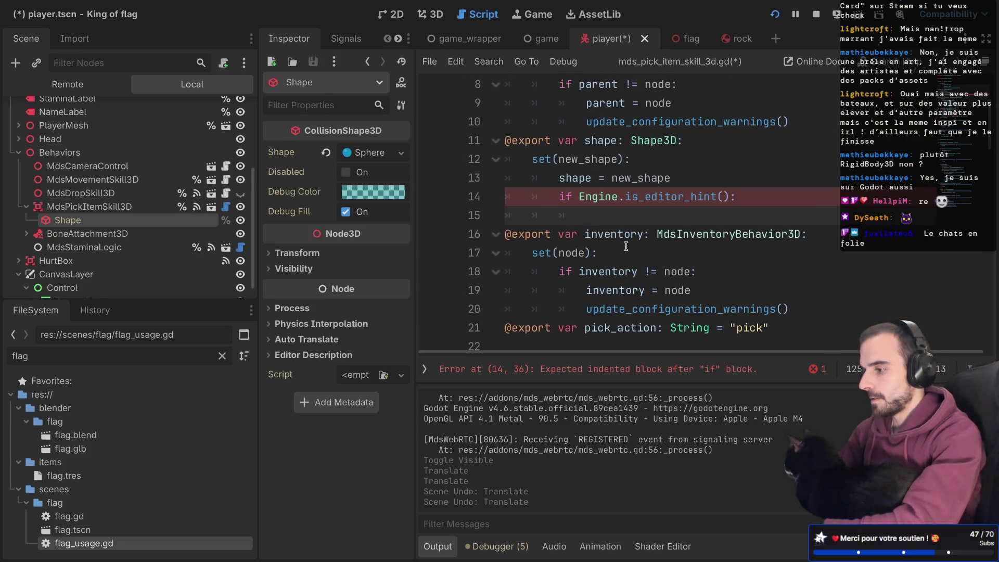
# - Write %Shape.shape = shape inside the if block and save the script
pyautogui.press('Return')
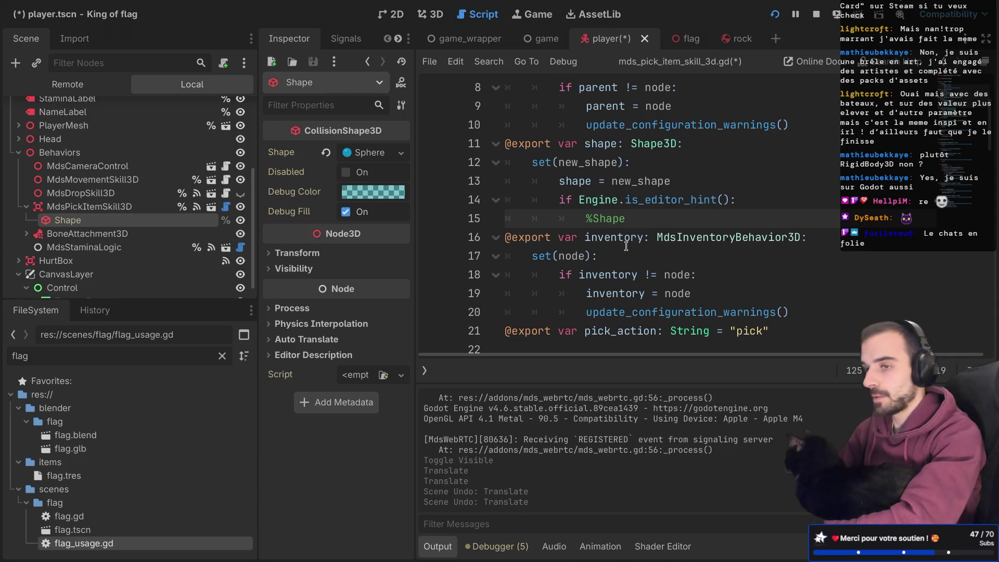
pyautogui.write('sha')
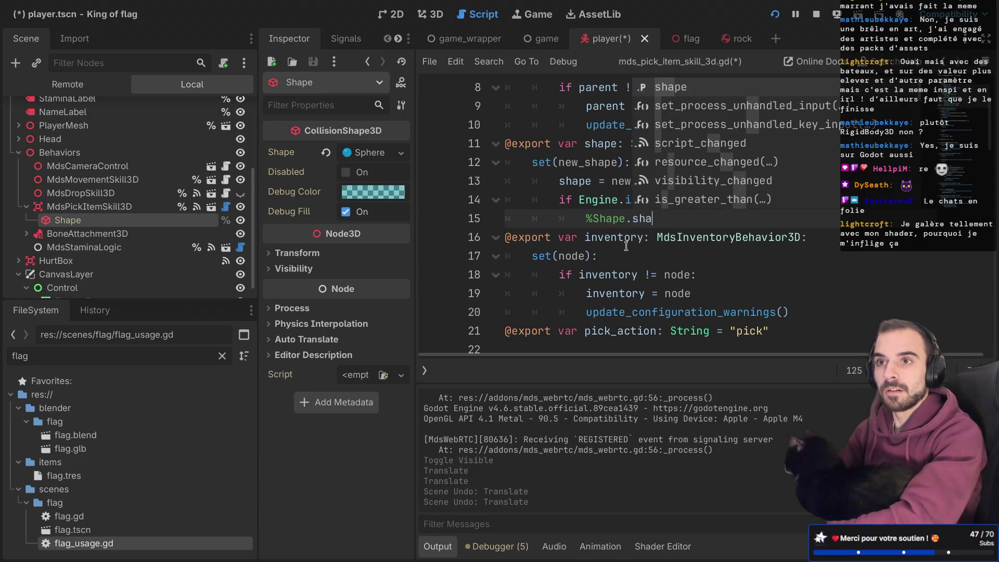
pyautogui.press('Return')
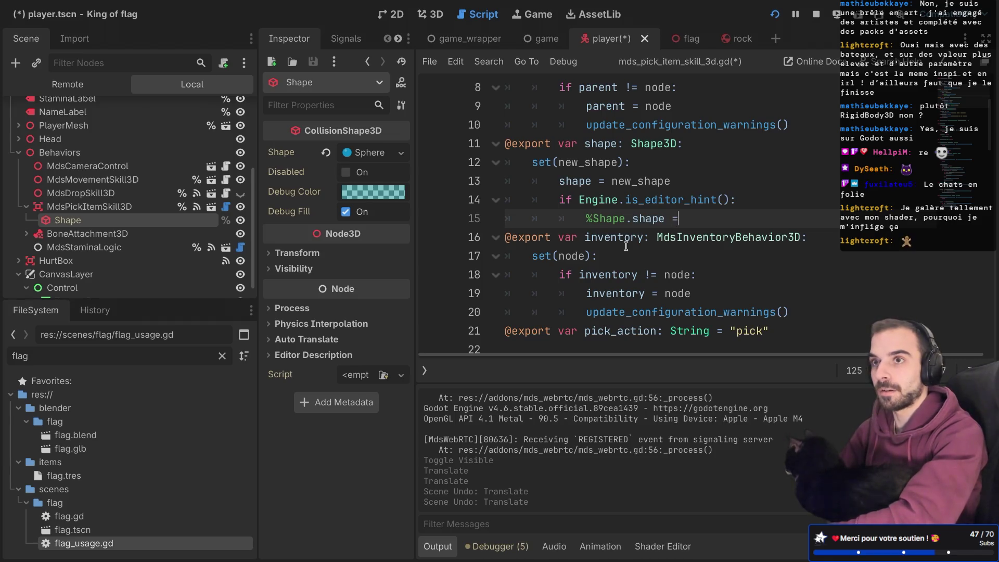
pyautogui.hotkey('ctrl', 'space')
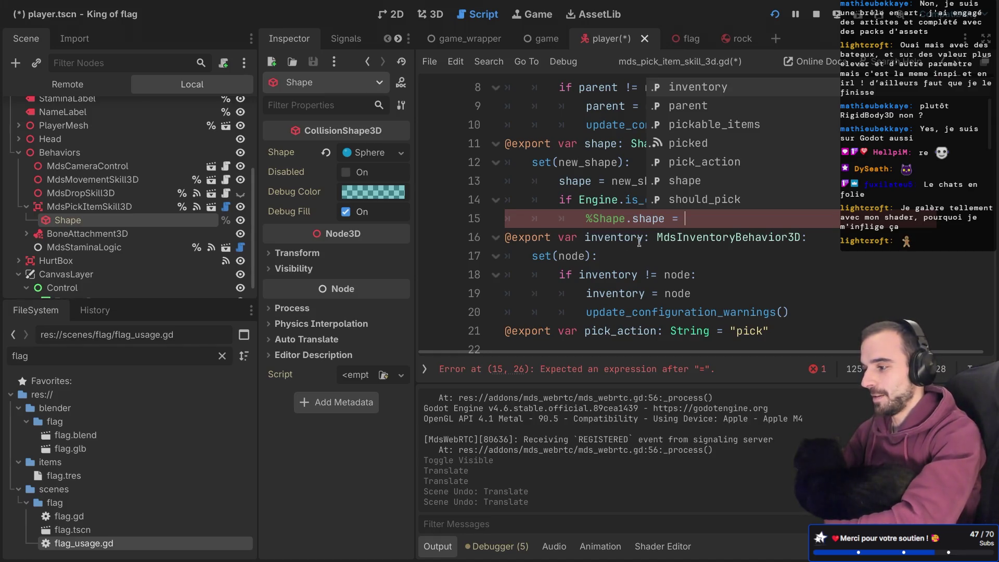
pyautogui.press('Escape')
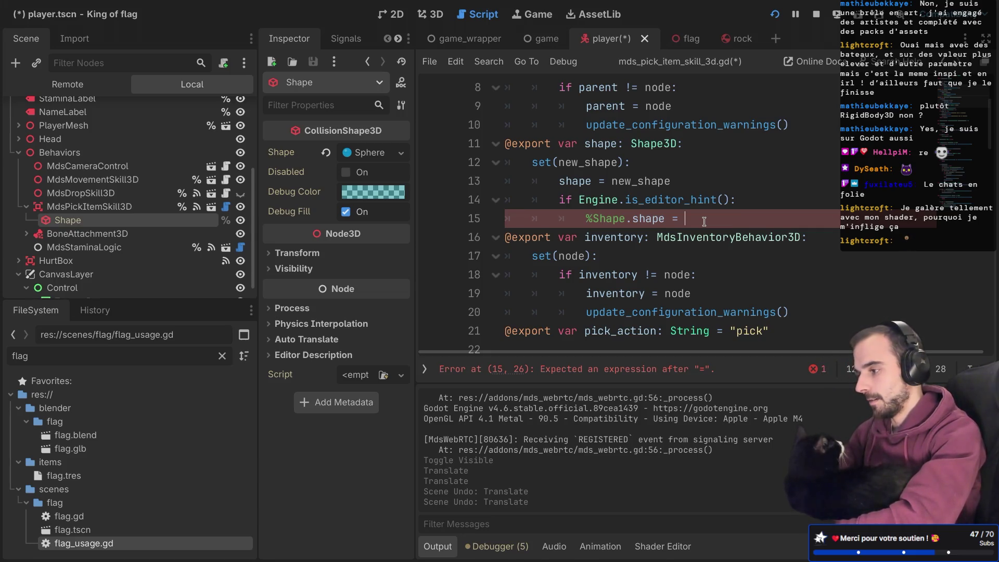
pyautogui.write('shape')
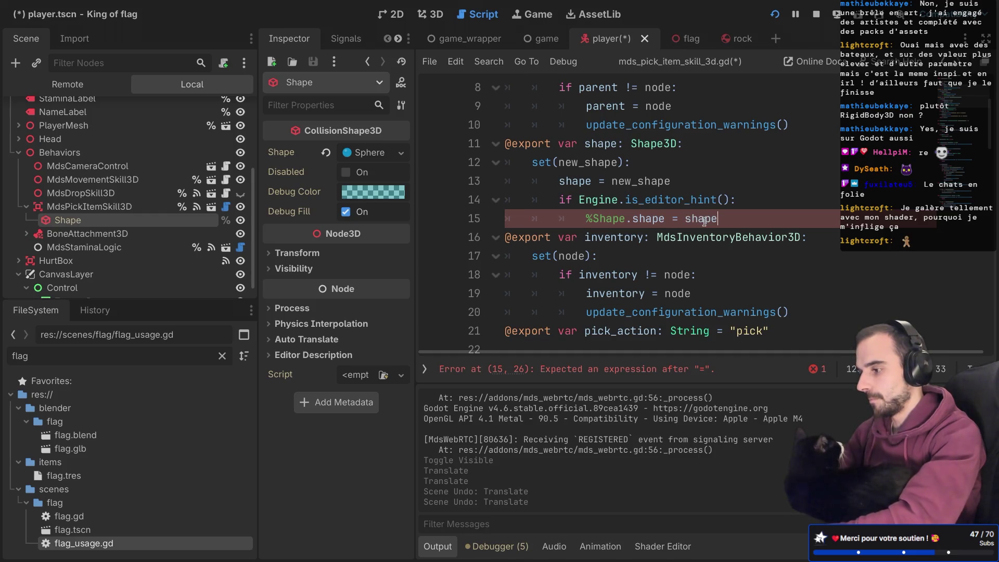
pyautogui.click(750, 237)
pyautogui.hotkey('ctrl', 's')
pyautogui.click(735, 217)
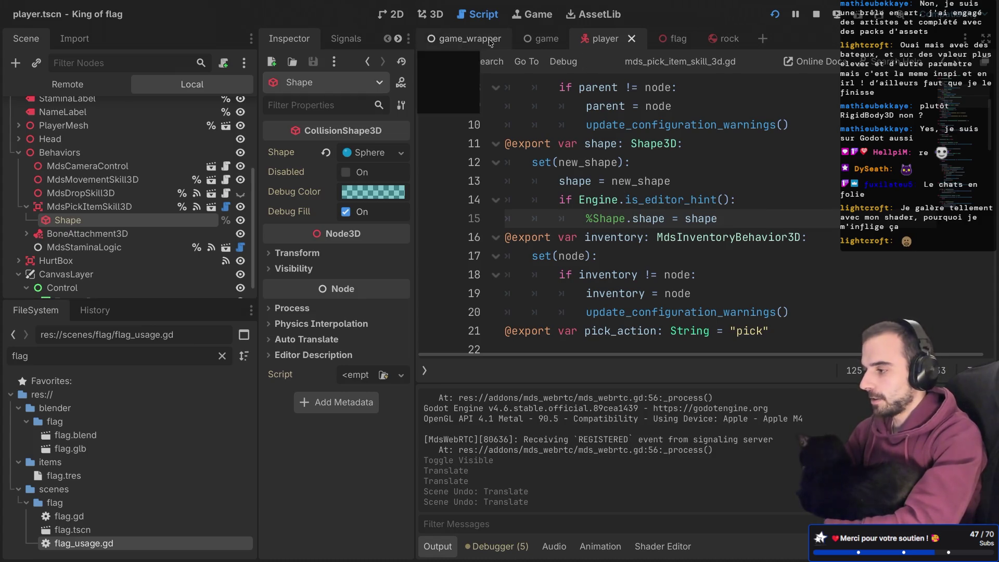
# - Assign a new BoxShape3D to MdsPickItemSkill3D's Shape property
pyautogui.click(430, 14)
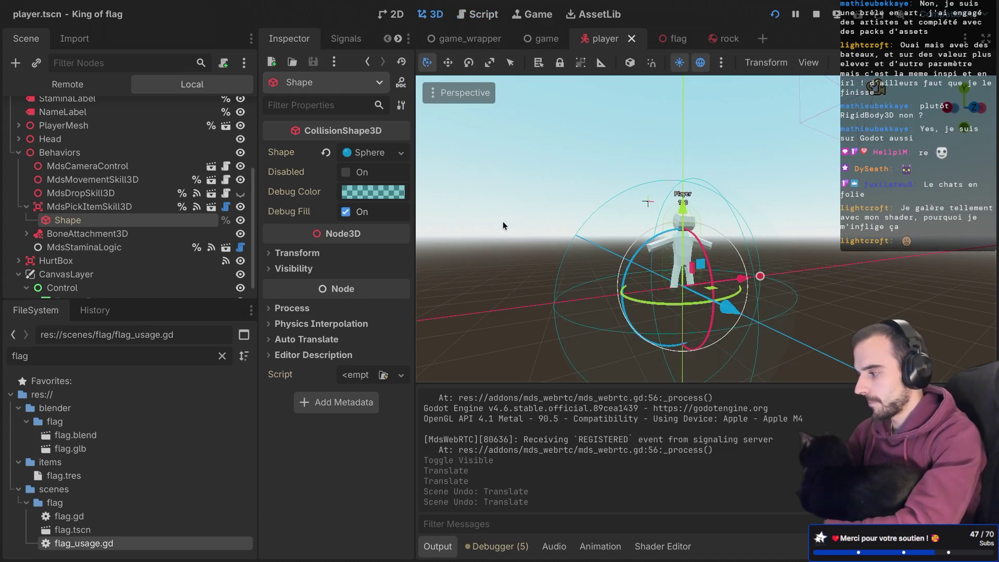
pyautogui.click(89, 206)
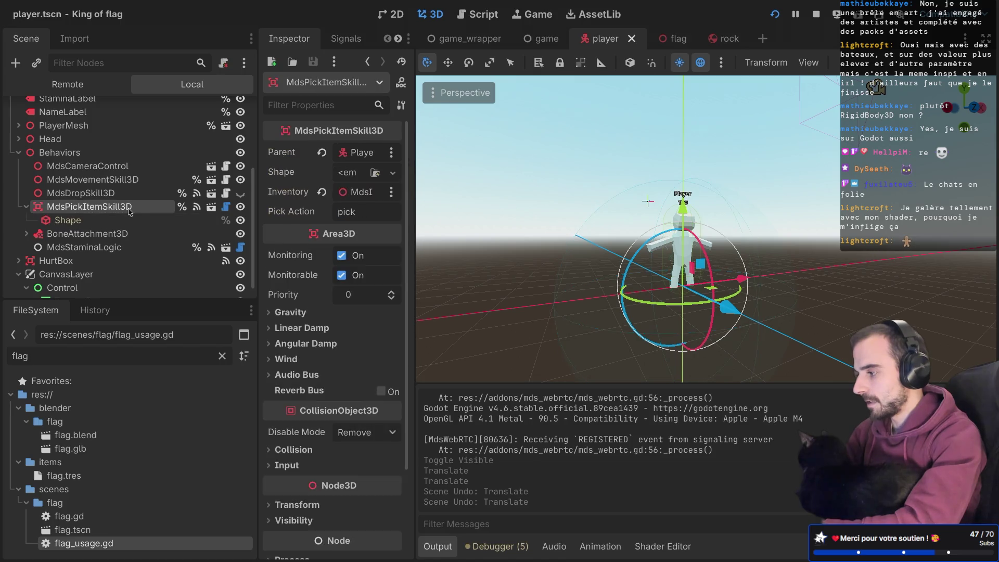
pyautogui.click(357, 173)
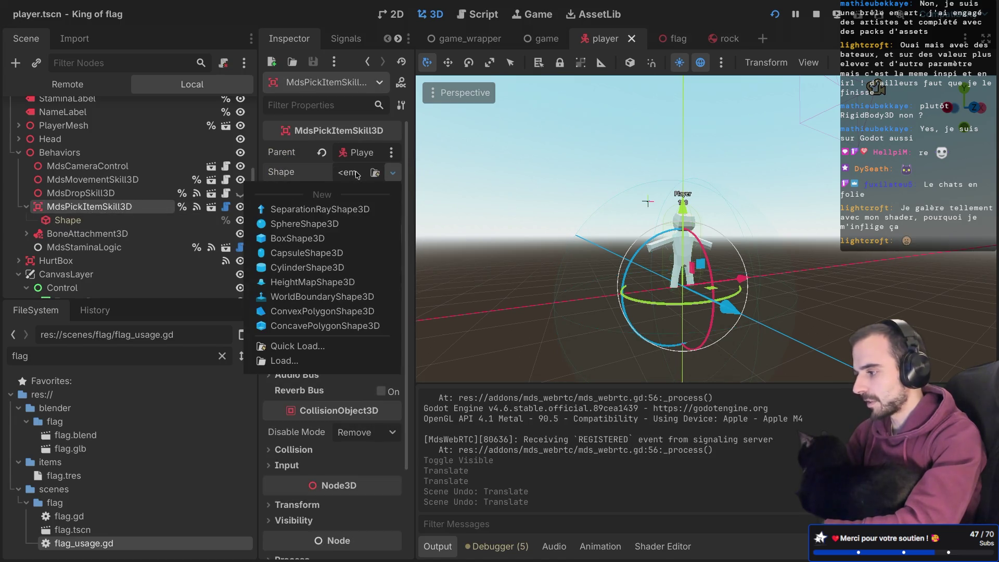
pyautogui.click(300, 239)
# - Inspect the pick skill and its Shape node, then revert the Shape property to empty
pyautogui.hscroll(5, 523, 288)
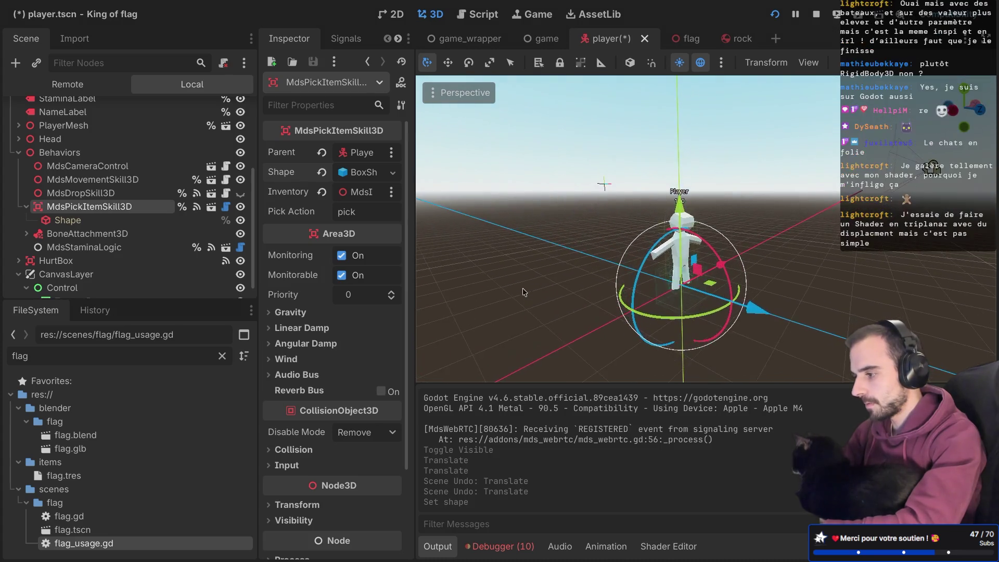
pyautogui.scroll(5, 657, 302)
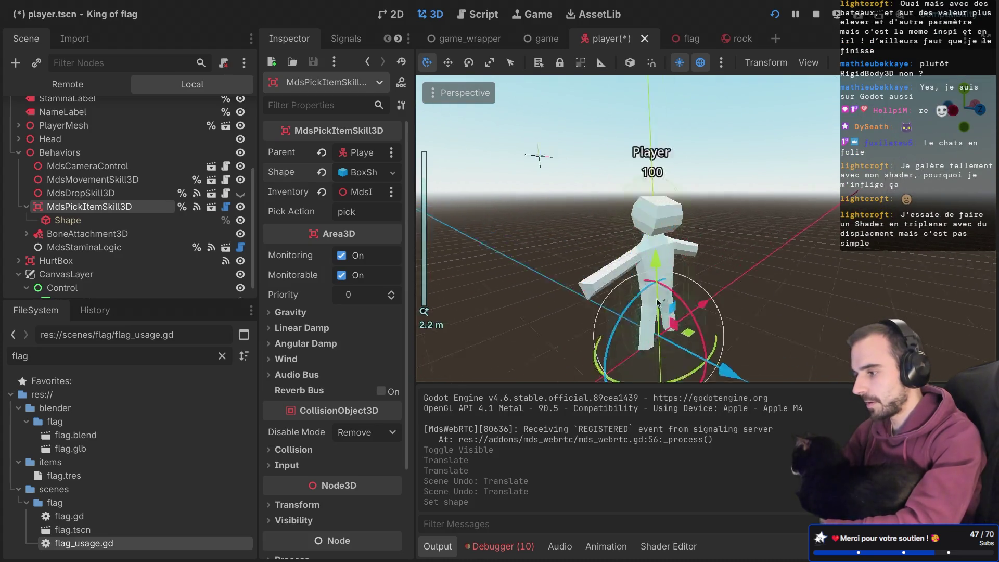
pyautogui.scroll(2, 657, 302)
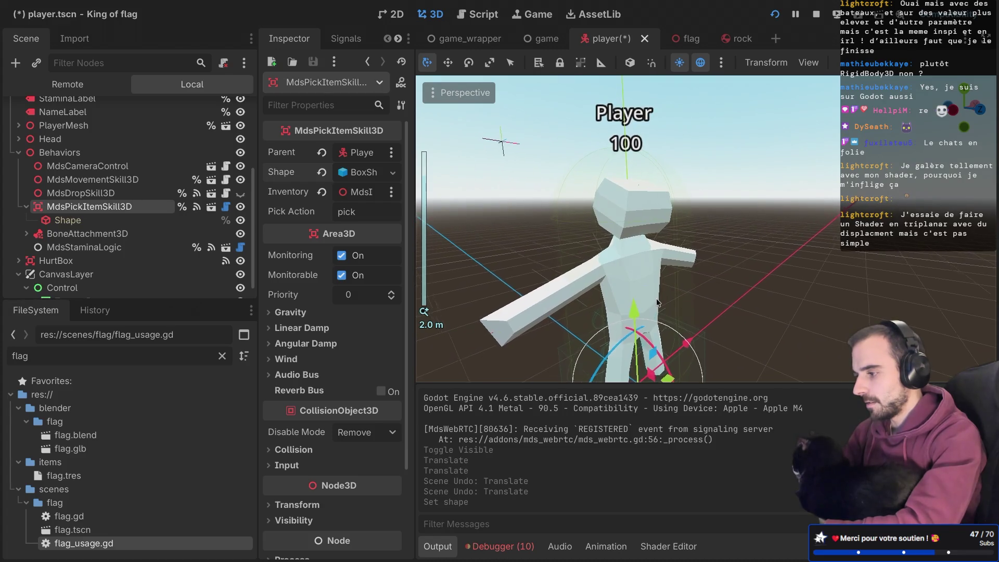
pyautogui.scroll(-10, 657, 302)
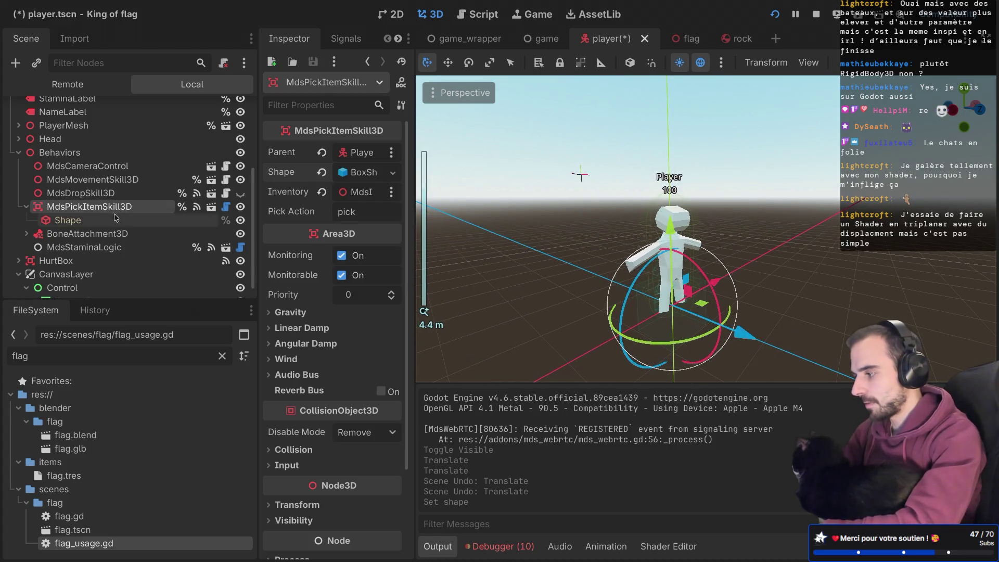
pyautogui.click(104, 221)
pyautogui.click(99, 206)
pyautogui.click(101, 220)
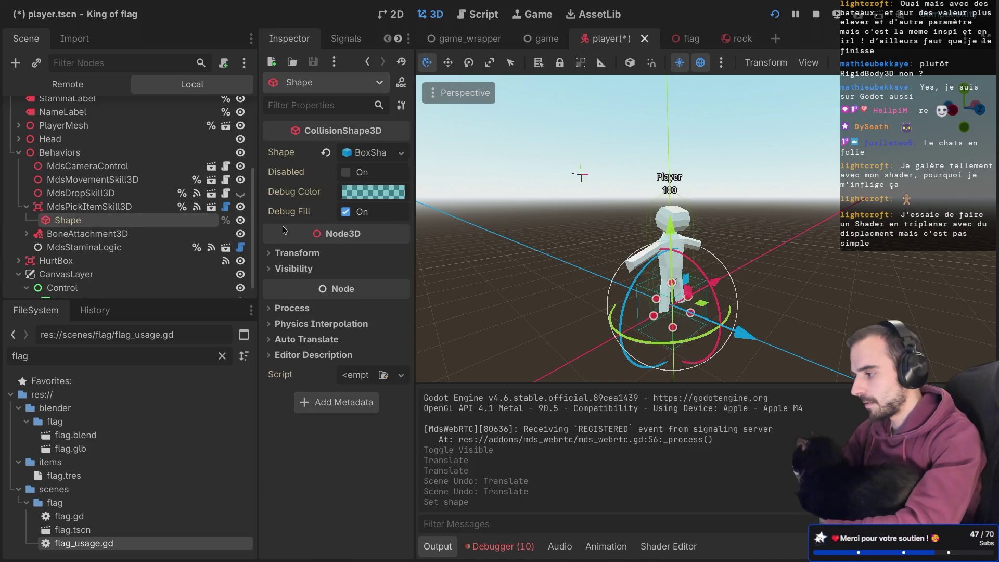
pyautogui.click(269, 253)
pyautogui.click(269, 253)
pyautogui.click(99, 207)
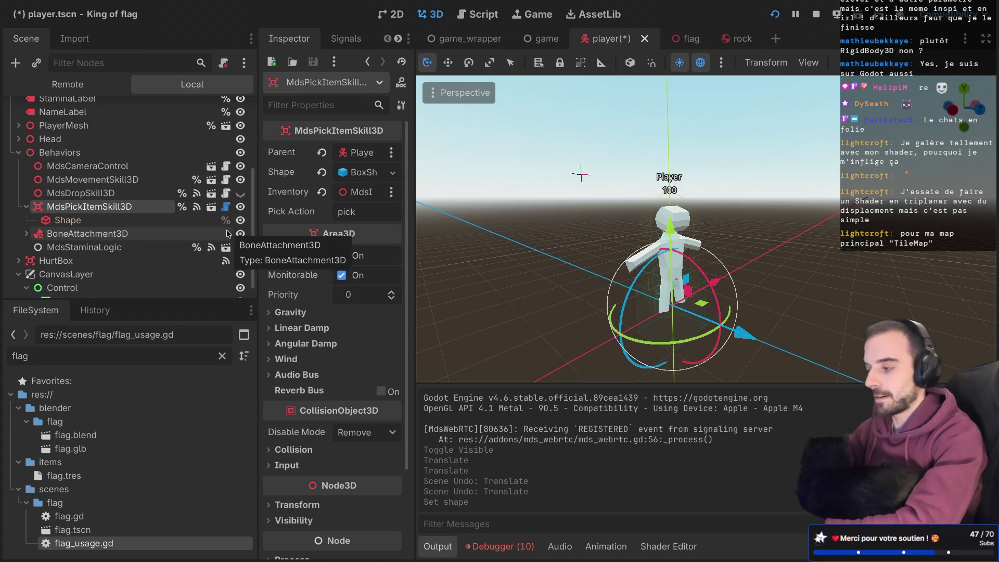
pyautogui.click(322, 172)
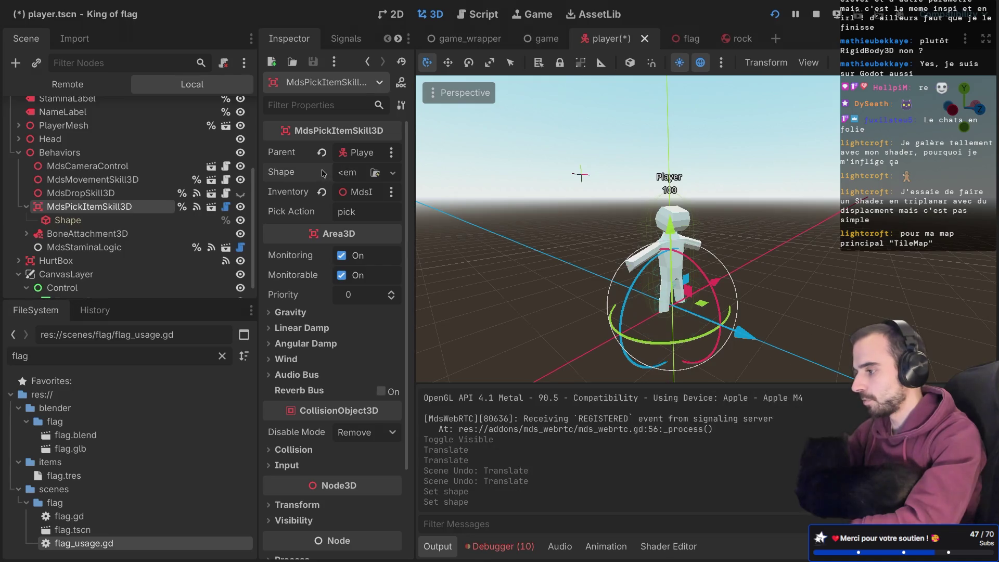
# - Give the pick skill's Shape a new CapsuleShape3D and verify it on the Shape node
pyautogui.click(352, 174)
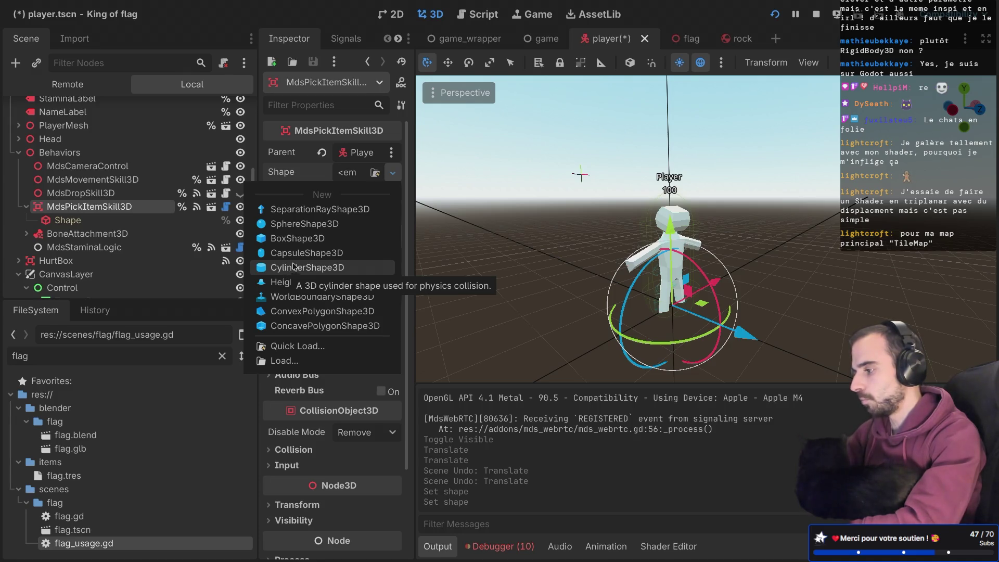
pyautogui.click(296, 256)
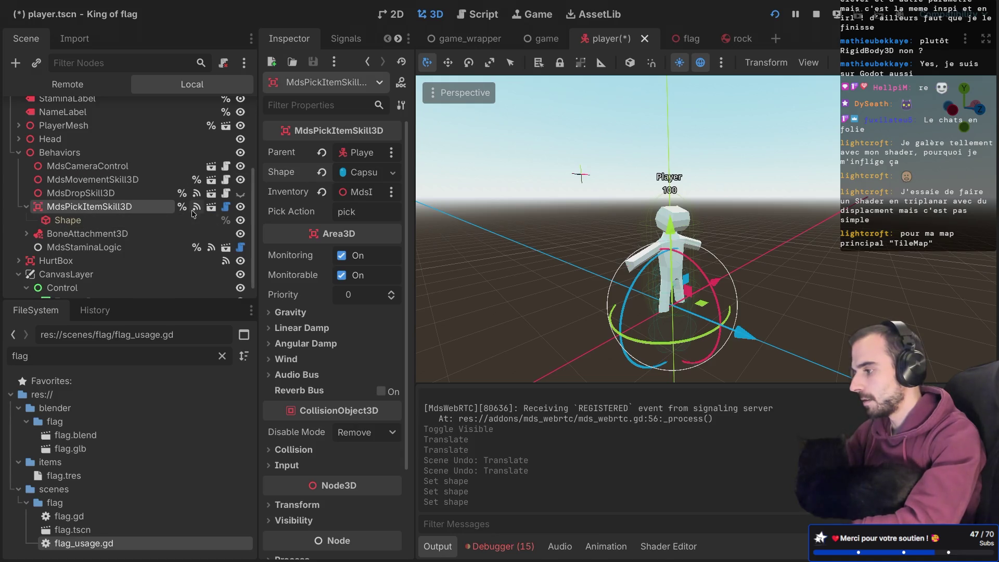
pyautogui.click(149, 219)
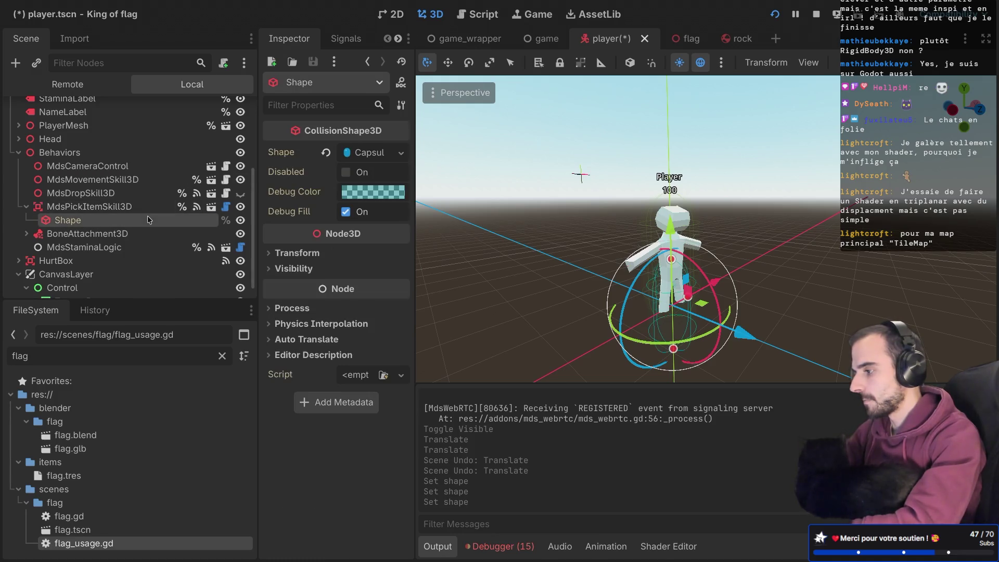
pyautogui.click(241, 220)
pyautogui.click(241, 220)
# - Raise MdsPickItemSkill3D slightly upward along the Y axis
pyautogui.click(116, 207)
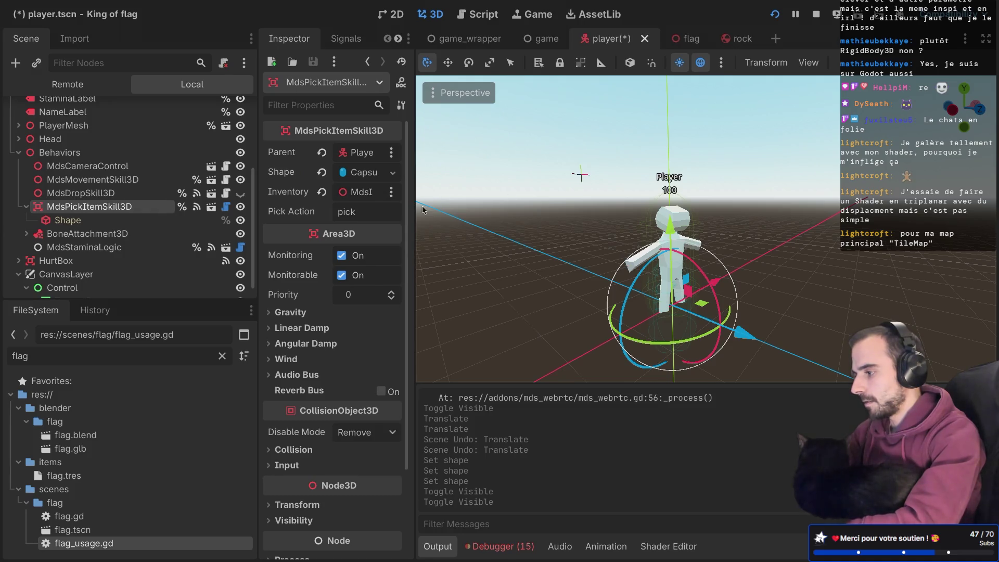
pyautogui.moveTo(670, 237); pyautogui.dragTo(668, 183)
pyautogui.click(367, 173)
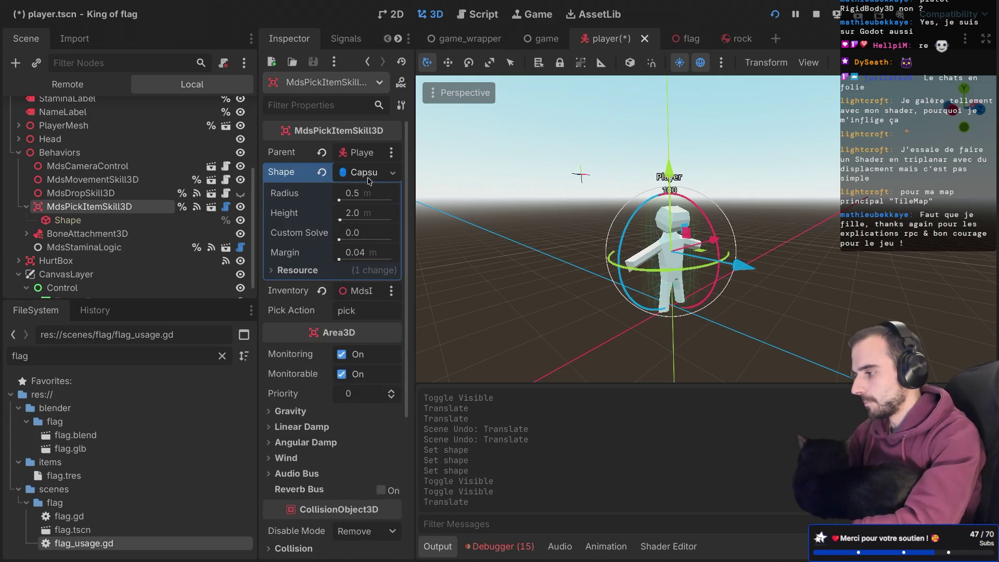
# - Set the pick capsule's radius to 1.0 and height to 3.0
pyautogui.moveTo(354, 199); pyautogui.dragTo(367, 199)
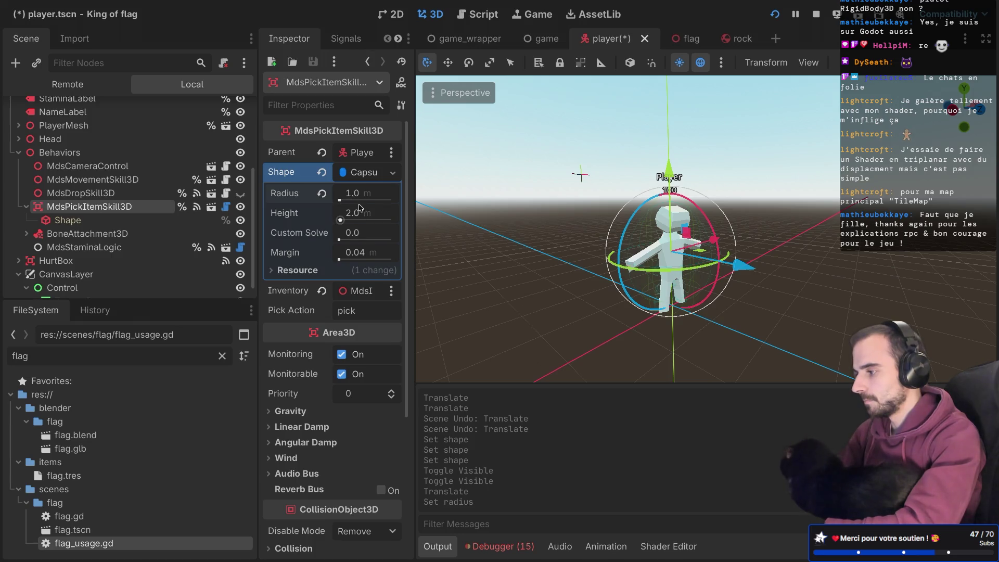
pyautogui.click(357, 214)
pyautogui.write('3')
pyautogui.press('Return')
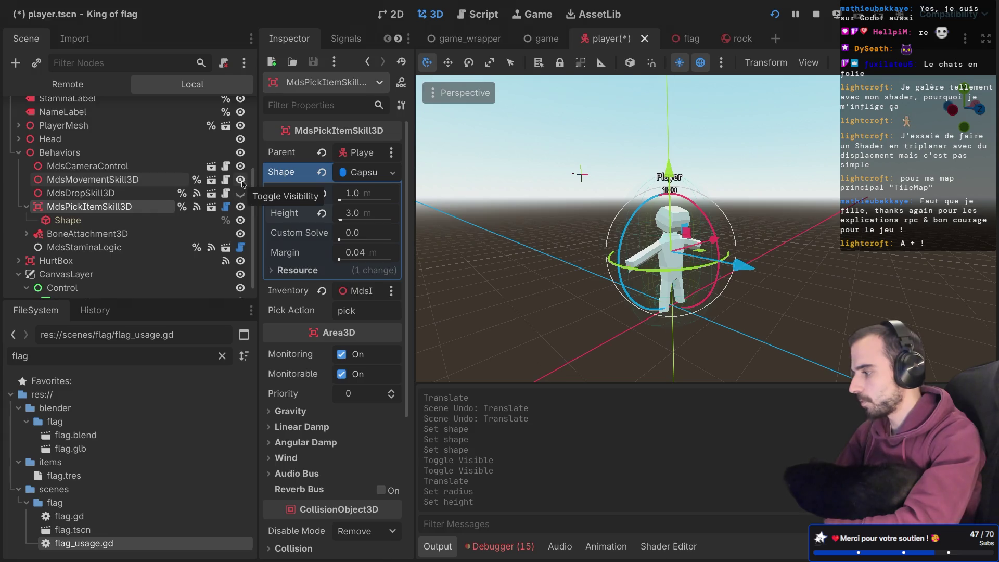
# - Hide the HurtBox node in the editor viewport
pyautogui.scroll(2, 242, 184)
pyautogui.scroll(3, 242, 184)
pyautogui.scroll(-3, 243, 185)
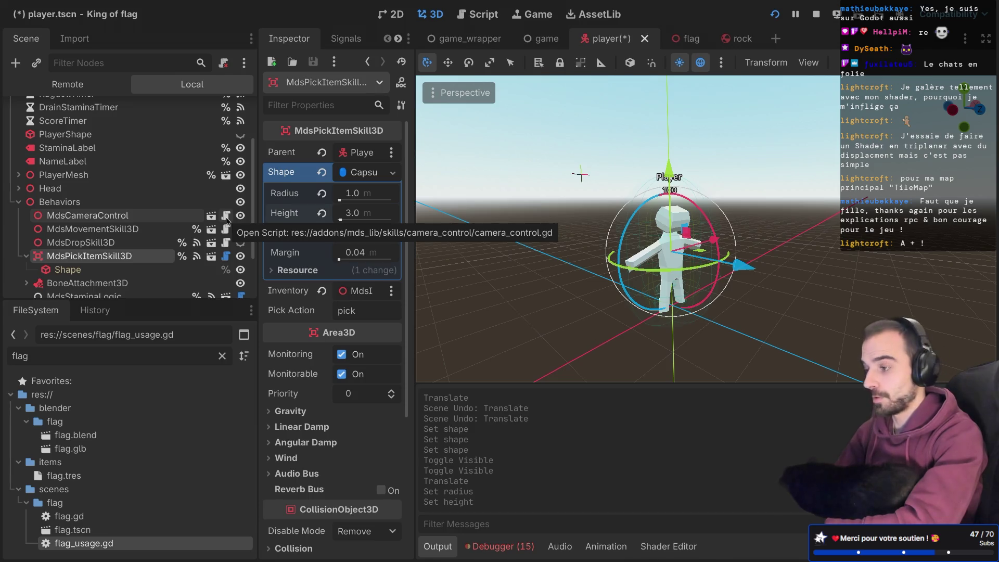
pyautogui.scroll(-2, 227, 219)
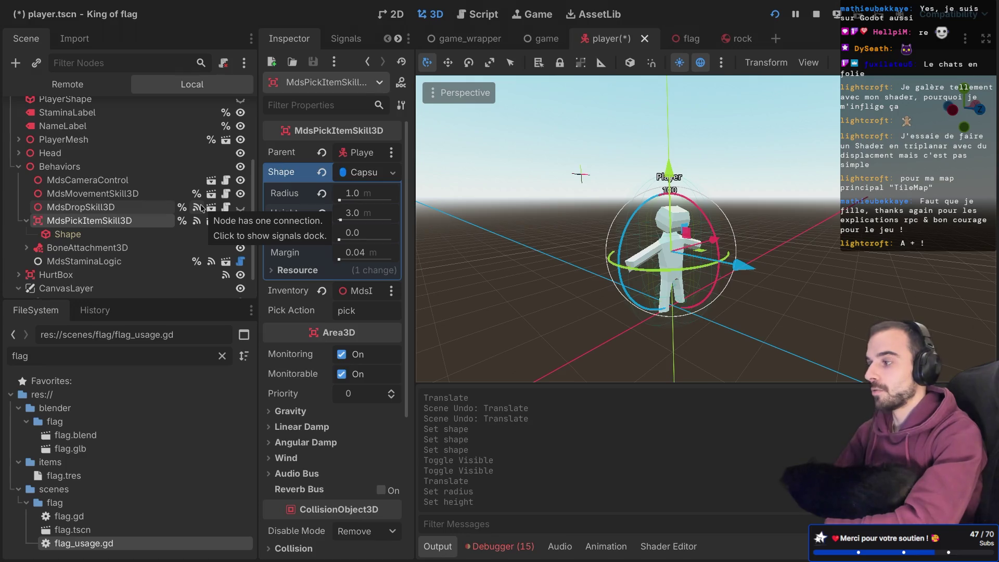
pyautogui.scroll(5, 81, 171)
pyautogui.scroll(-3, 81, 170)
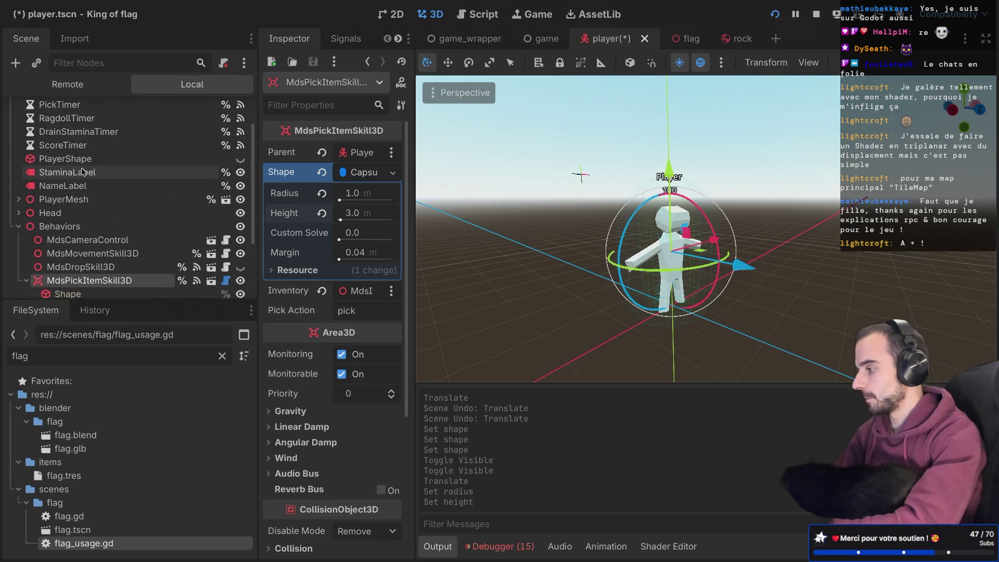
pyautogui.scroll(3, 90, 170)
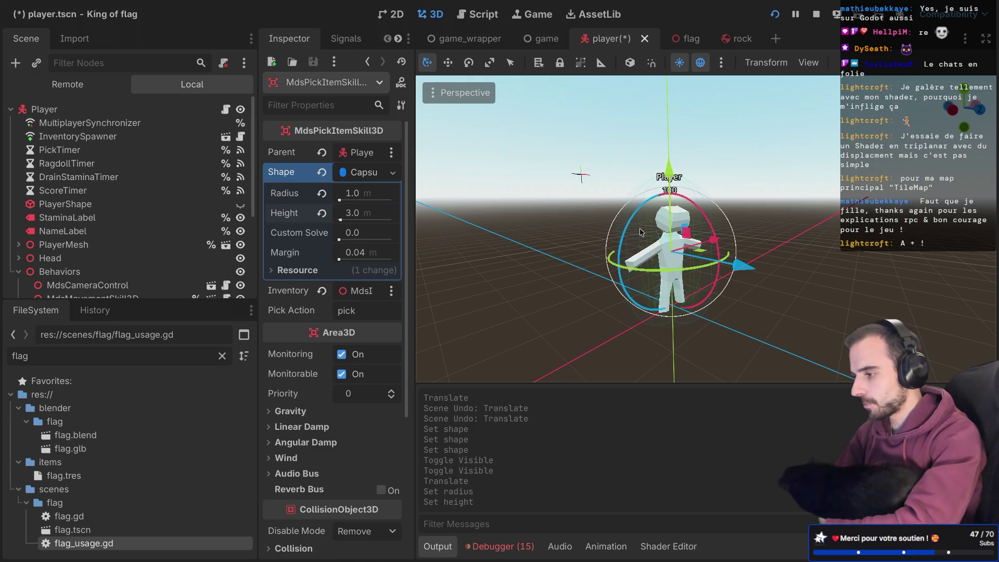
pyautogui.scroll(-6, 200, 204)
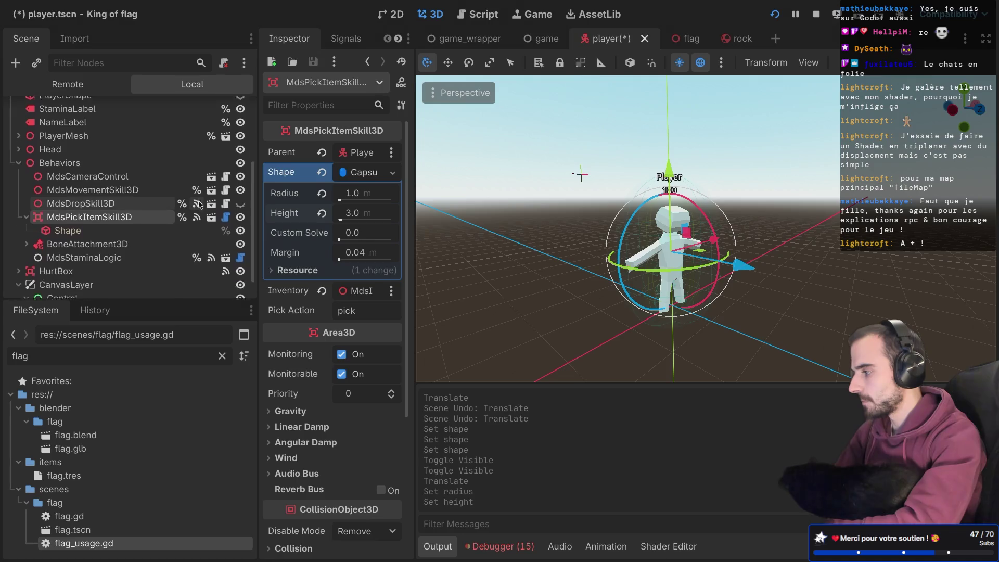
pyautogui.scroll(-1, 200, 205)
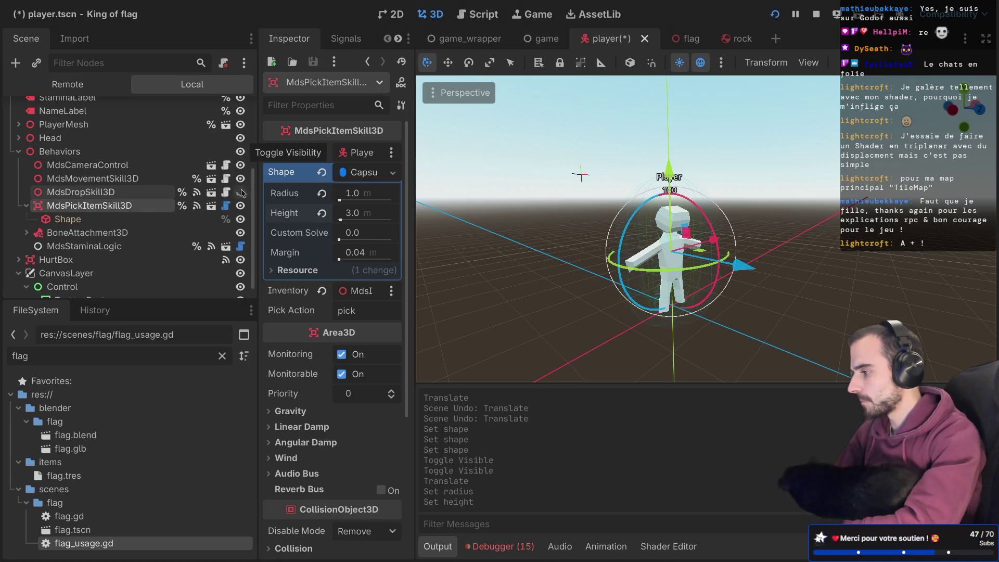
pyautogui.scroll(-1, 241, 197)
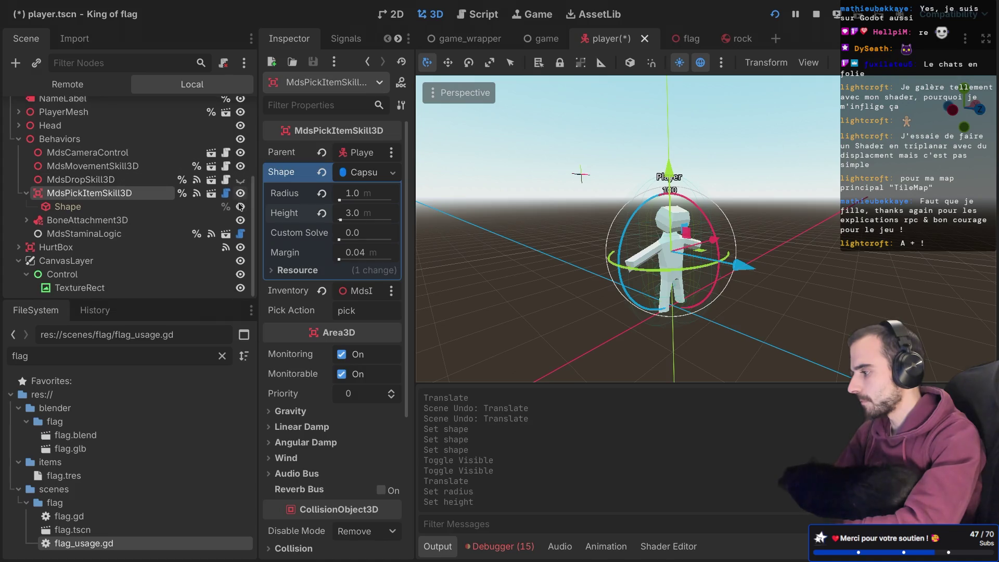
pyautogui.click(240, 244)
pyautogui.scroll(5, 652, 253)
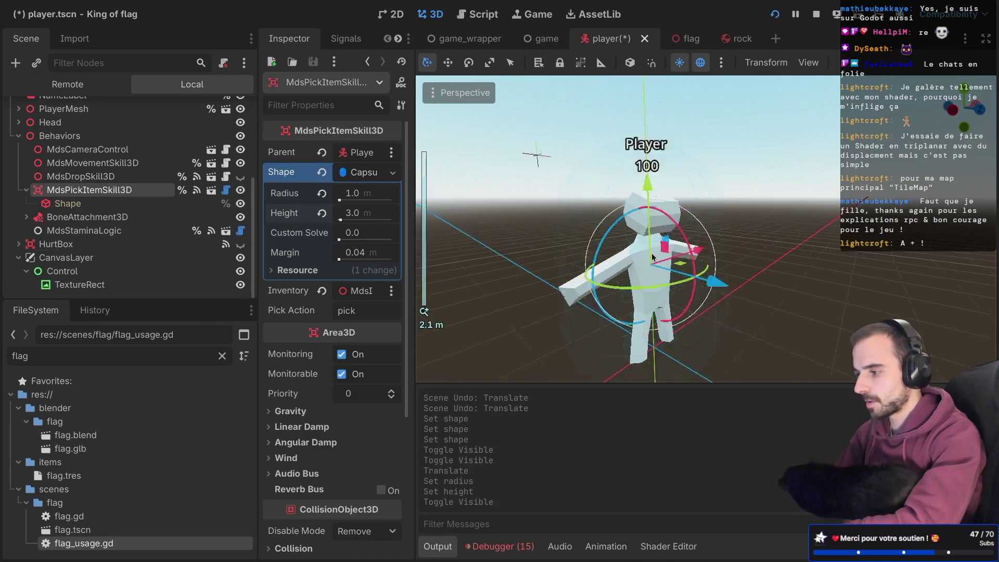
pyautogui.scroll(-5, 652, 253)
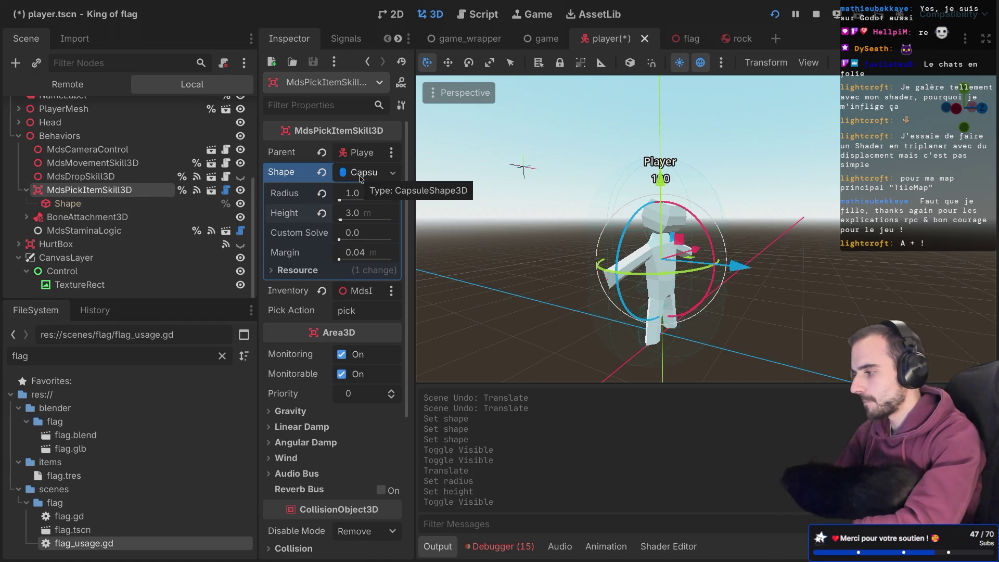
# - Set the pick capsule radius to 1.2 and check it from another angle
pyautogui.click(372, 173)
pyautogui.click(372, 173)
pyautogui.moveTo(586, 241)
pyautogui.mouseDown()
pyautogui.moveTo(658, 265)
pyautogui.moveTo(612, 282)
pyautogui.mouseUp()
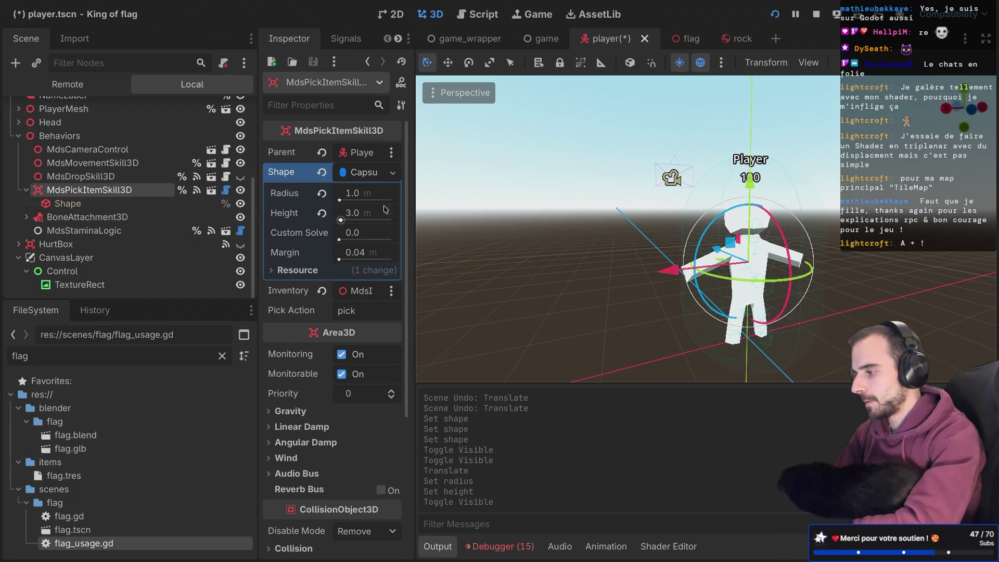
pyautogui.click(348, 202)
pyautogui.write('1.2')
pyautogui.press('Return')
pyautogui.moveTo(607, 200); pyautogui.dragTo(430, 242)
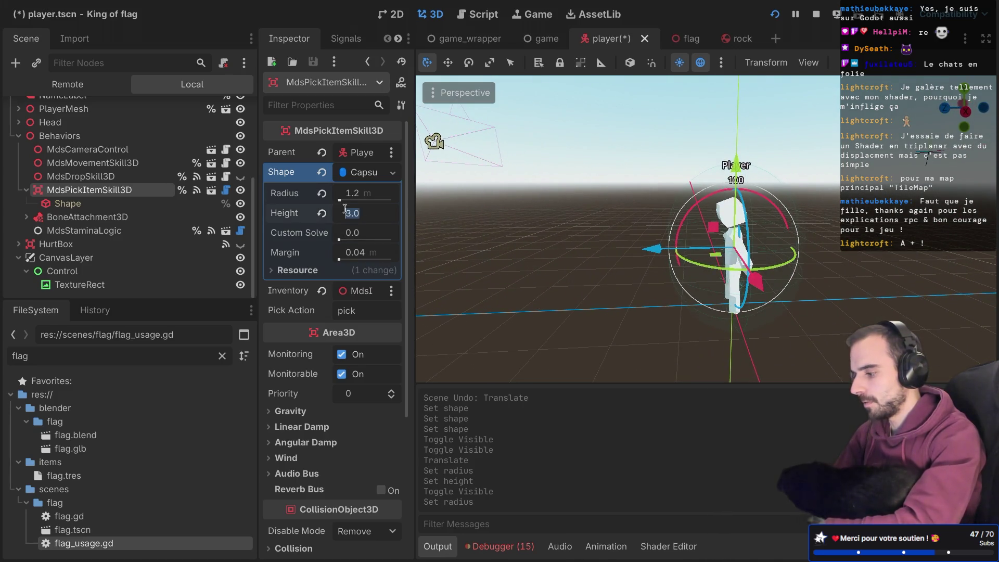
# - Try a capsule height of 4.0, settle back on 3.0, then run the project
pyautogui.press('Return')
pyautogui.moveTo(707, 214); pyautogui.dragTo(803, 159)
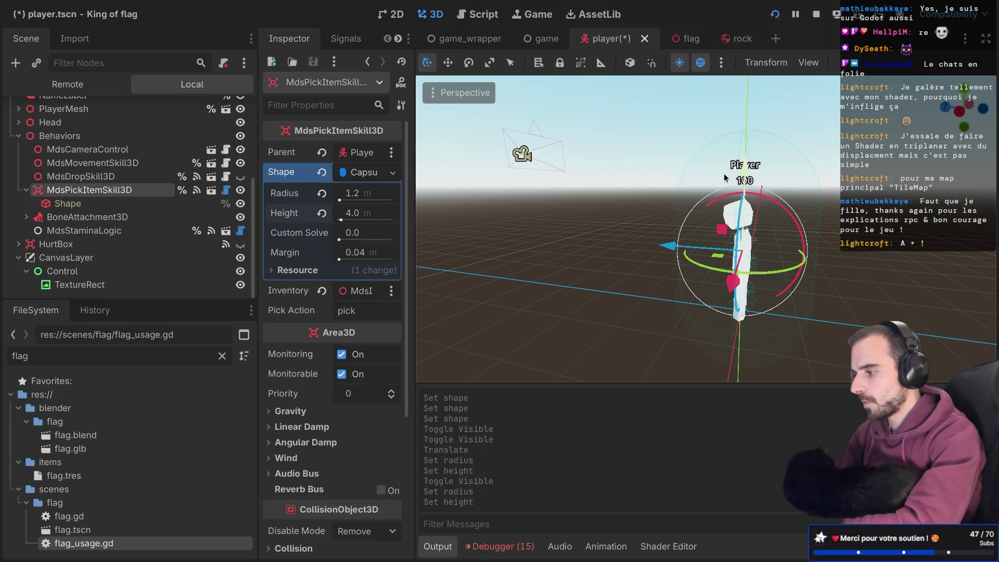
pyautogui.press('Return')
pyautogui.moveTo(655, 180); pyautogui.dragTo(664, 174)
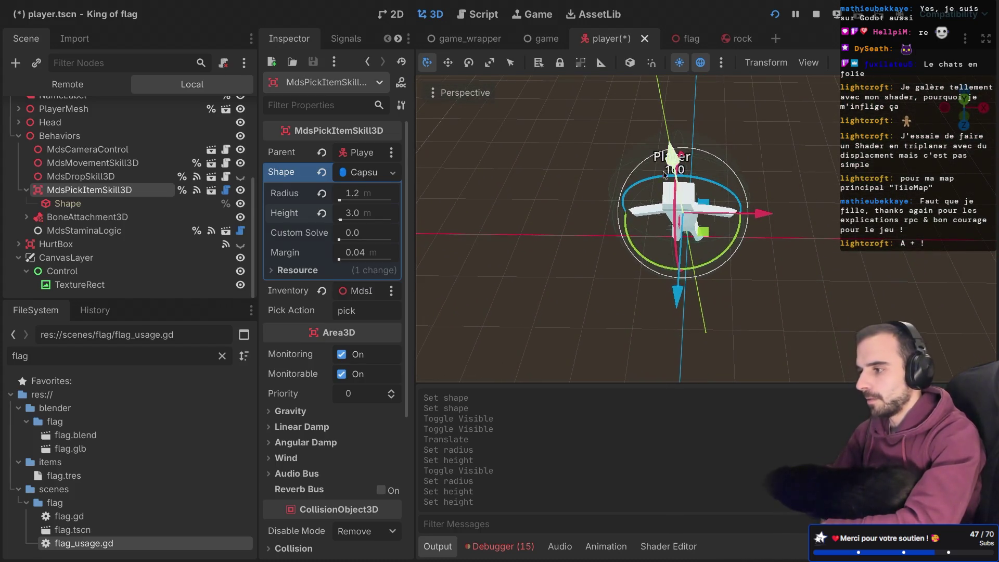
pyautogui.click(775, 17)
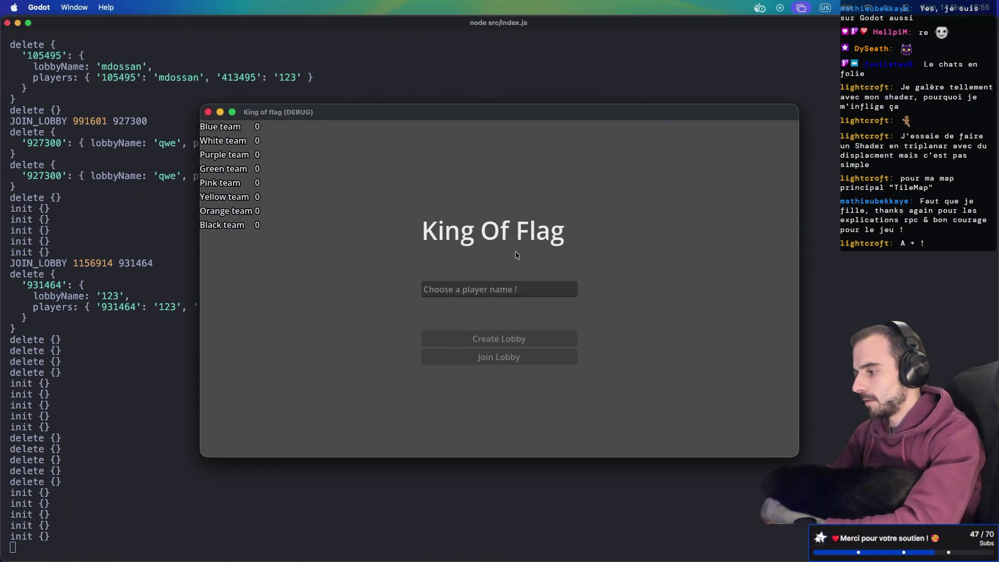
# - Enter player name 123, create a lobby, play a test match, then return to the editor
pyautogui.write('123')
pyautogui.click(474, 339)
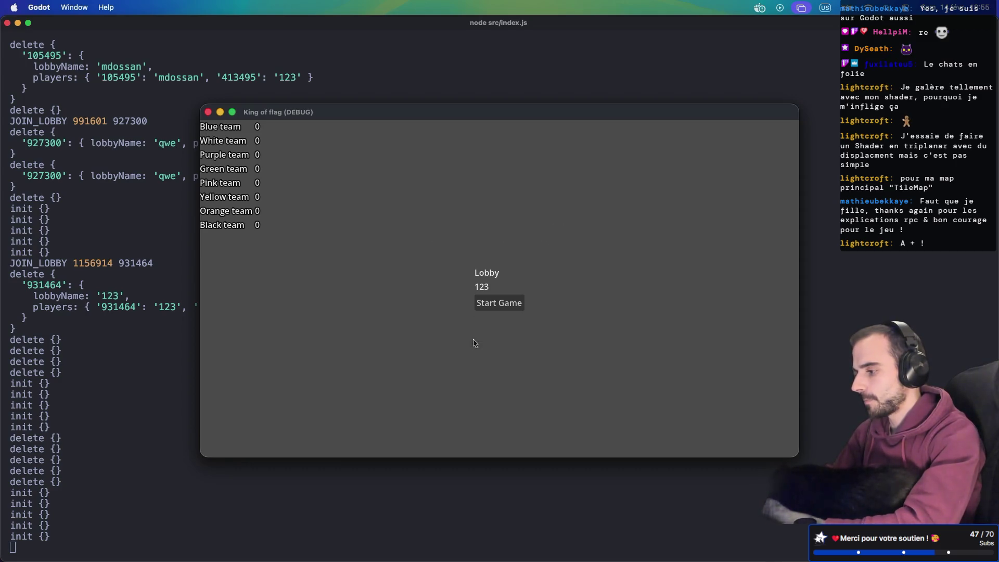
pyautogui.click(497, 307)
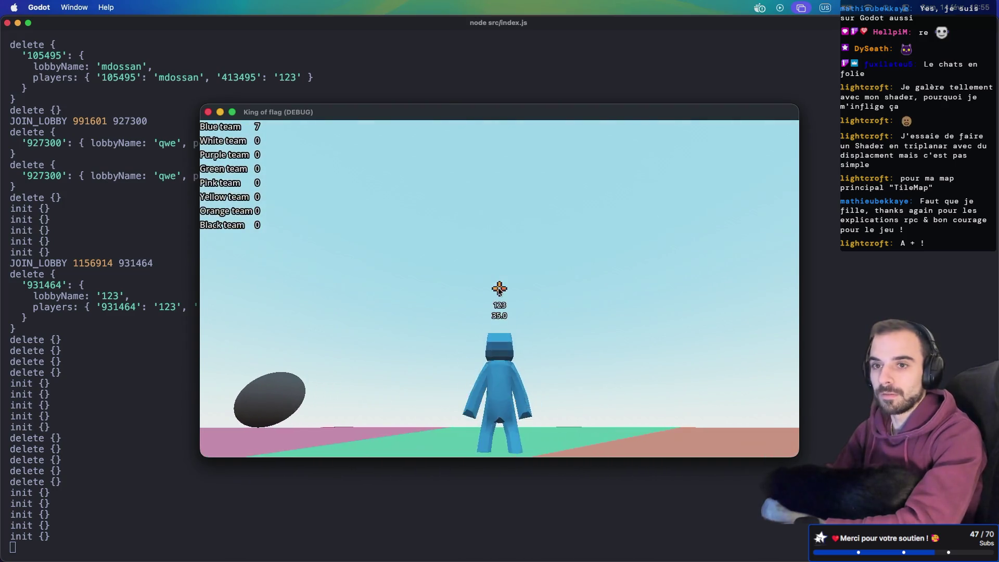
pyautogui.hotkey('ctrl', 'Right')
pyautogui.hotkey('ctrl', 'Right')
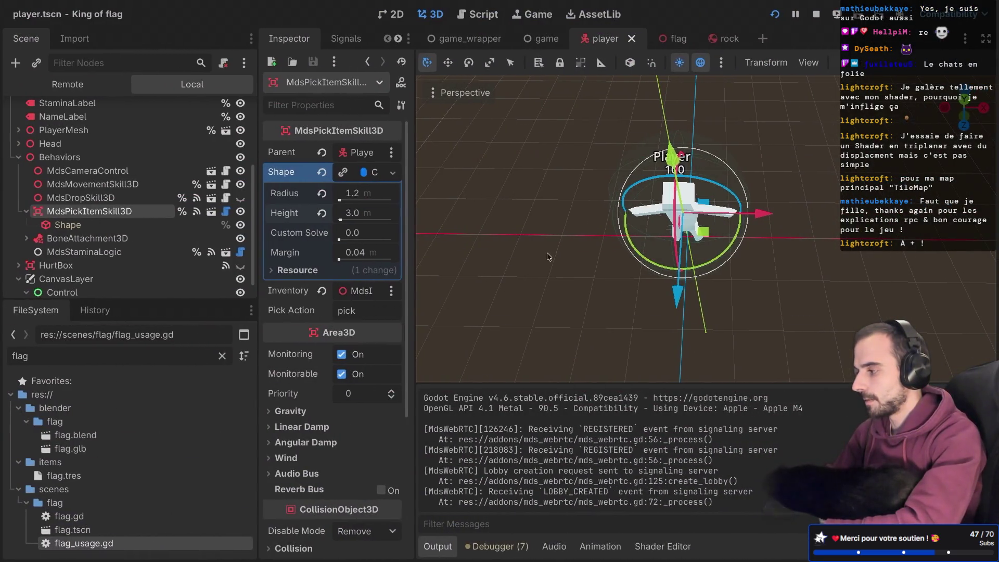
# - Open the King Of Flags FigJam board and look through the task notes
pyautogui.hotkey('ctrl', 'Right')
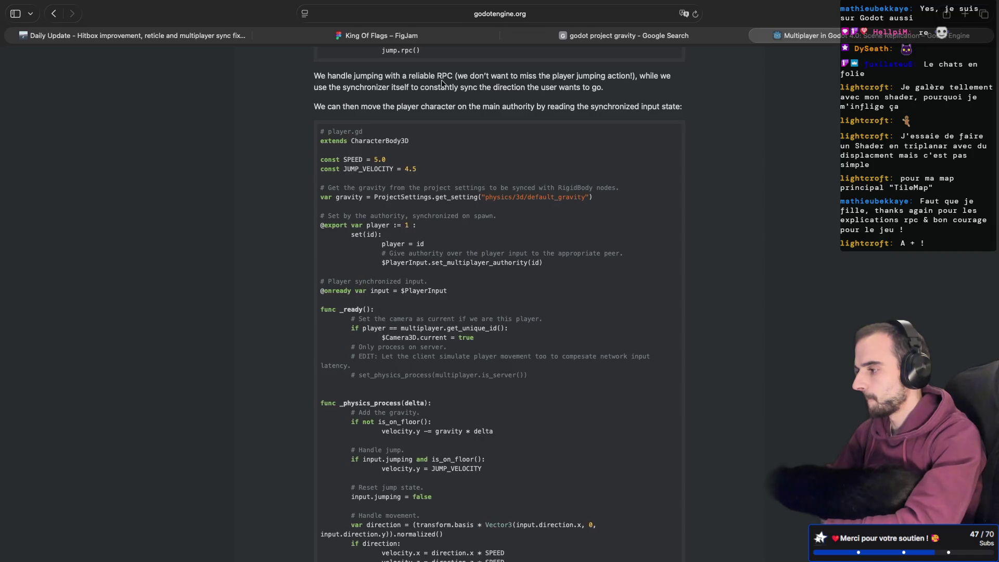
pyautogui.click(398, 40)
pyautogui.scroll(-1, 415, 221)
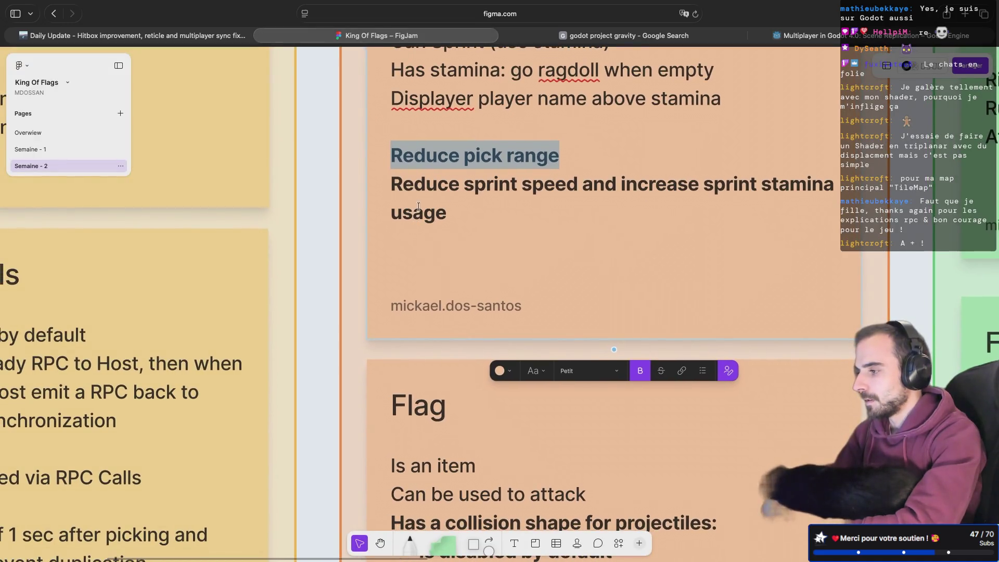
pyautogui.click(454, 152)
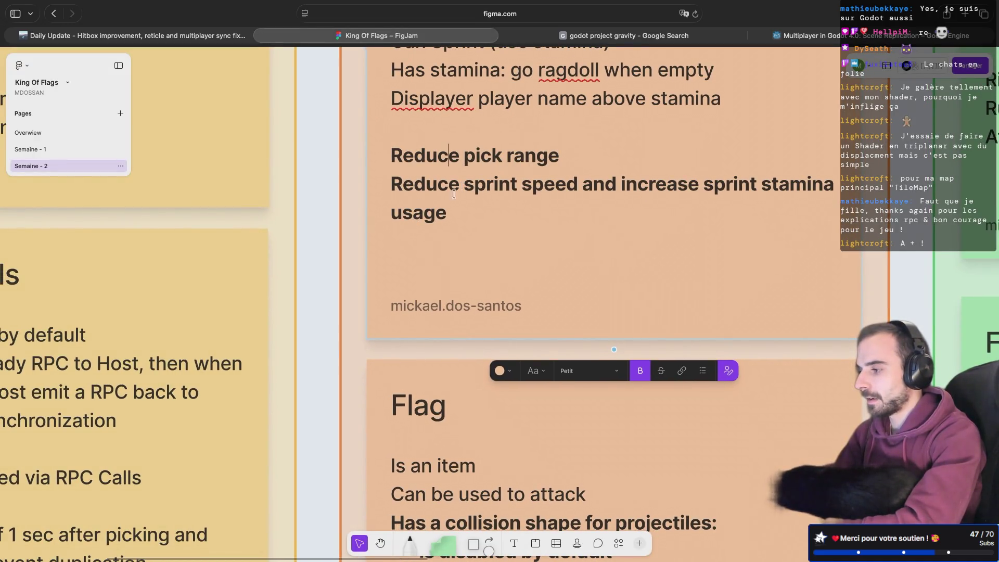
pyautogui.moveTo(395, 199); pyautogui.dragTo(394, 188)
pyautogui.click(496, 242)
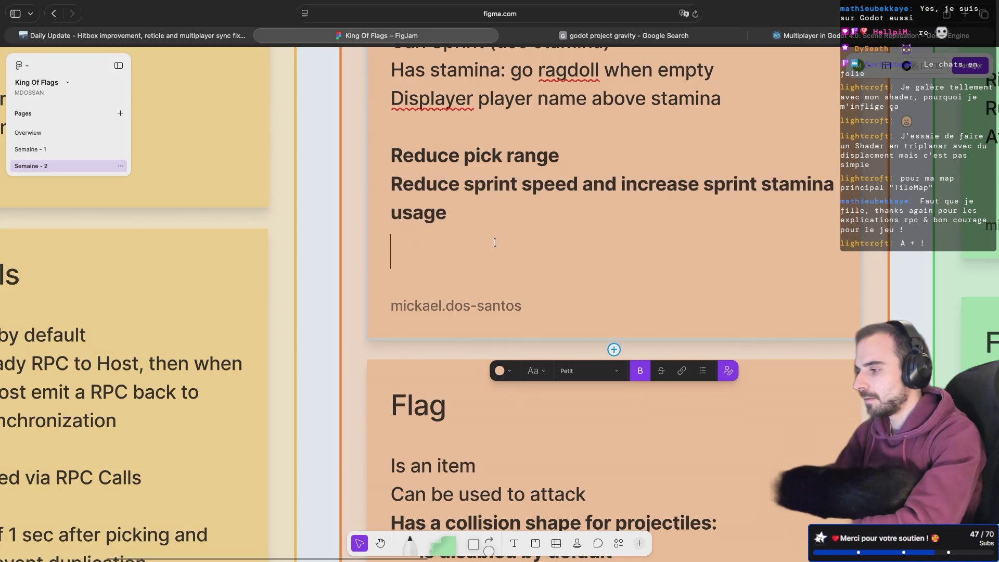
pyautogui.scroll(-5, 495, 242)
pyautogui.scroll(-5, 495, 242)
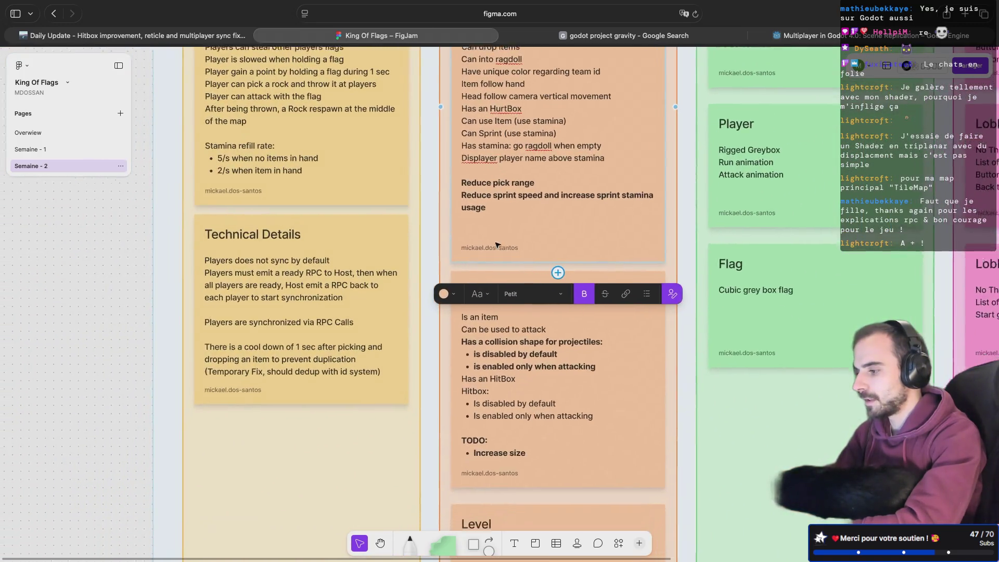
# - Highlight the Flag sticky's collision shape and HitBox lines, then return to Godot's flag scene
pyautogui.click(501, 350)
pyautogui.scroll(5, 511, 335)
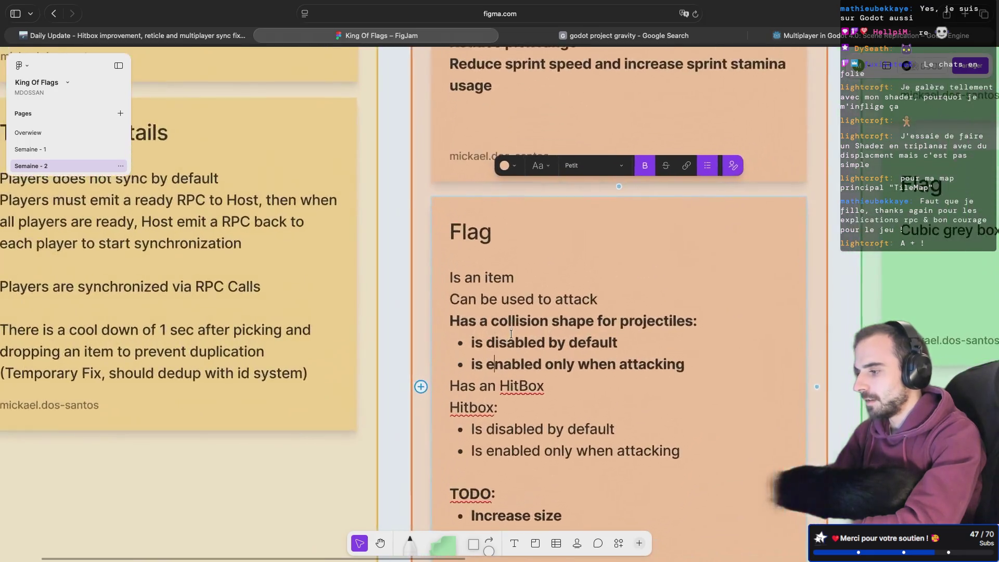
pyautogui.moveTo(436, 235)
pyautogui.mouseDown()
pyautogui.moveTo(604, 261)
pyautogui.moveTo(673, 291)
pyautogui.mouseUp()
pyautogui.press('Right')
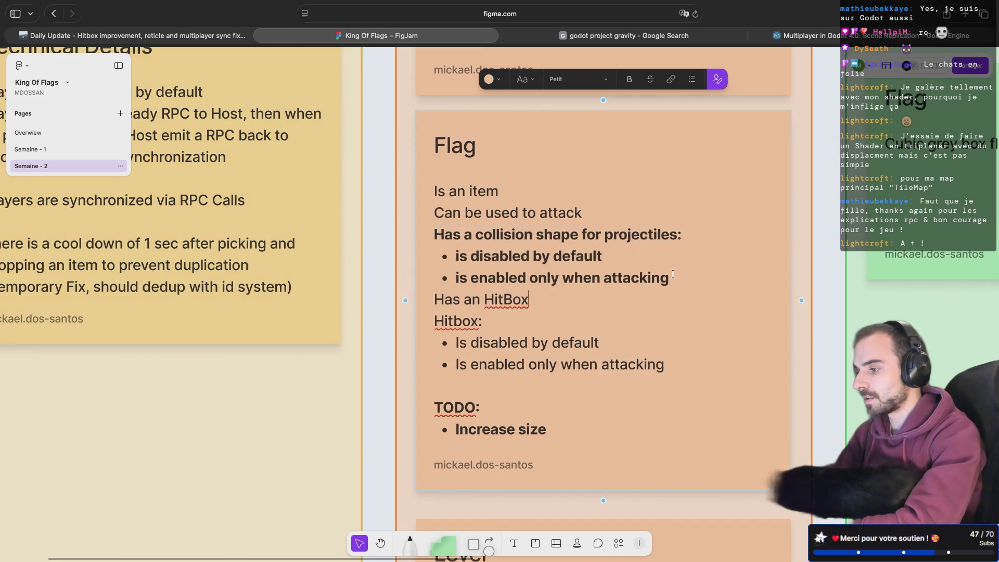
pyautogui.press('super+Tab')
pyautogui.press('super+Tab')
pyautogui.press('super+Tab')
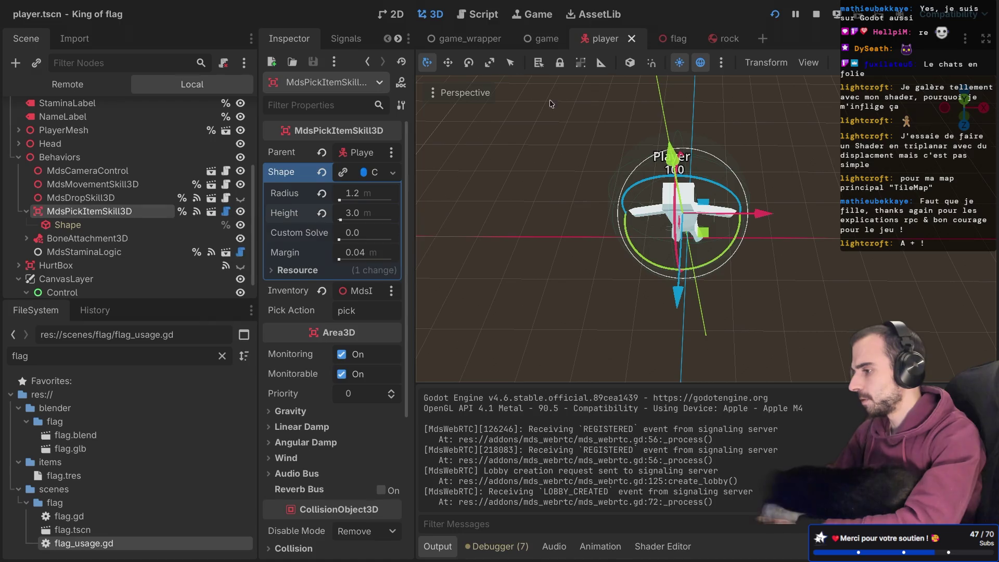
pyautogui.click(677, 38)
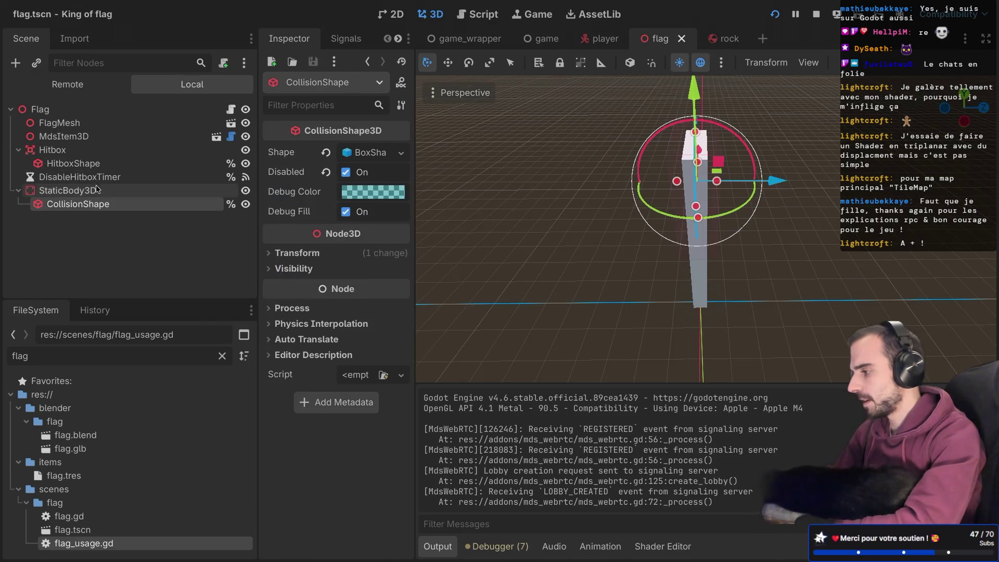
# - Resize the flag's CollisionShape box to roughly 2.07 × 2.39 × 2.32
pyautogui.scroll(5, 517, 167)
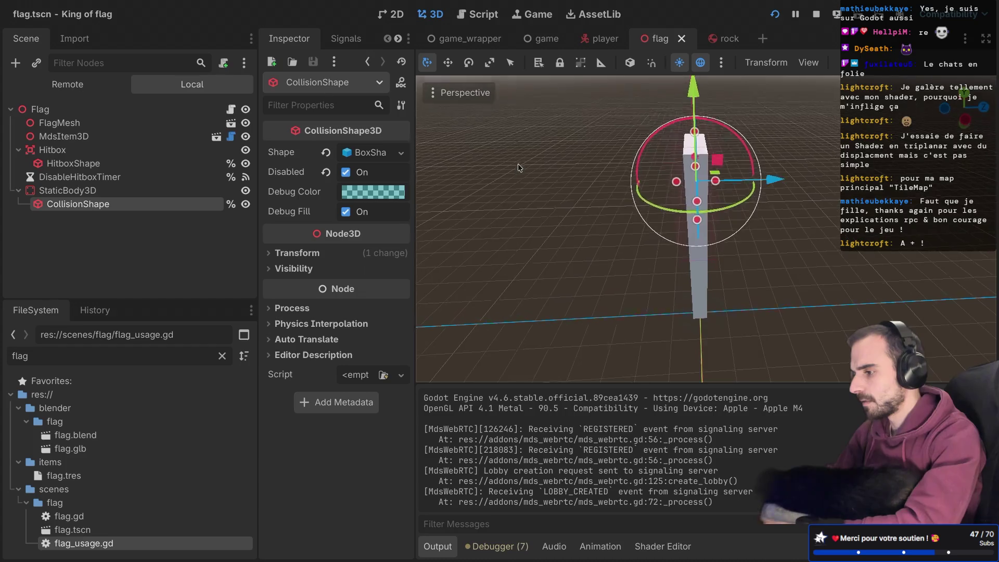
pyautogui.hscroll(-5, 517, 167)
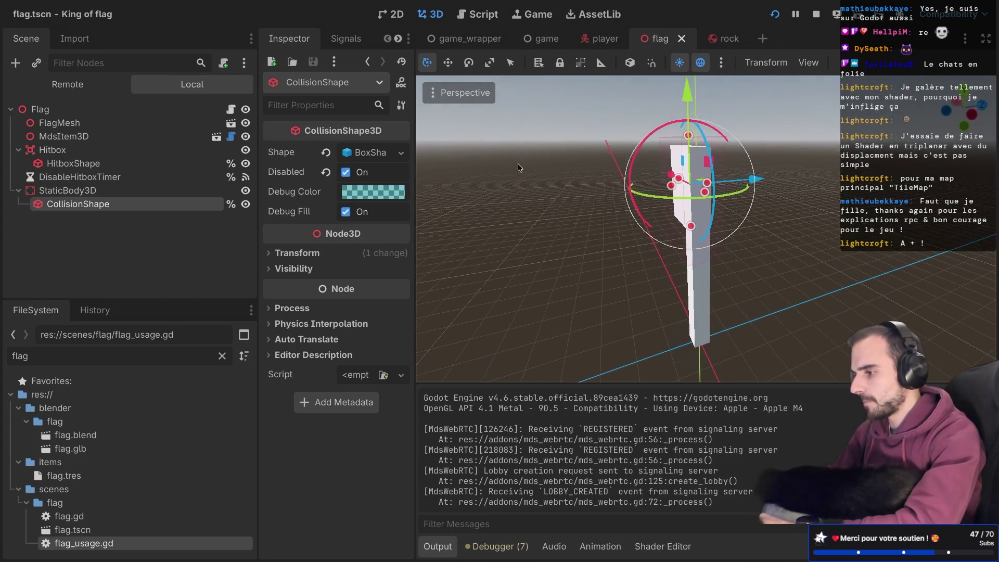
pyautogui.moveTo(671, 187)
pyautogui.mouseDown()
pyautogui.moveTo(678, 179)
pyautogui.moveTo(640, 192)
pyautogui.moveTo(736, 179)
pyautogui.moveTo(653, 186)
pyautogui.mouseUp()
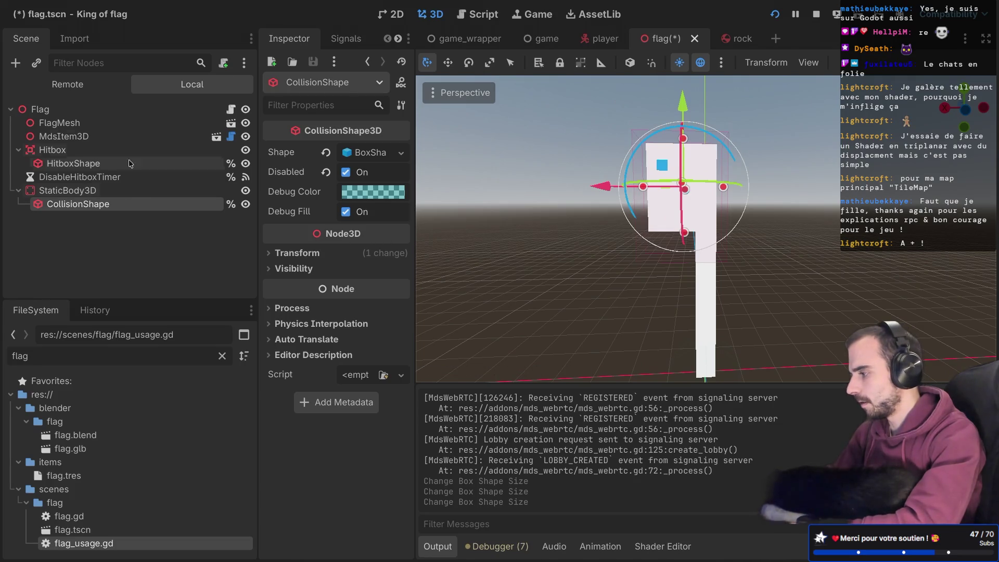
pyautogui.click(107, 124)
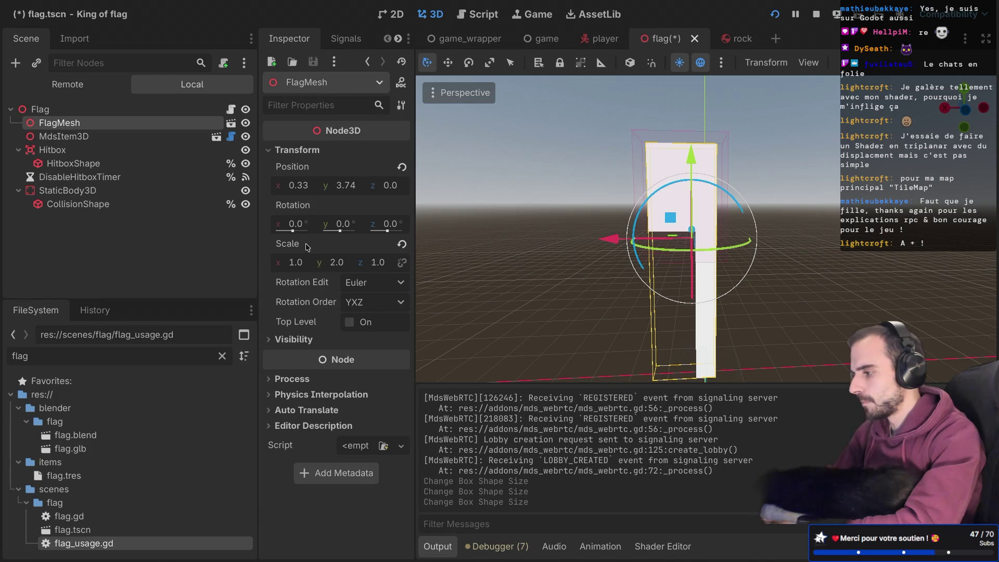
# - Set FlagMesh Scale X to 2.0 and widen the collision box to match
pyautogui.press('Return')
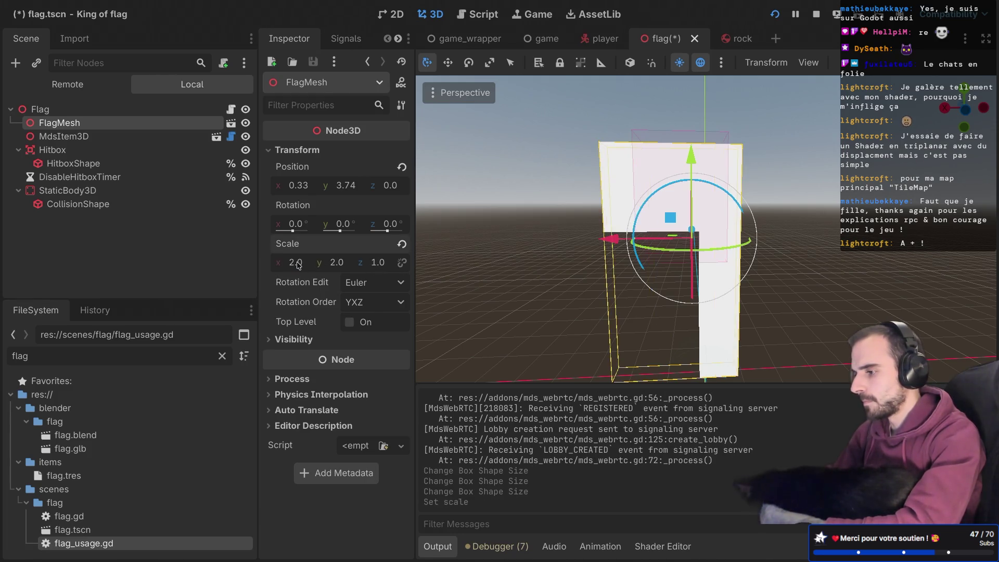
pyautogui.moveTo(594, 229); pyautogui.dragTo(586, 220)
pyautogui.scroll(-3, 580, 218)
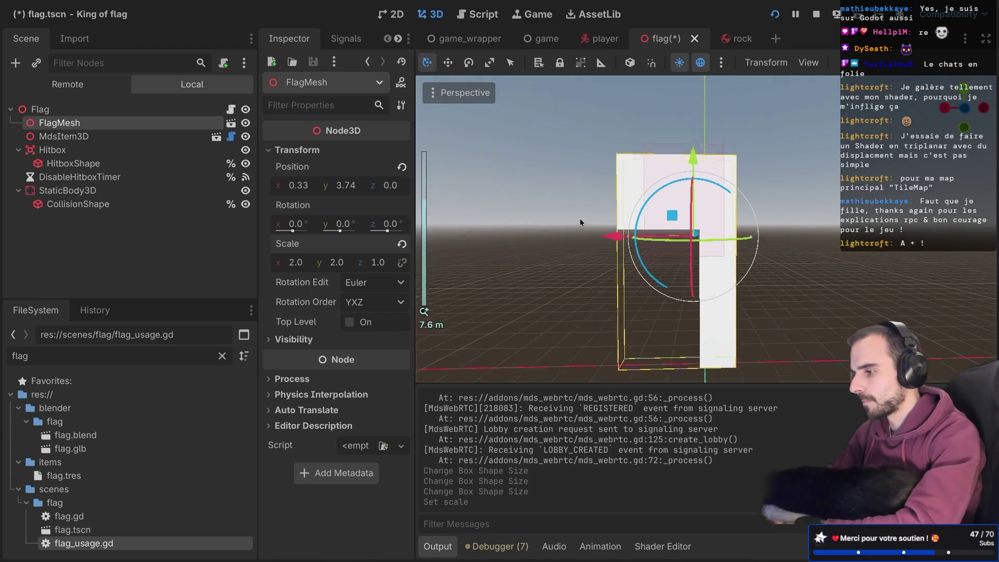
pyautogui.scroll(3, 580, 218)
pyautogui.moveTo(579, 217)
pyautogui.mouseDown()
pyautogui.moveTo(666, 148)
pyautogui.moveTo(608, 180)
pyautogui.moveTo(543, 188)
pyautogui.mouseUp()
pyautogui.click(643, 128)
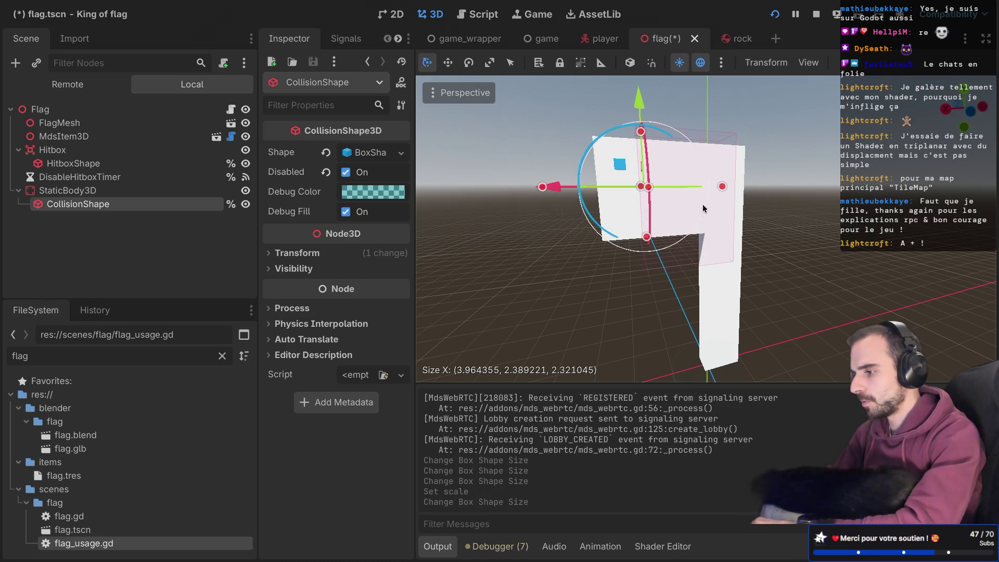
pyautogui.moveTo(723, 187); pyautogui.dragTo(773, 188)
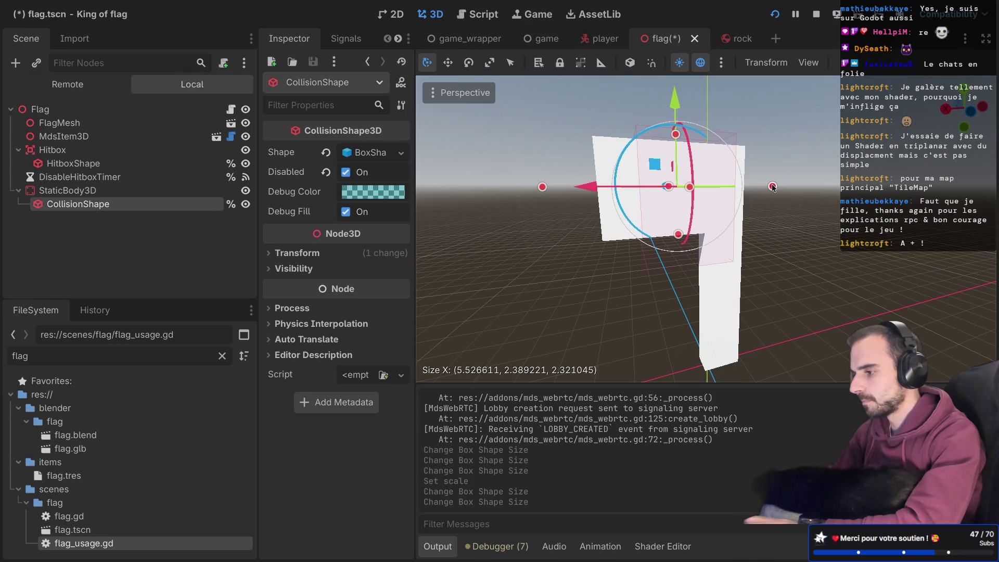
pyautogui.moveTo(542, 187); pyautogui.dragTo(553, 188)
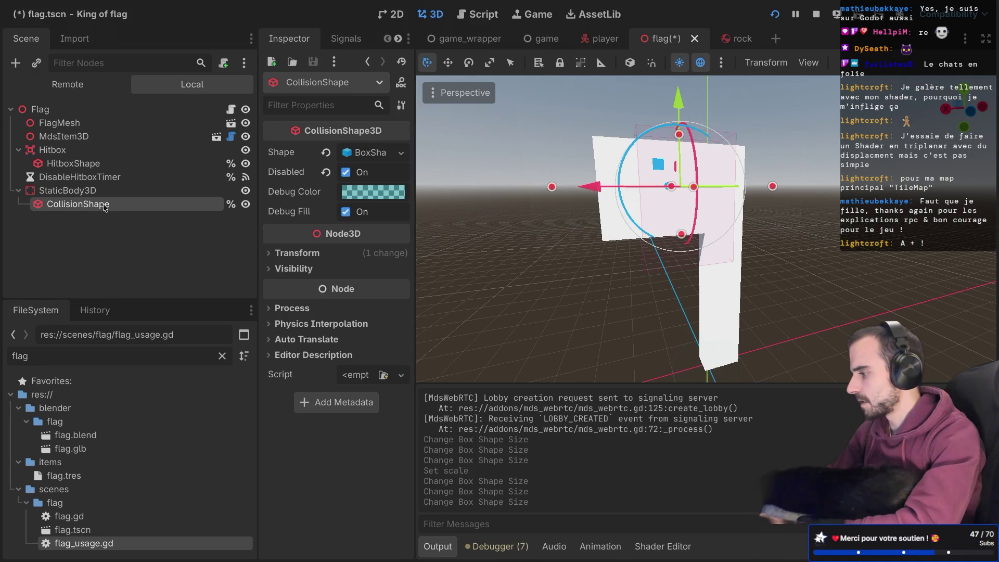
# - Enlarge the HitboxShape to about 5.05 × 2.97 × 1.69 to cover the wider flag
pyautogui.click(93, 192)
pyautogui.click(96, 163)
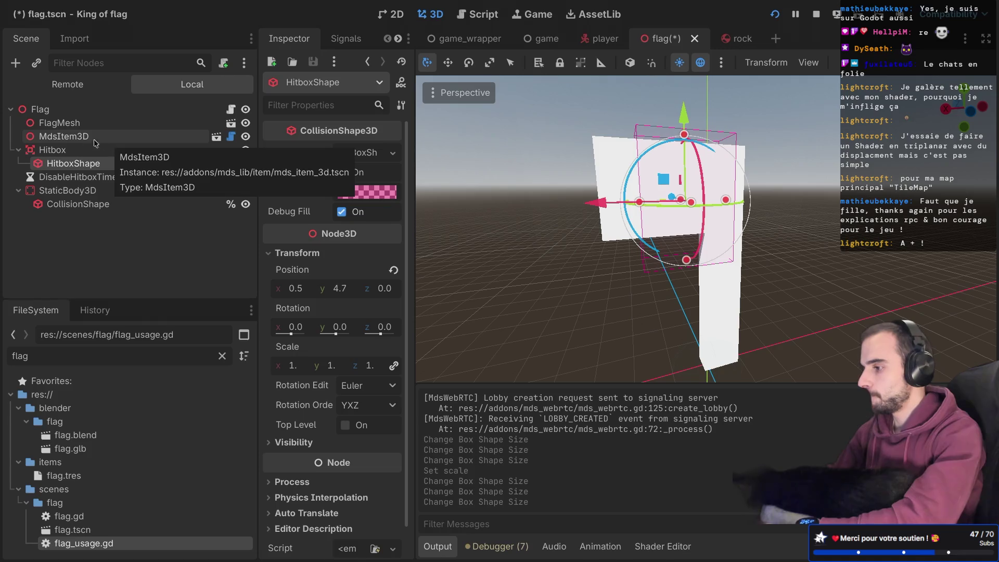
pyautogui.moveTo(641, 201); pyautogui.dragTo(544, 204)
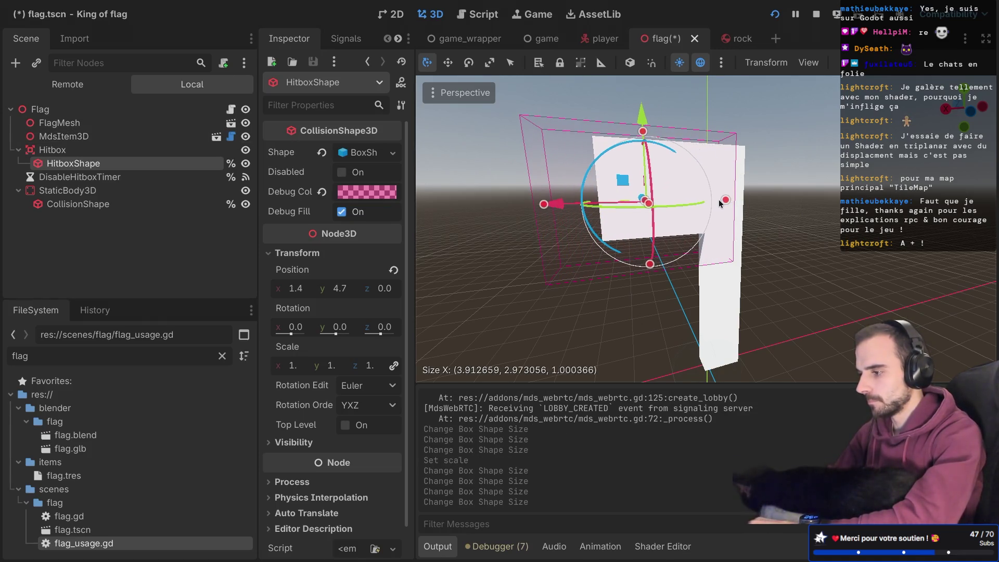
pyautogui.moveTo(726, 200); pyautogui.dragTo(765, 202)
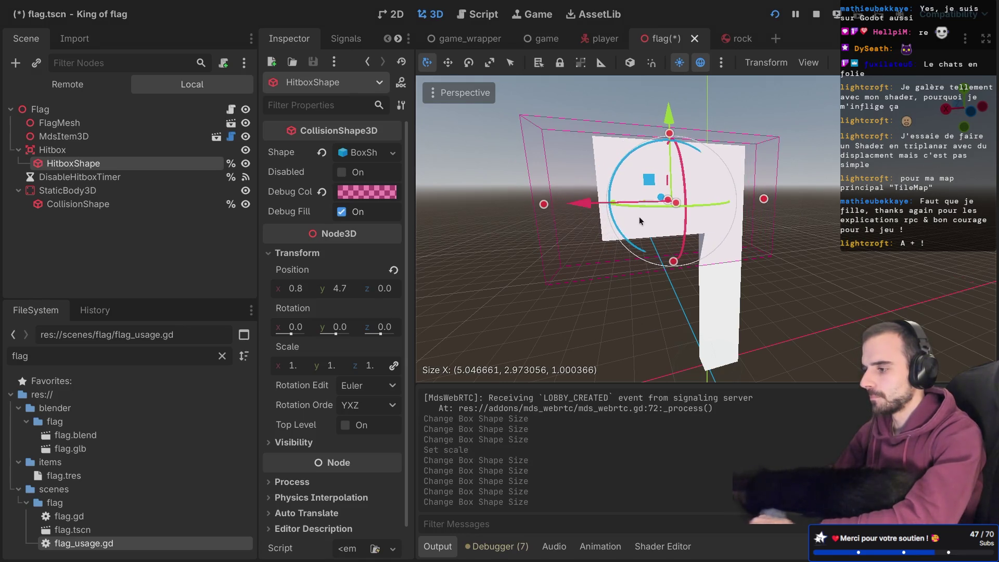
pyautogui.press('KP_4')
pyautogui.press('KP_4')
pyautogui.press('KP_4')
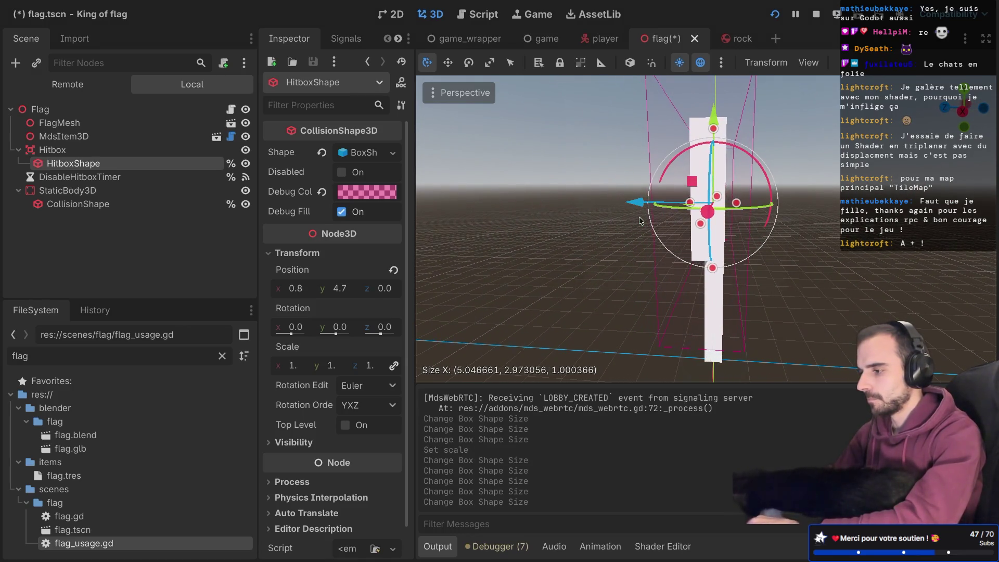
pyautogui.moveTo(736, 202); pyautogui.dragTo(754, 204)
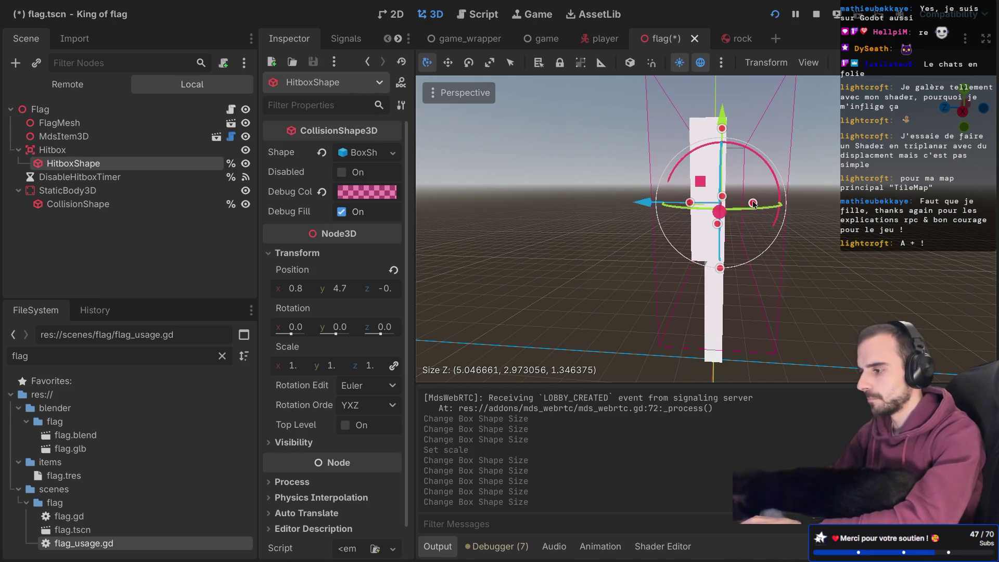
pyautogui.moveTo(690, 203); pyautogui.dragTo(670, 203)
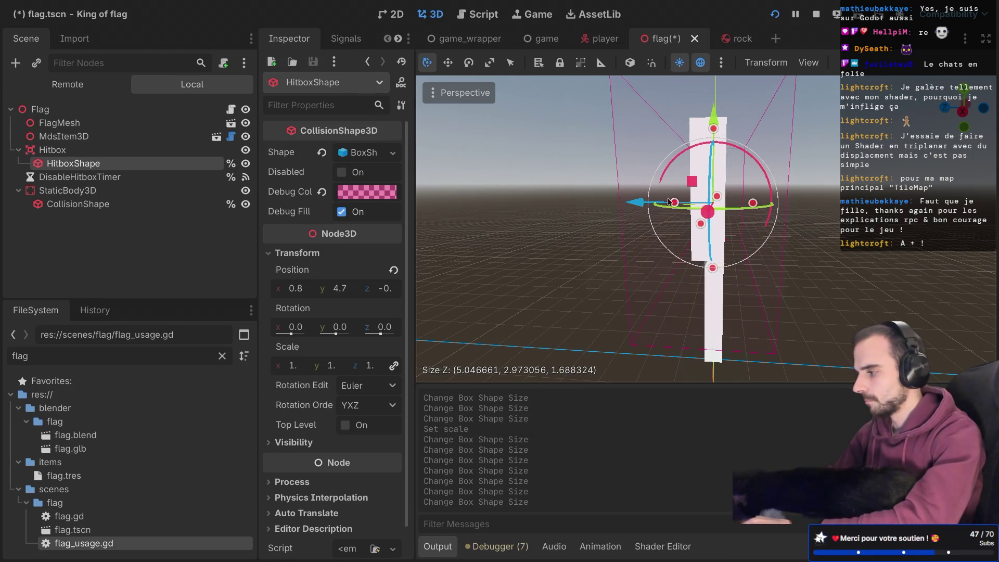
# - Trim the depth of the flag's CollisionShape box
pyautogui.click(246, 164)
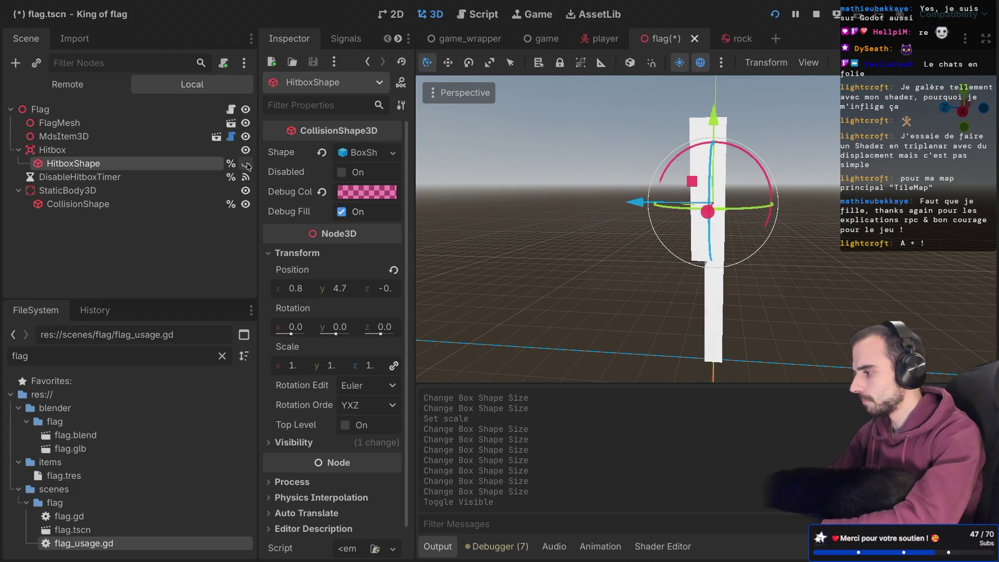
pyautogui.click(243, 207)
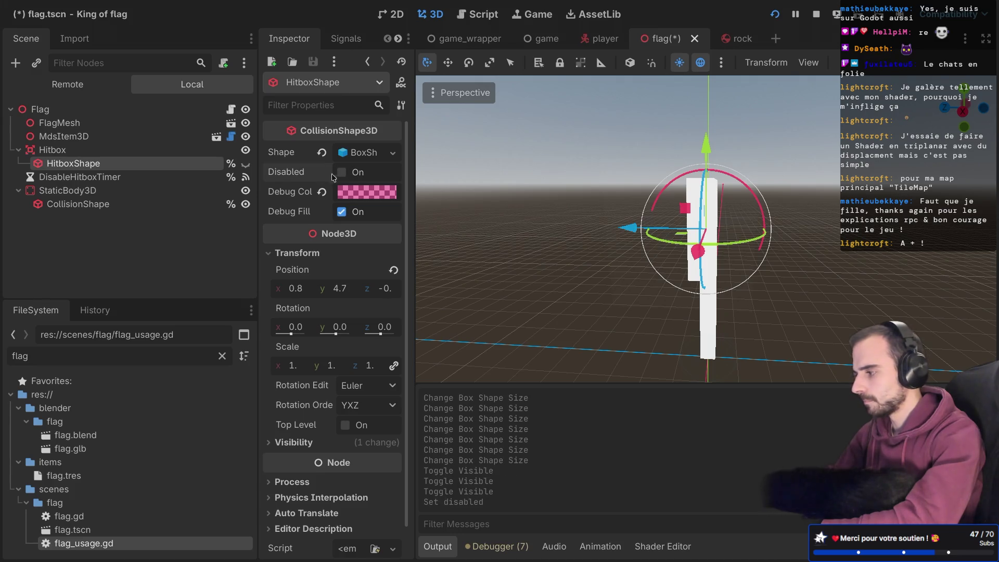
pyautogui.click(181, 193)
pyautogui.click(178, 203)
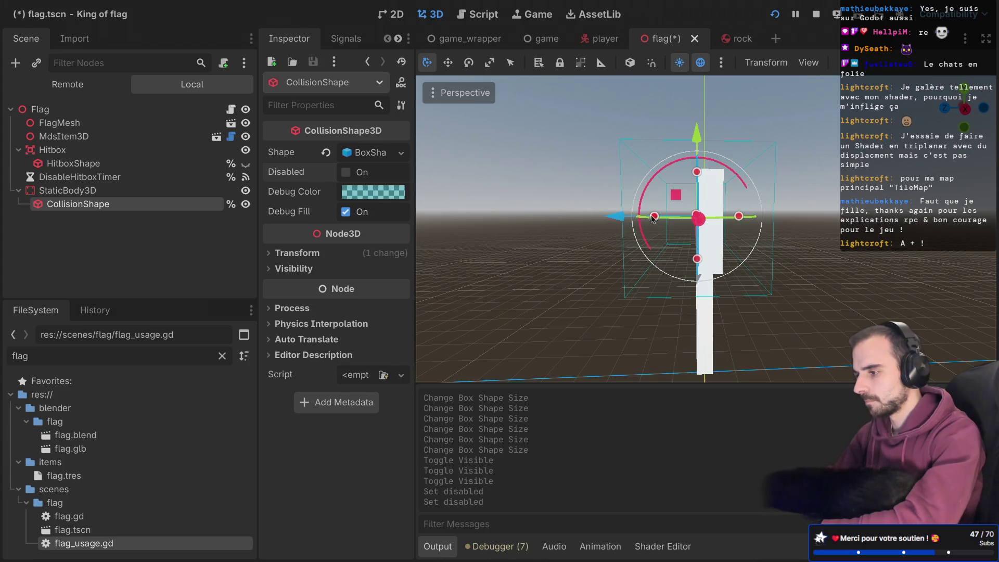
pyautogui.moveTo(654, 218); pyautogui.dragTo(665, 218)
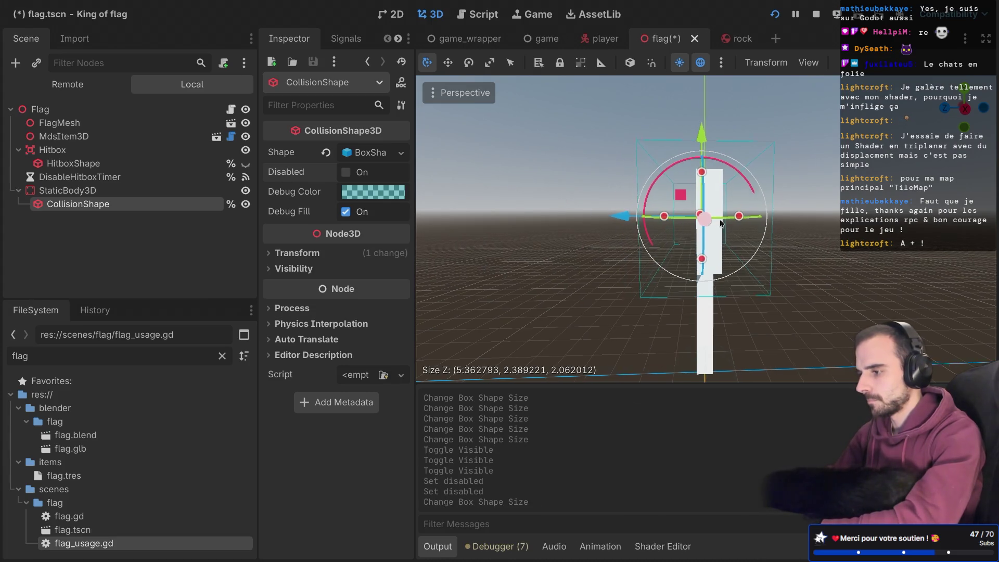
pyautogui.click(669, 217)
pyautogui.press('KP_4')
pyautogui.press('KP_4')
pyautogui.press('KP_4')
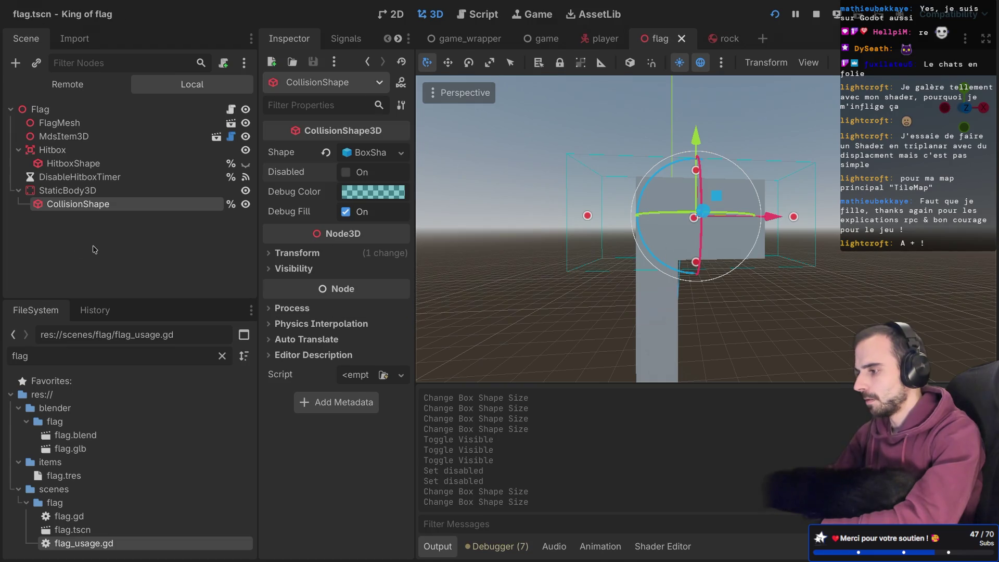
# - Tick Disabled on both the CollisionShape and the HitboxShape
pyautogui.click(345, 172)
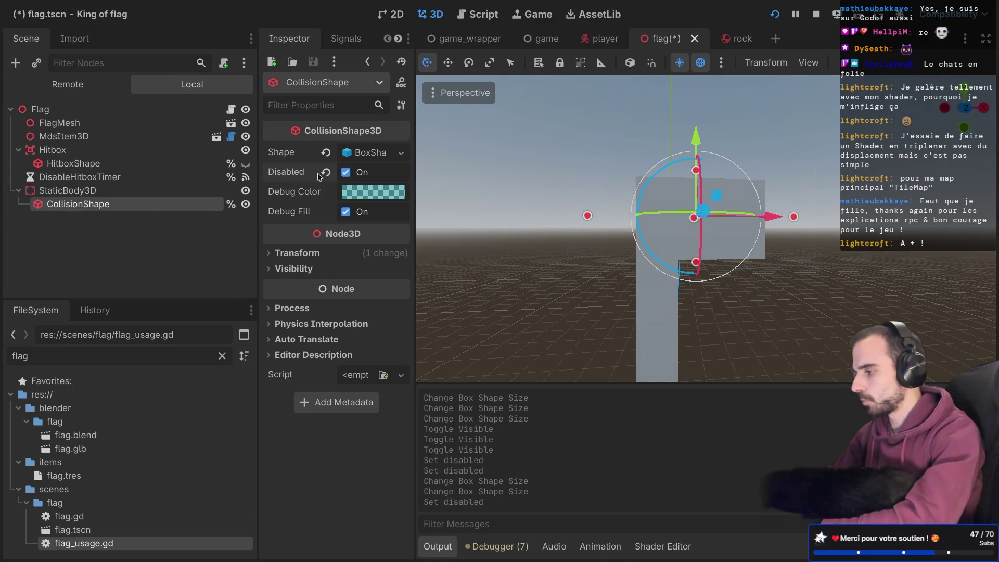
pyautogui.click(103, 165)
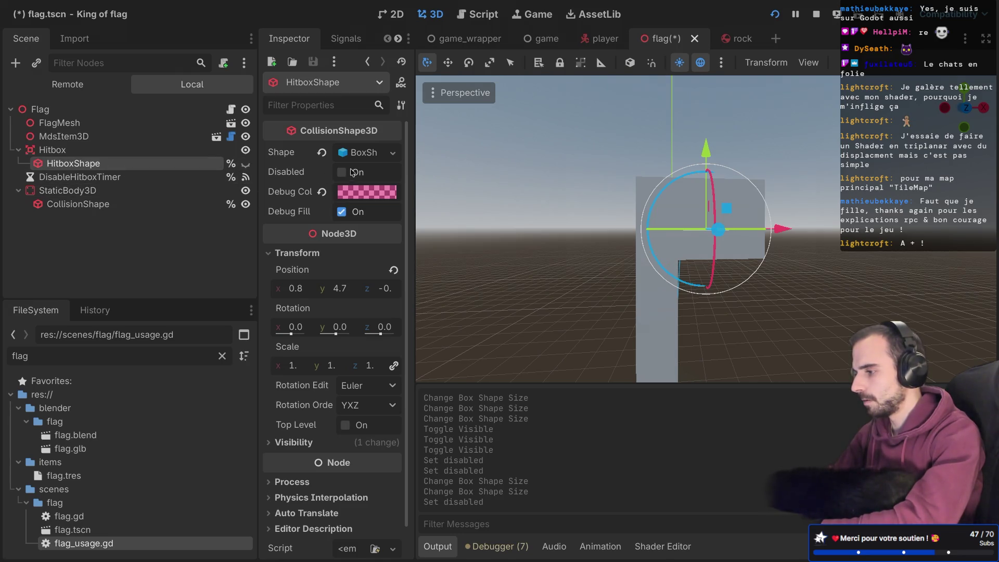
pyautogui.click(245, 164)
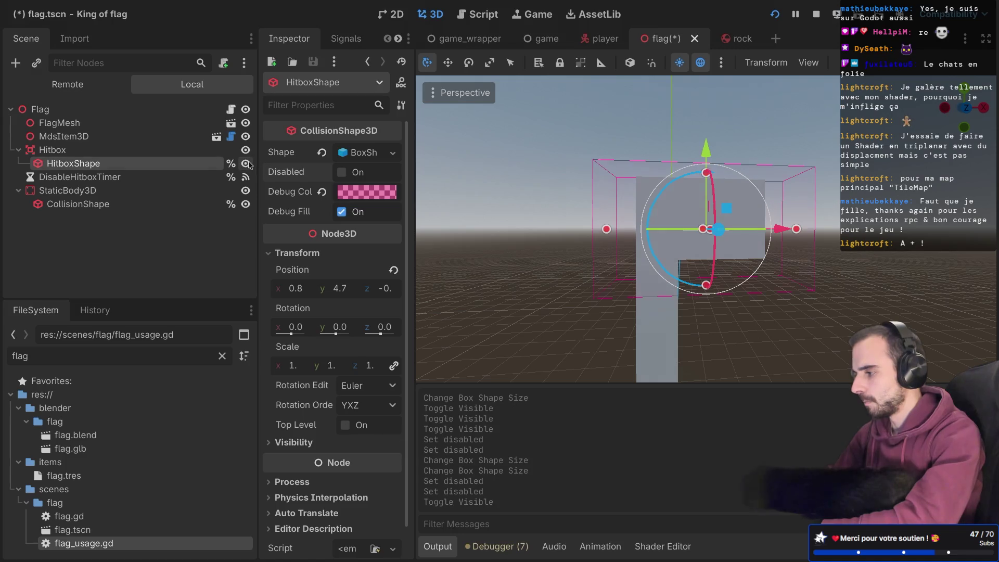
pyautogui.click(341, 173)
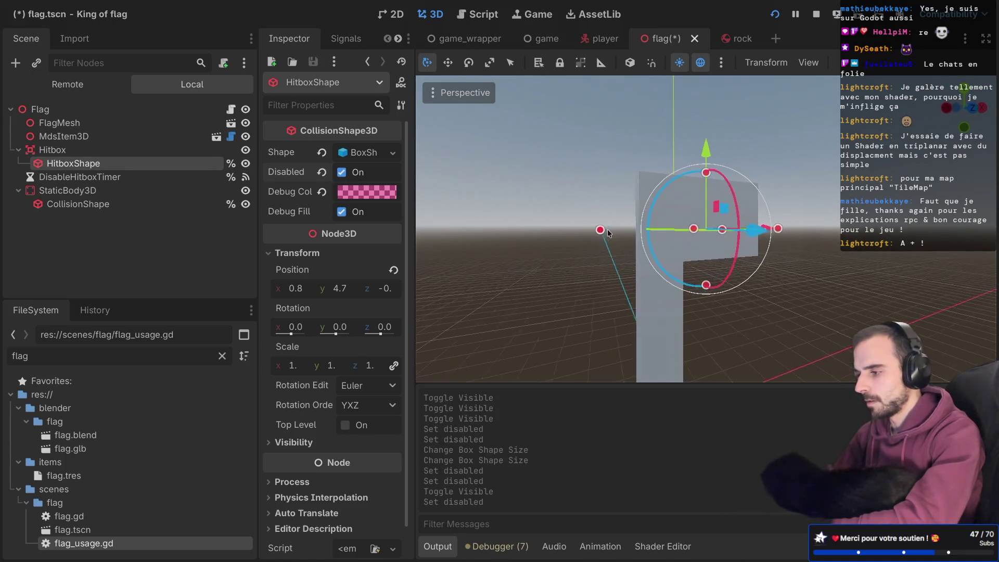
pyautogui.moveTo(608, 229); pyautogui.dragTo(609, 233)
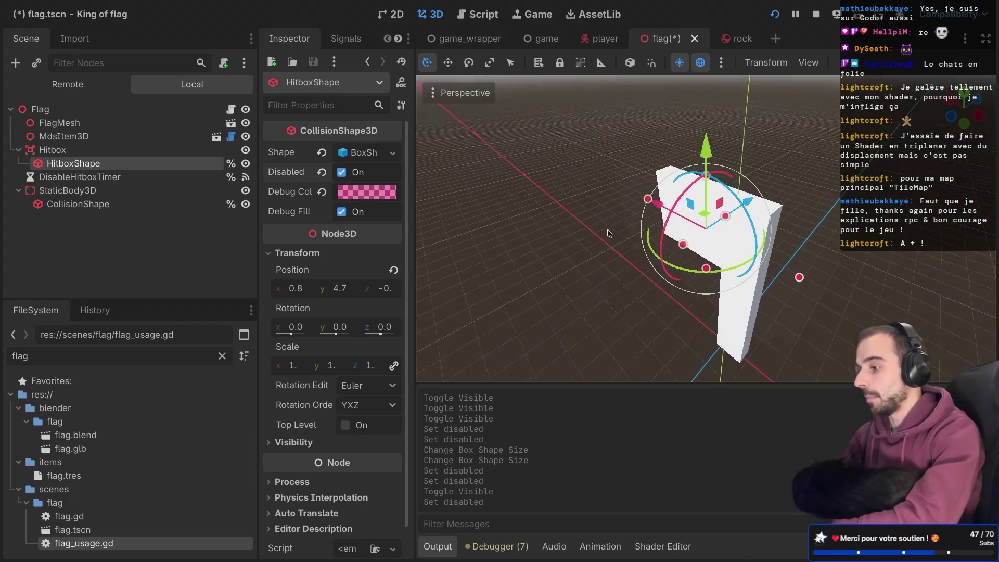
pyautogui.click(771, 105)
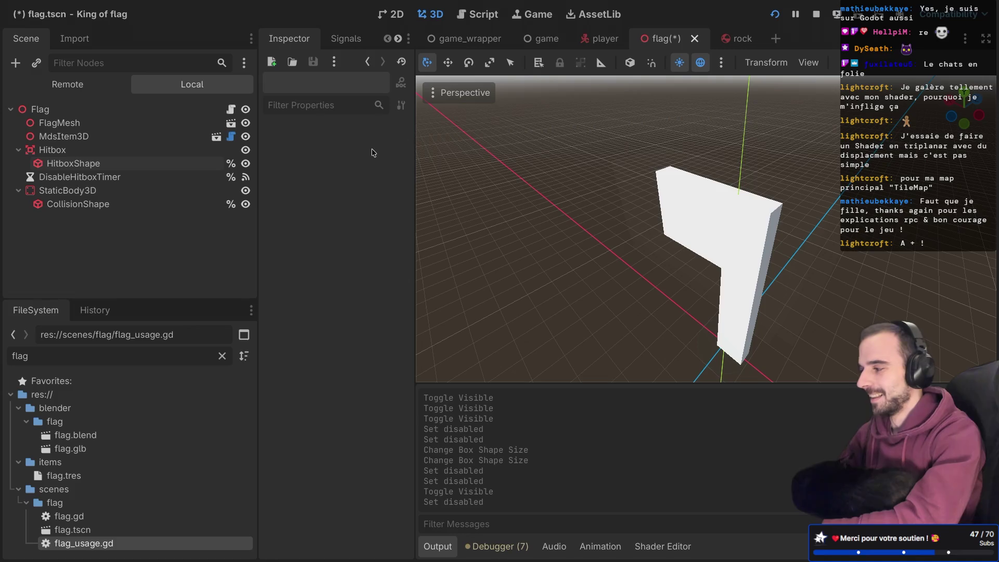
# - Review flag.gd's enable_hitbox code and the DisableHitboxTimer's 1-second one-shot settings
pyautogui.click(230, 109)
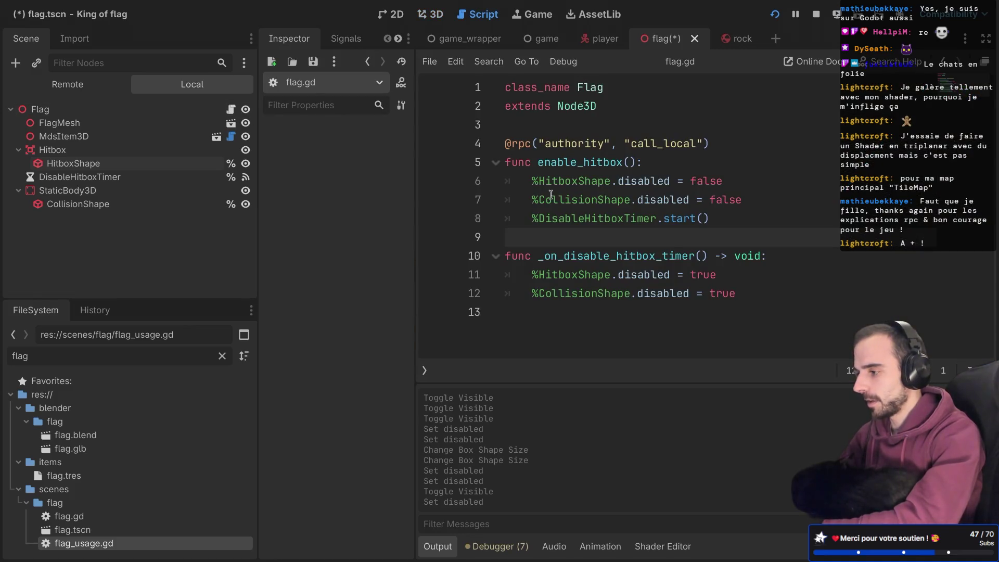
pyautogui.doubleClick(579, 155)
pyautogui.doubleClick(562, 180)
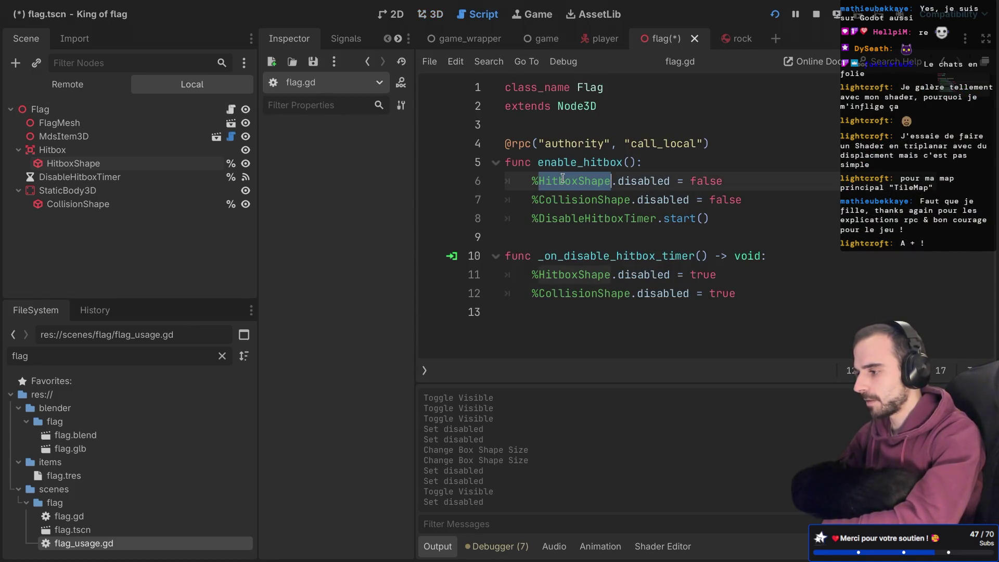
pyautogui.doubleClick(582, 201)
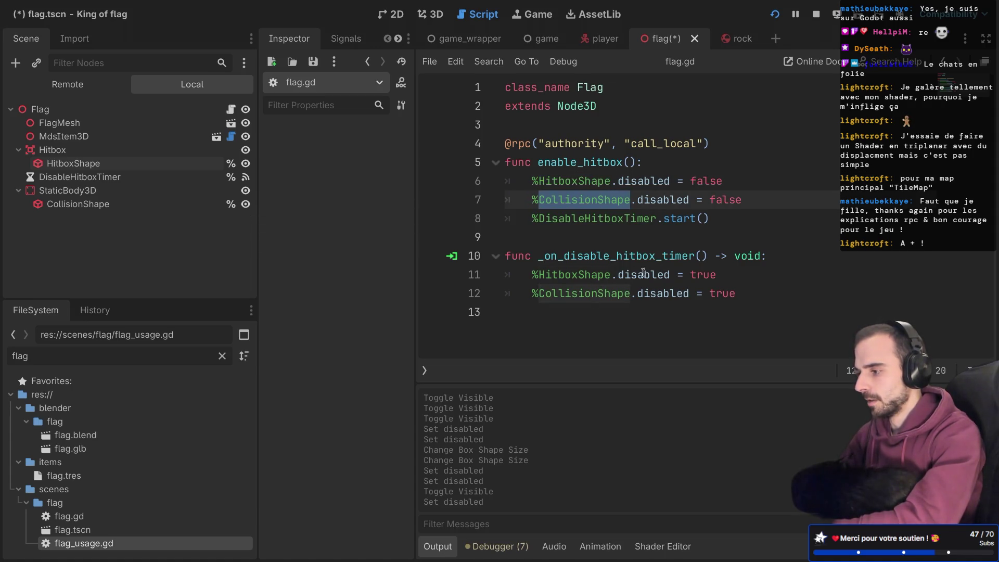
pyautogui.moveTo(568, 216); pyautogui.dragTo(701, 217)
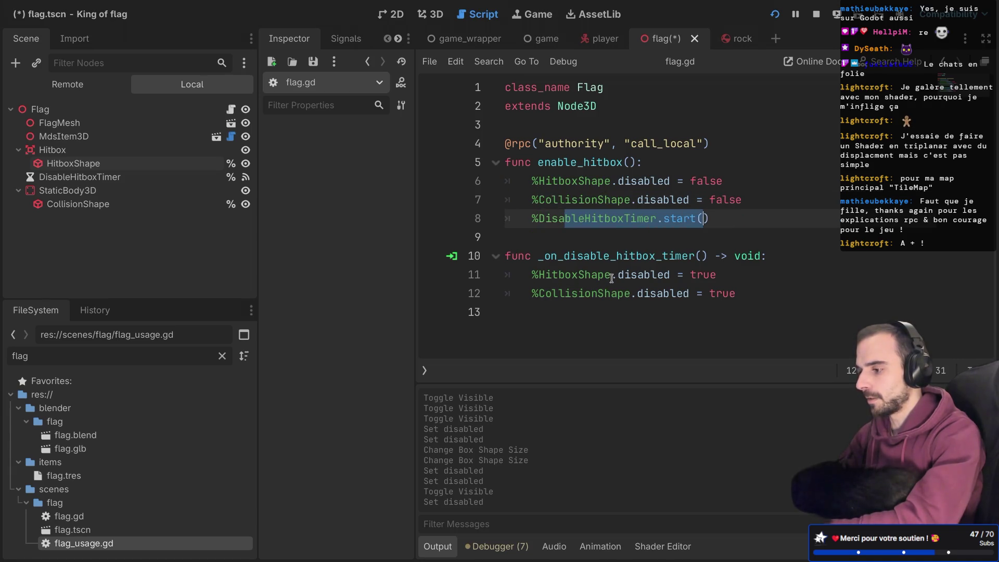
pyautogui.click(224, 177)
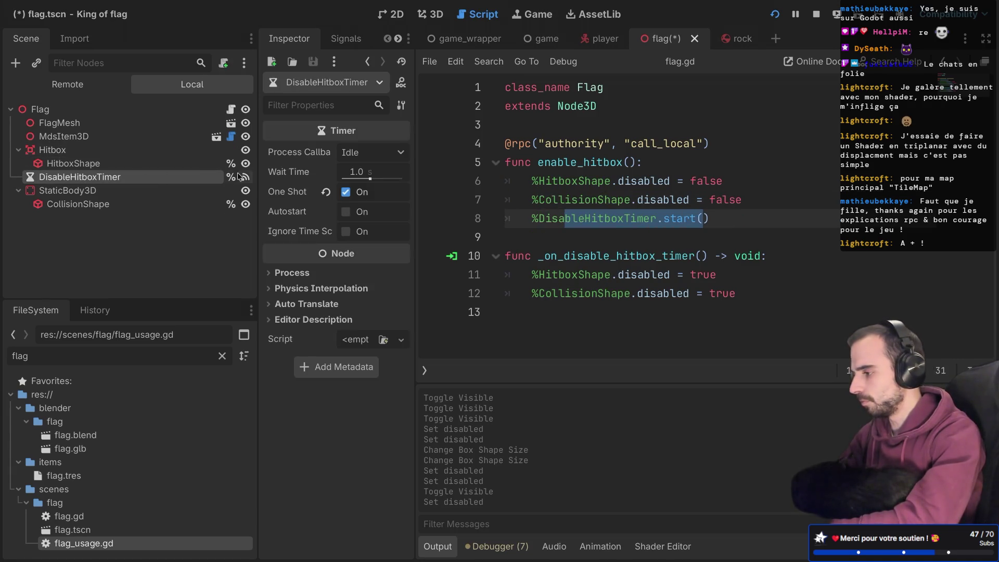
pyautogui.moveTo(530, 137)
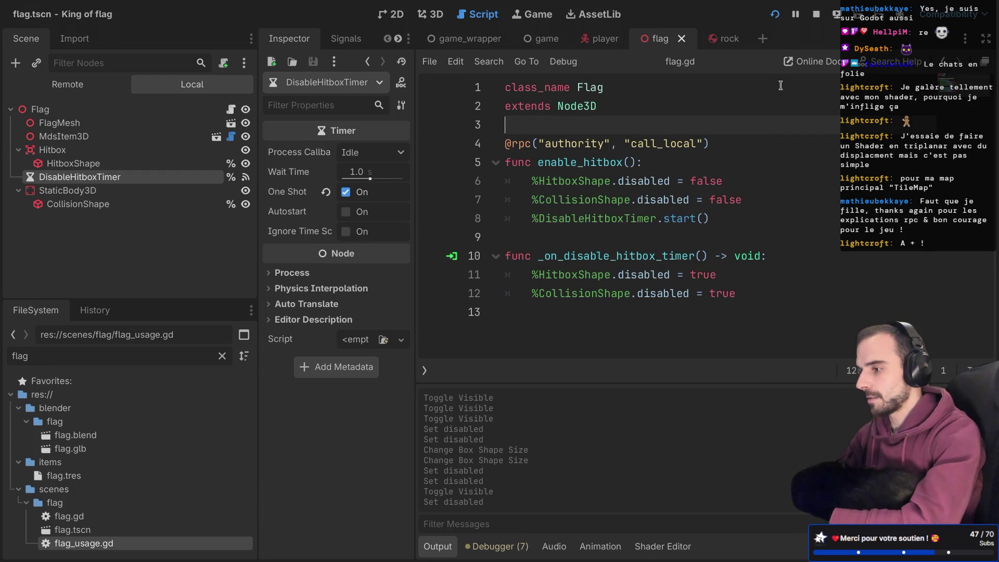
pyautogui.press('super+Tab')
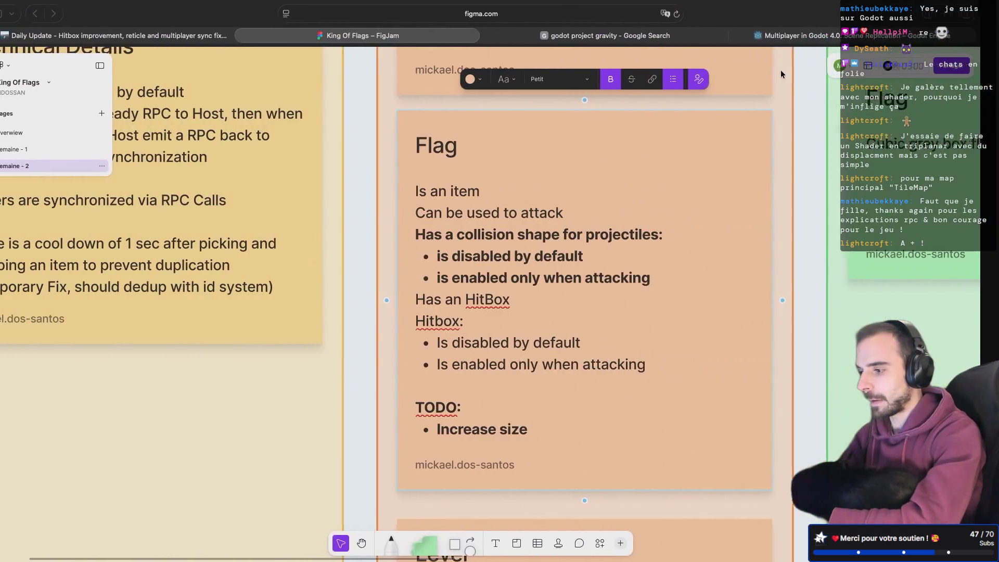
pyautogui.scroll(-5, 669, 196)
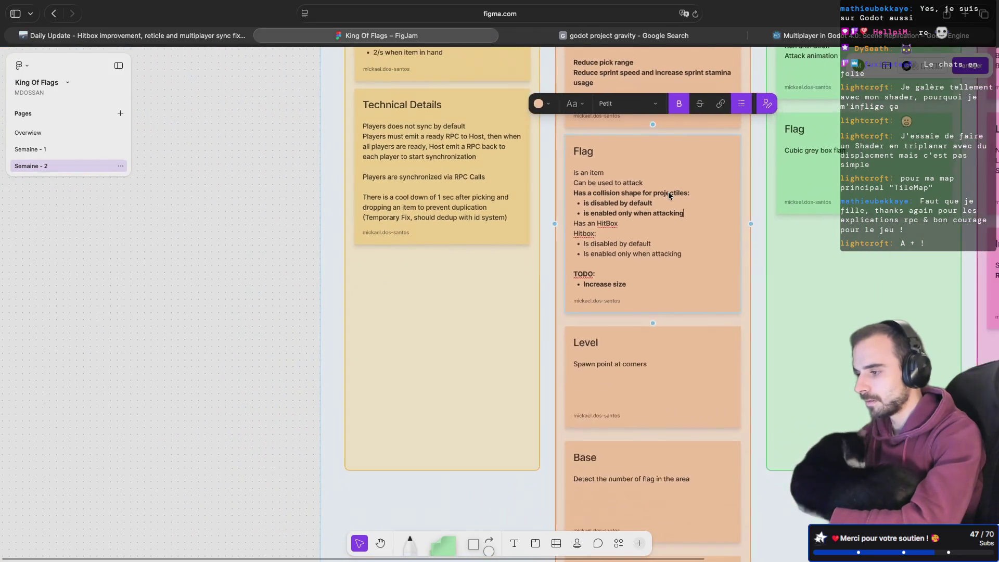
pyautogui.hscroll(1, 670, 195)
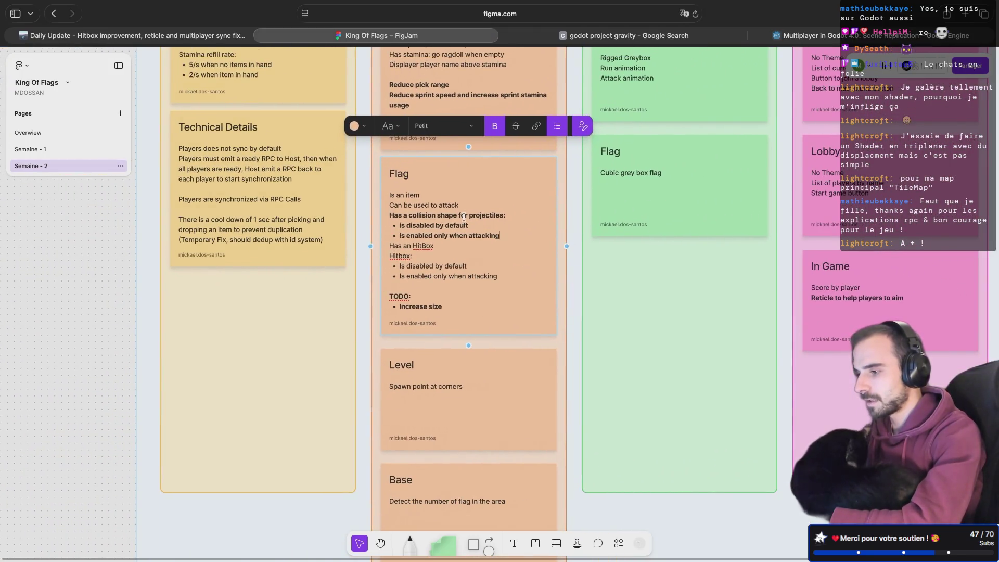
pyautogui.hscroll(5, 464, 217)
pyautogui.doubleClick(776, 315)
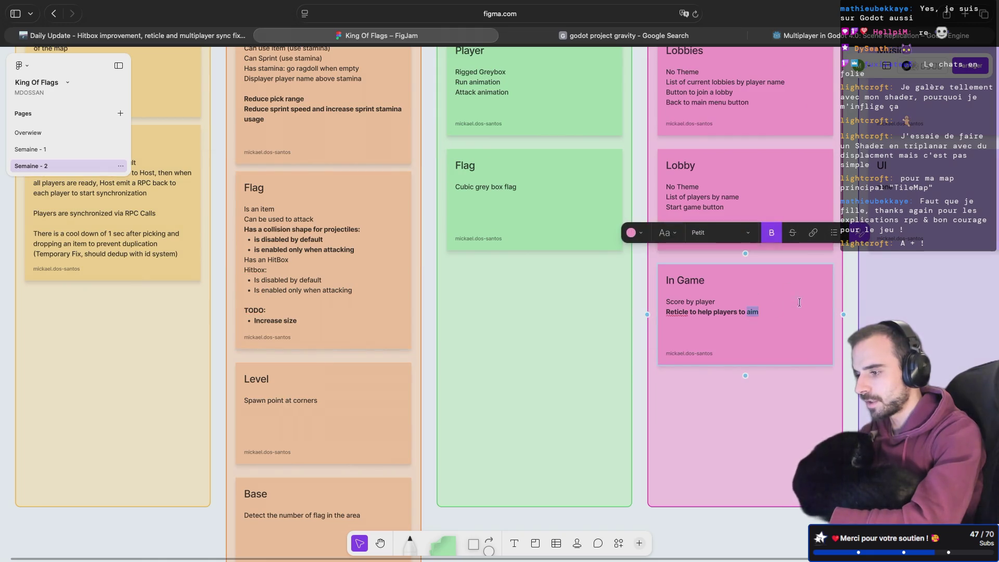
pyautogui.press('Escape')
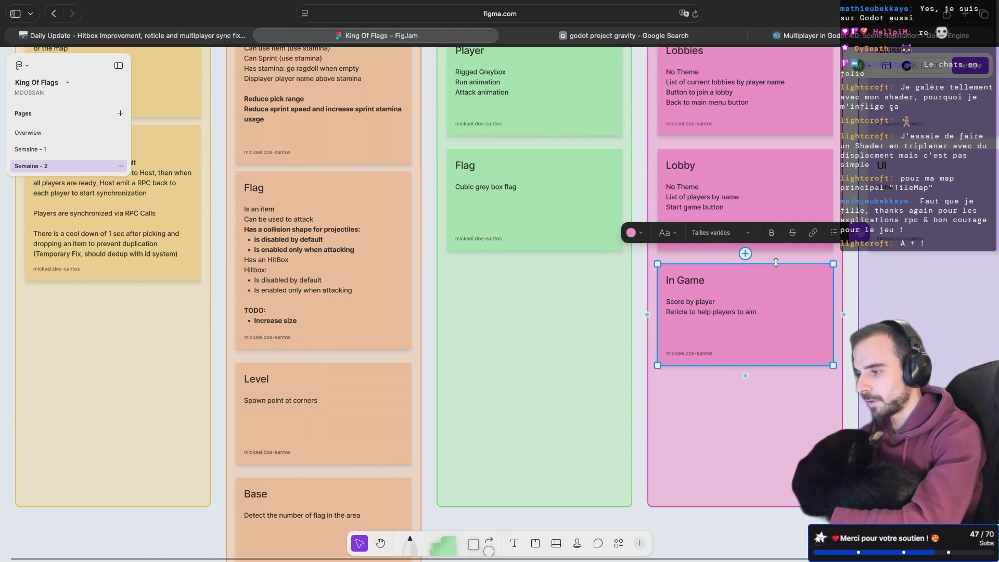
pyautogui.scroll(9, 761, 264)
pyautogui.hscroll(3, 761, 265)
pyautogui.press('Escape')
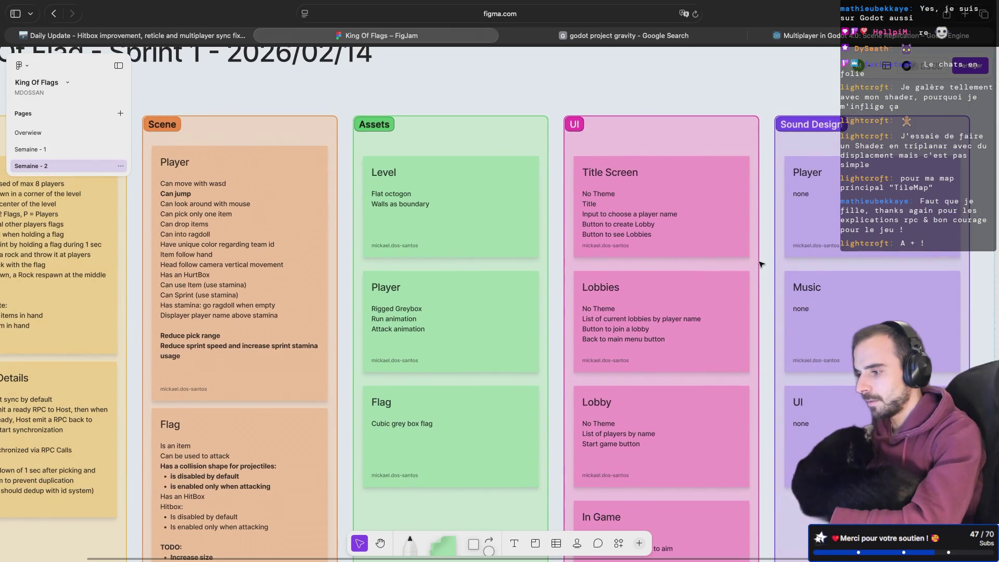
pyautogui.hscroll(8, 761, 264)
pyautogui.hscroll(-20, 761, 265)
pyautogui.scroll(-3, 761, 265)
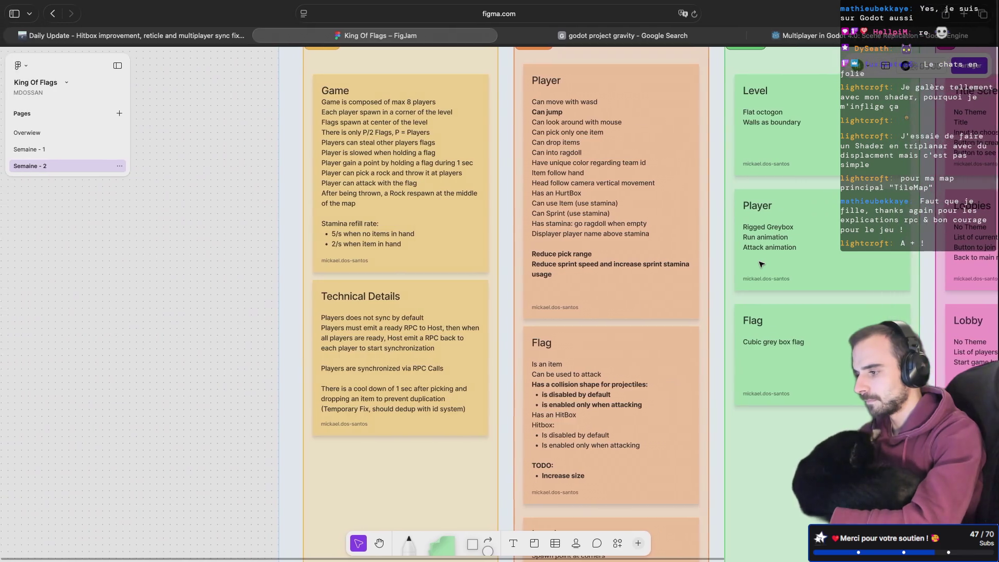
pyautogui.hotkey('ctrl', 'Left')
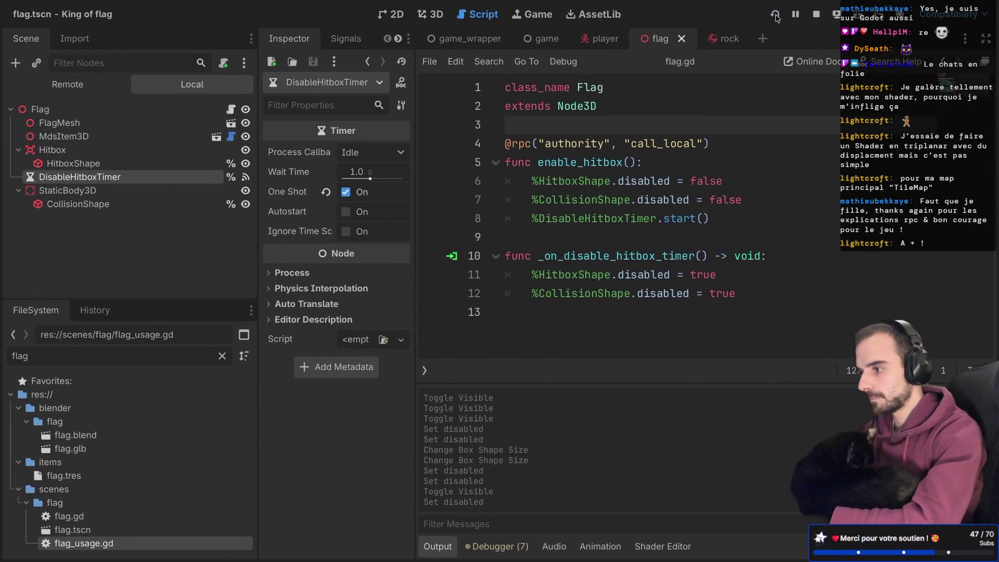
# - Launch the game and create a lobby as player 'dwad', moving that window aside
pyautogui.click(775, 15)
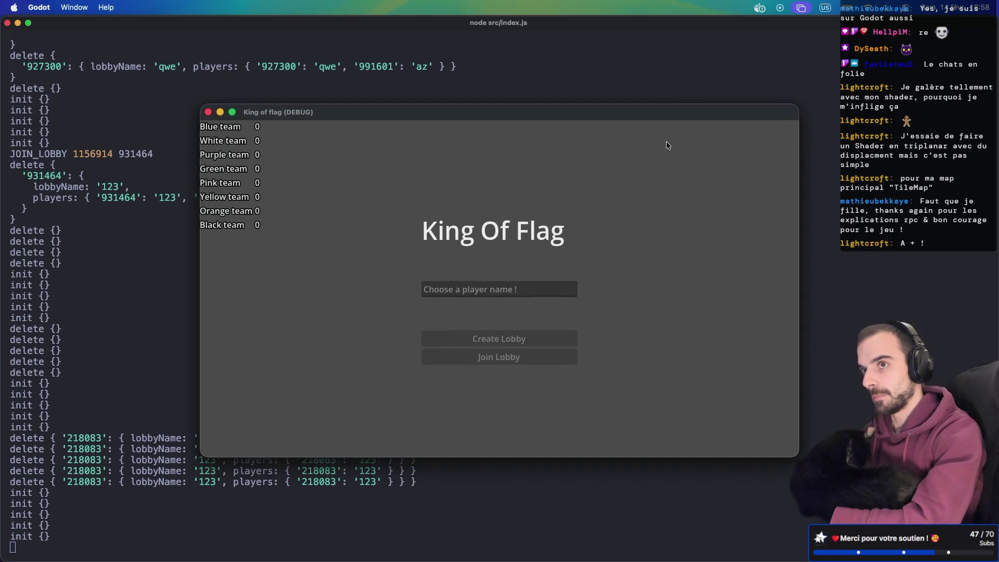
pyautogui.write('dwad')
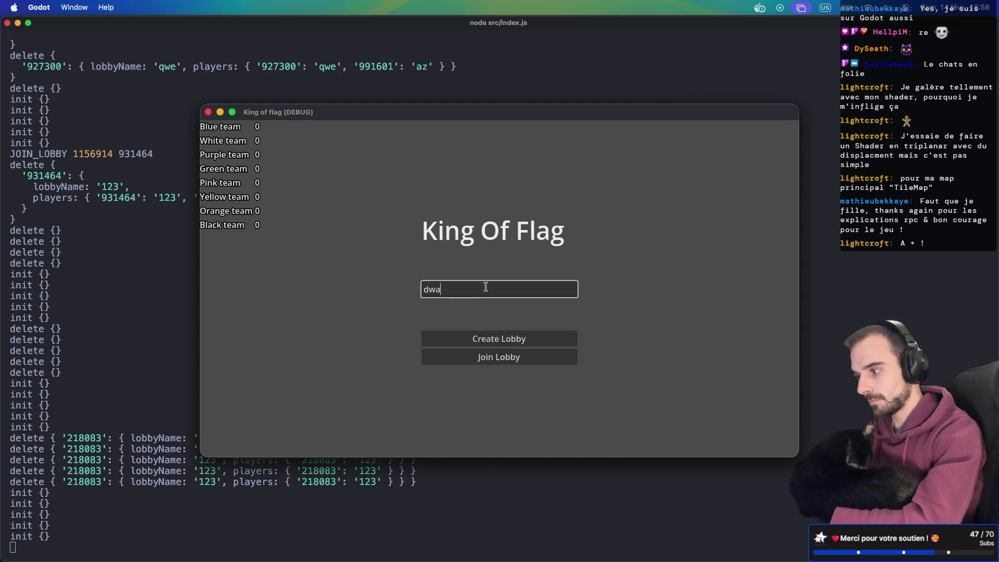
pyautogui.click(499, 339)
pyautogui.moveTo(571, 121); pyautogui.dragTo(764, 227)
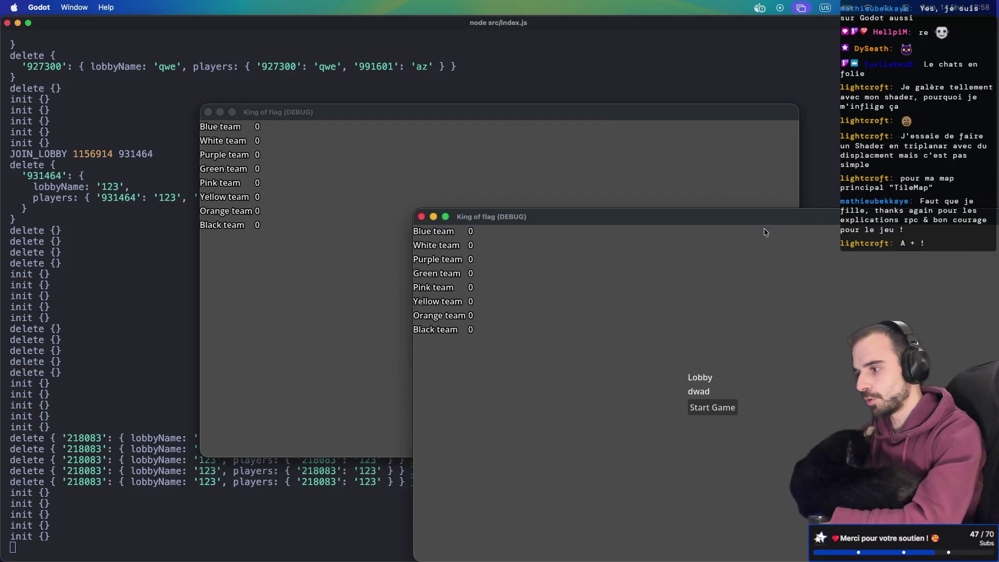
# - Join the lobby from the second window as player '123' and start the match from the host
pyautogui.click(629, 165)
pyautogui.click(526, 284)
pyautogui.write('123')
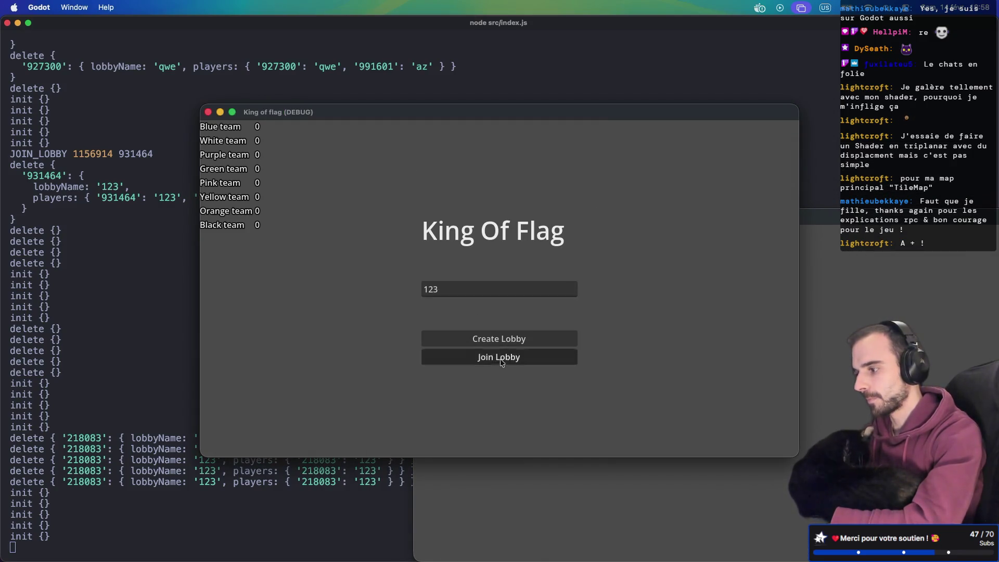
pyautogui.click(508, 357)
pyautogui.moveTo(604, 115); pyautogui.dragTo(453, 55)
pyautogui.click(719, 352)
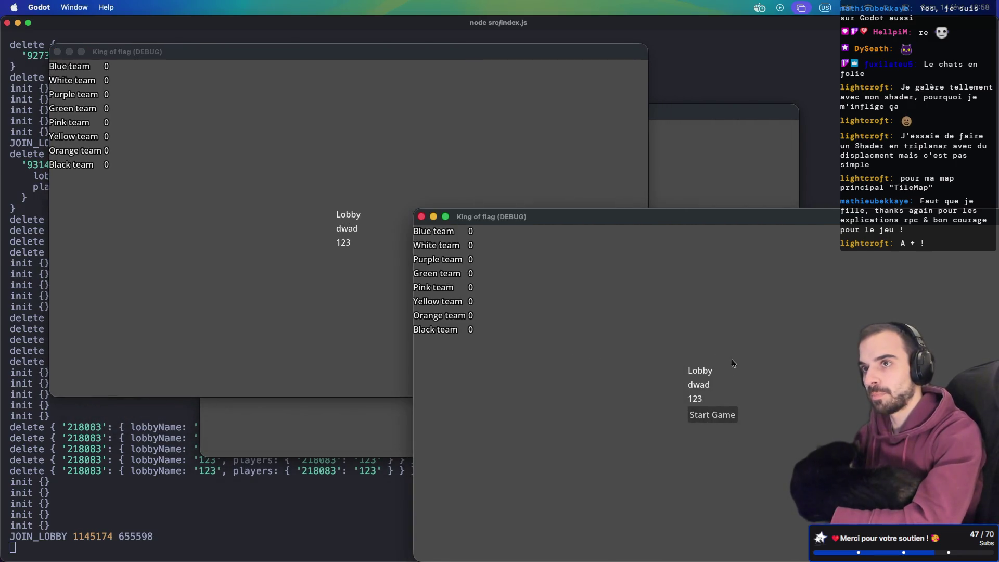
pyautogui.click(701, 415)
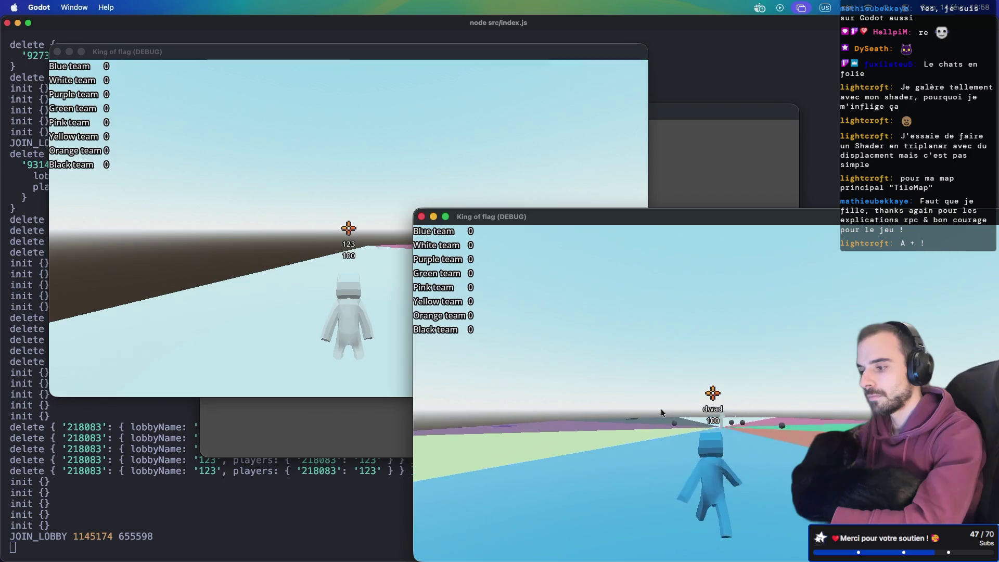
# - Run the blue player to the flag and carry it around until Blue reaches 88, then return to Godot
pyautogui.press('w')
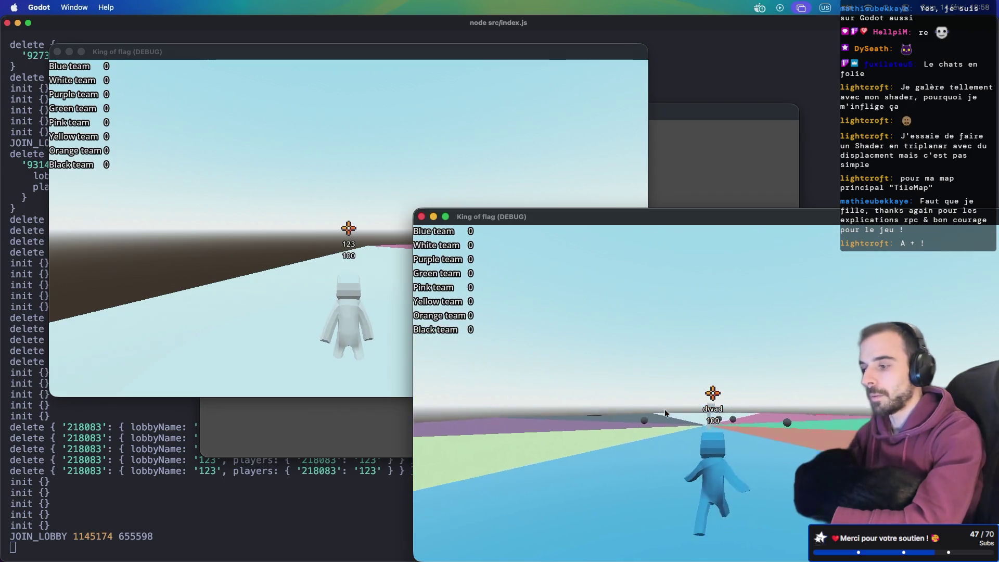
pyautogui.press('w')
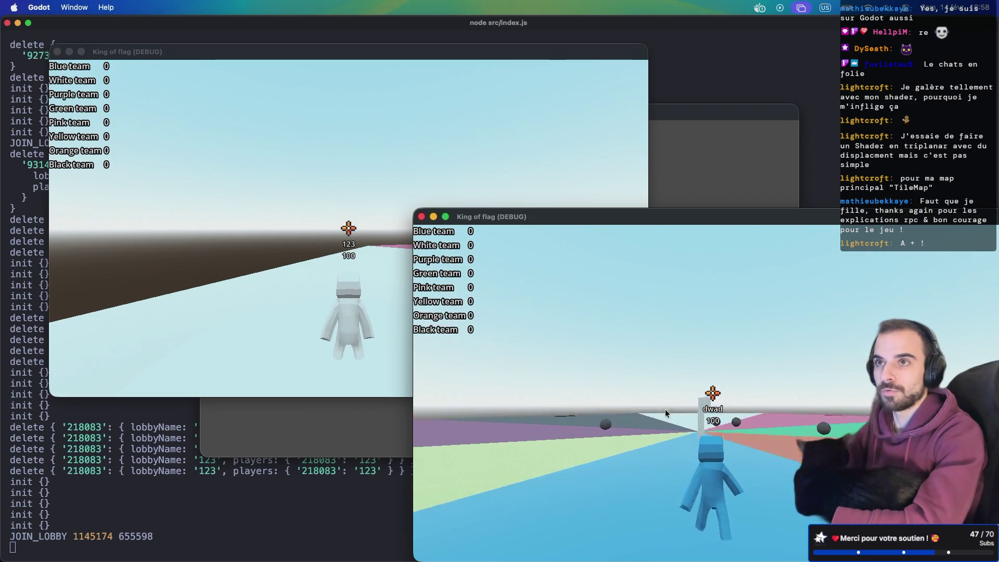
pyautogui.press('w')
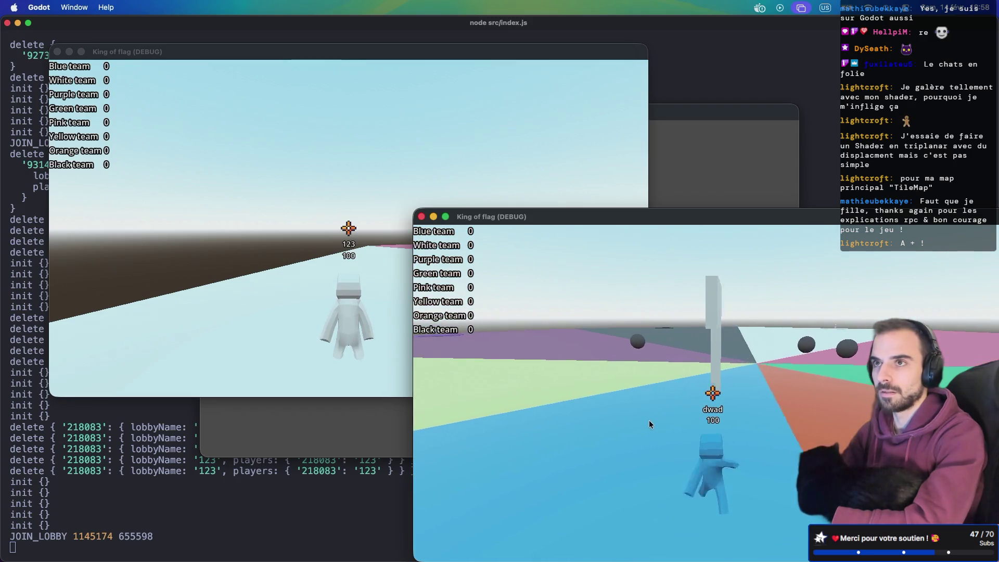
pyautogui.press('w')
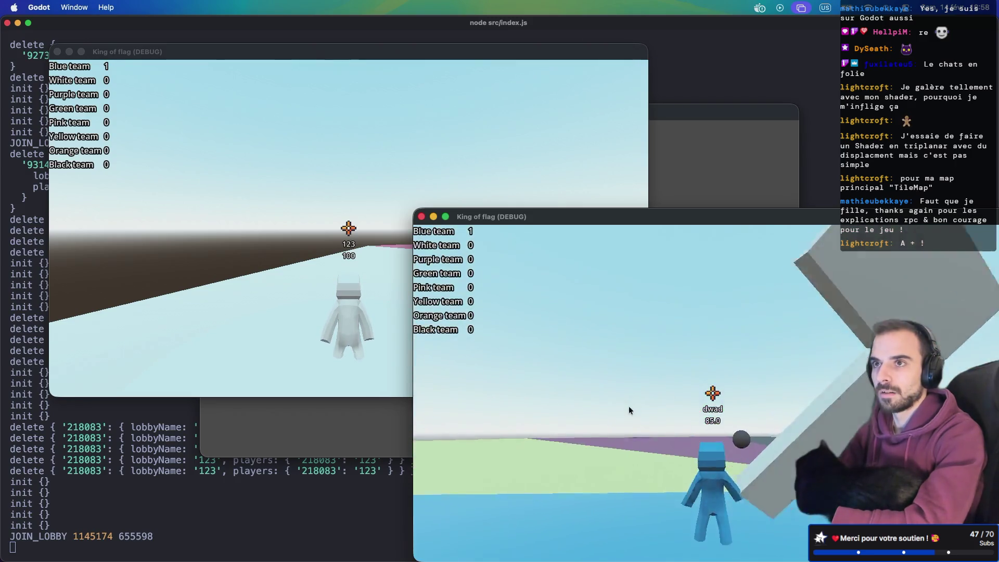
pyautogui.press('w')
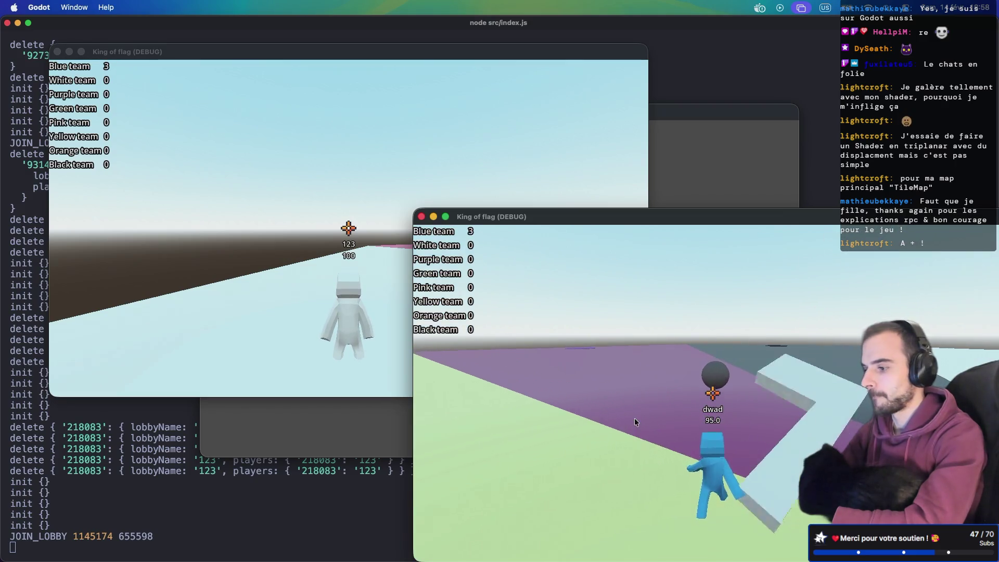
pyautogui.press('w')
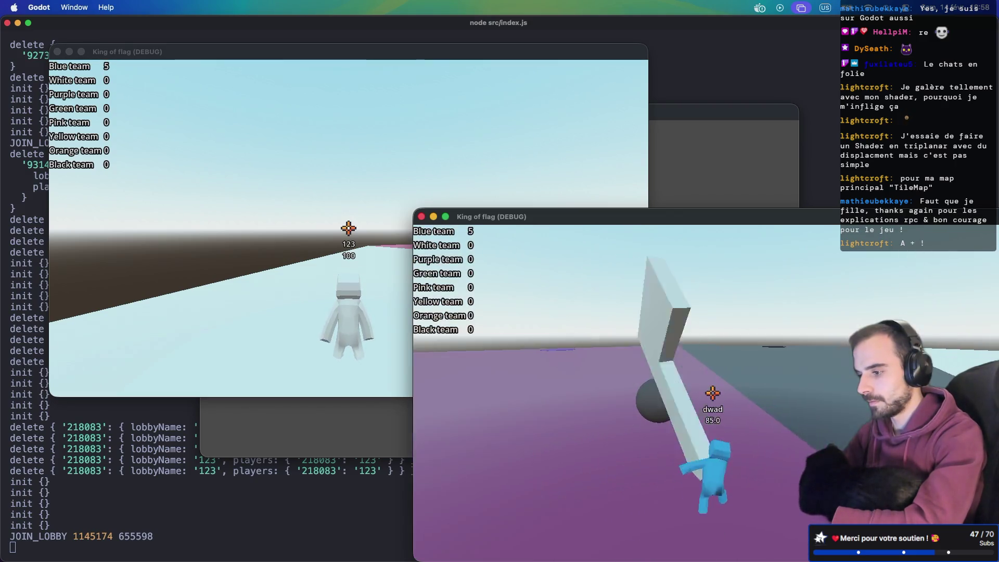
pyautogui.press('w')
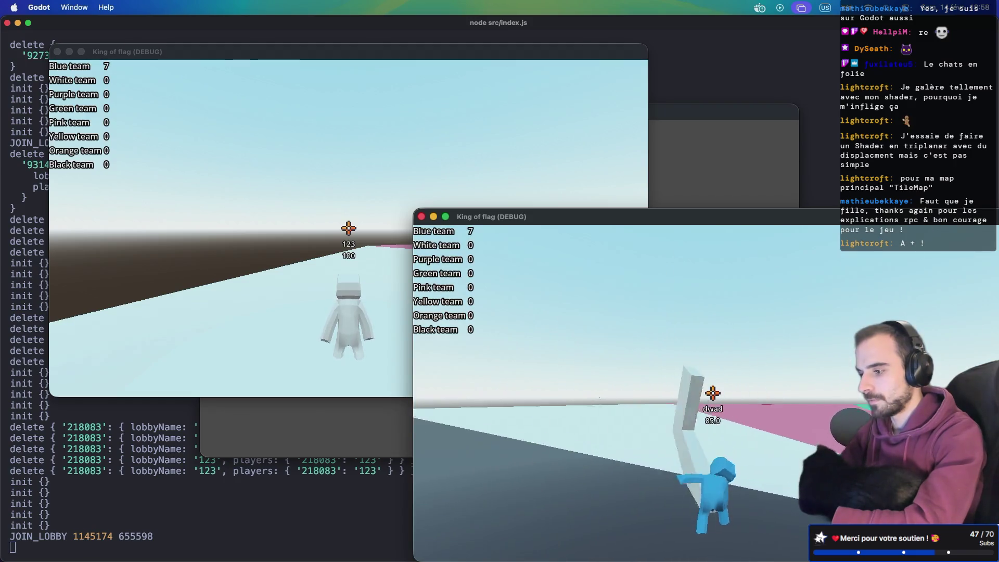
pyautogui.press('w')
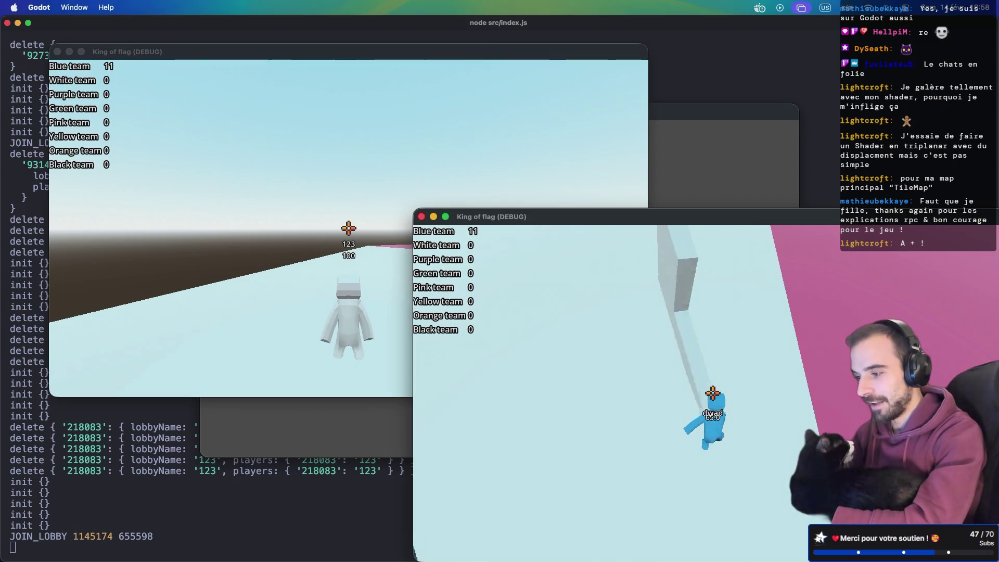
pyautogui.press('w')
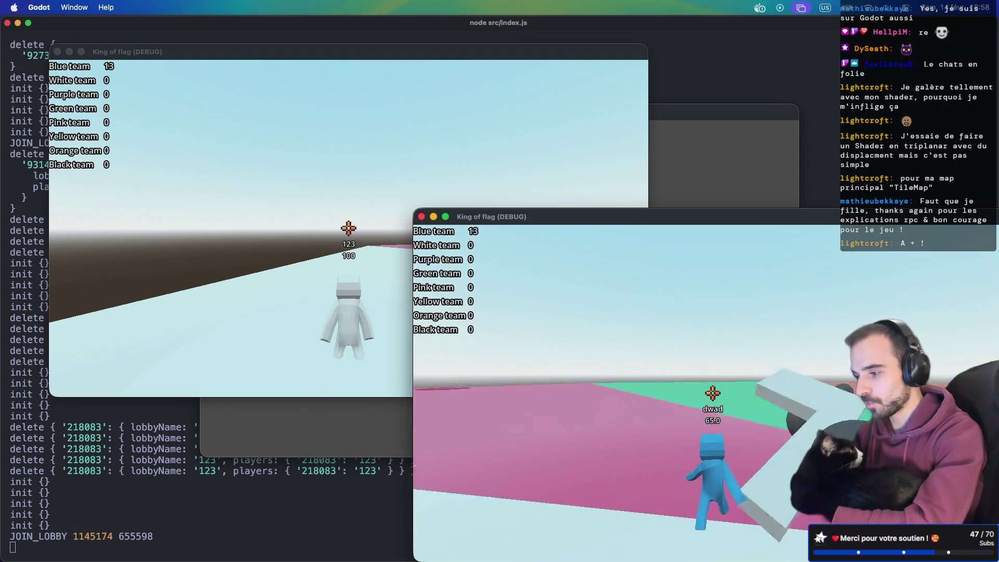
pyautogui.press('w')
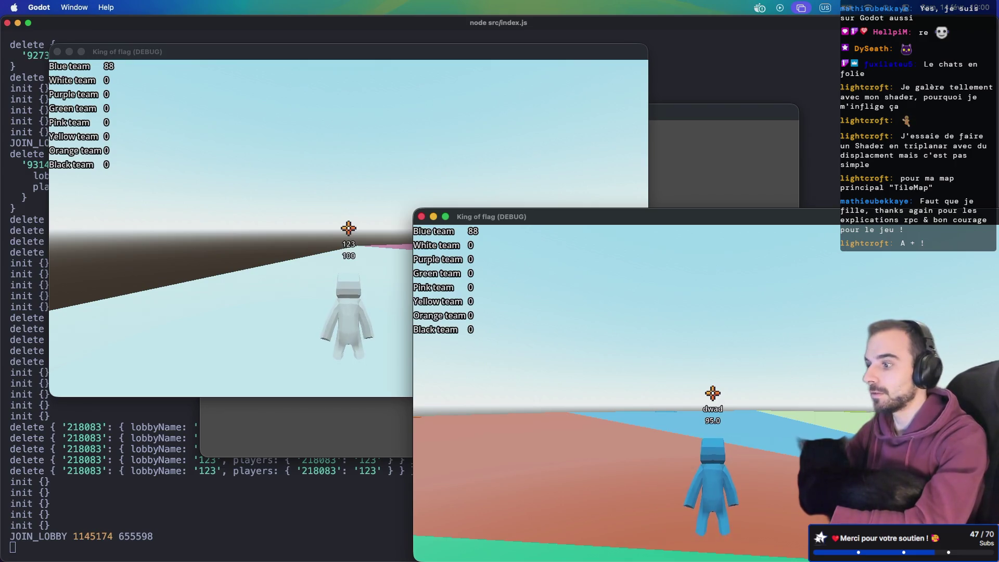
pyautogui.hotkey('ctrl', 'Right')
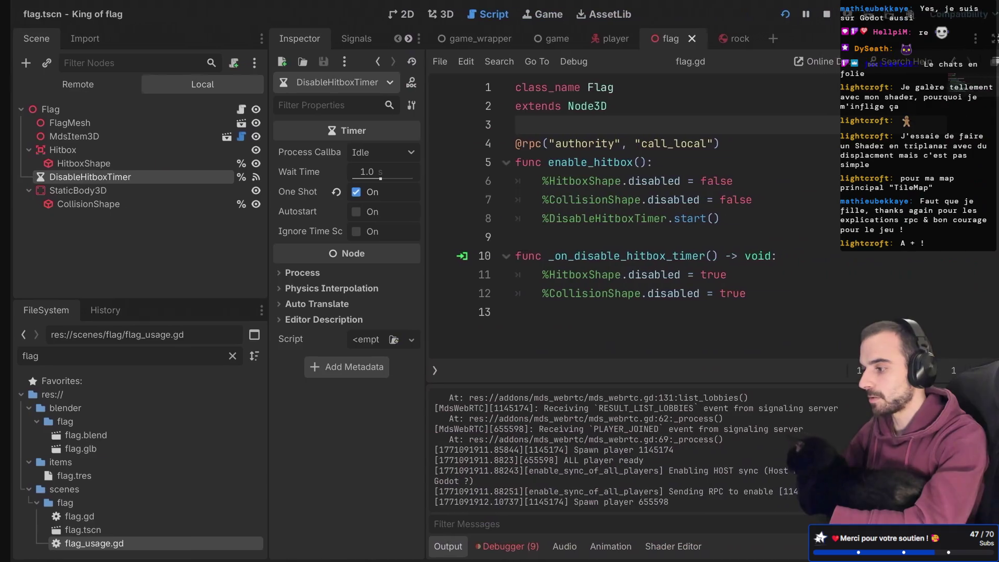
# - Read the Flag card's collision shape and hitbox notes on the FigJam board, then return to Godot
pyautogui.hotkey('ctrl', 'Right')
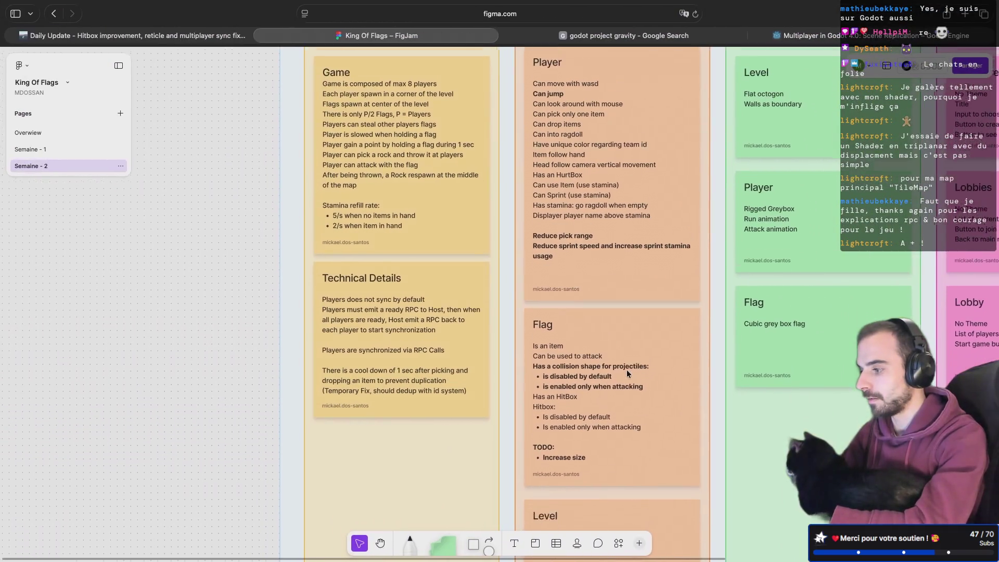
pyautogui.hscroll(2, 627, 371)
pyautogui.scroll(-1, 627, 371)
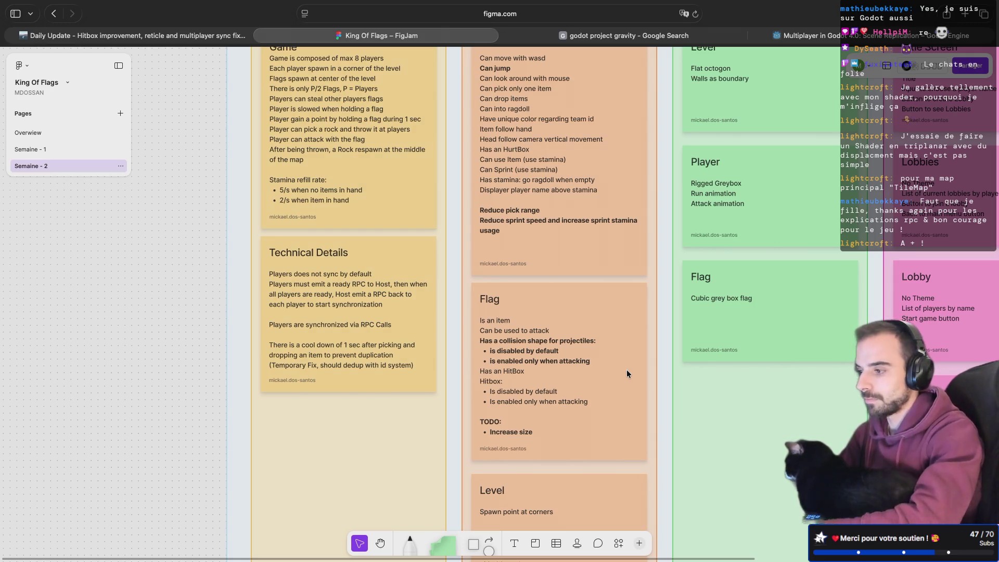
pyautogui.press('super+Tab')
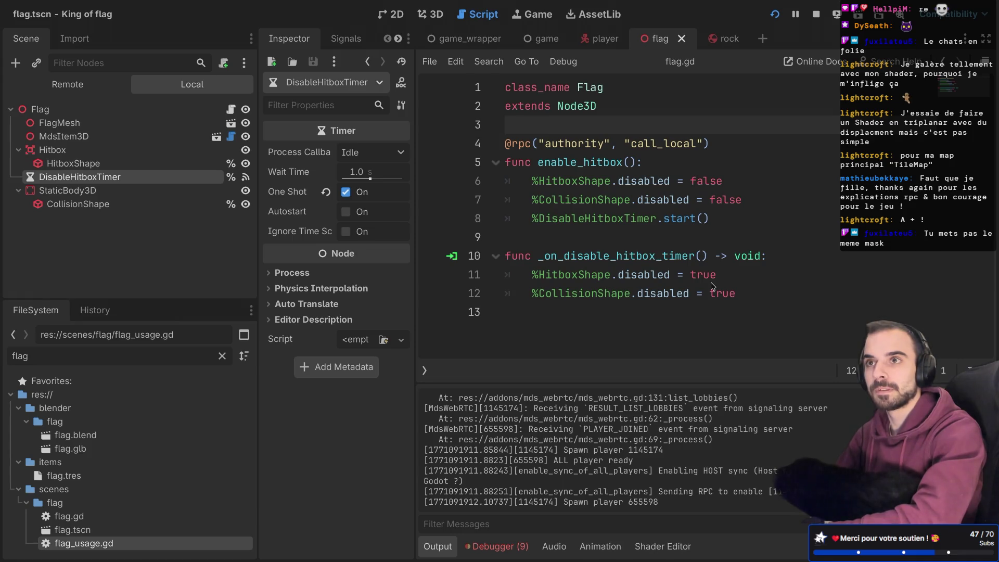
pyautogui.hotkey('ctrl', 'Right')
pyautogui.hotkey('ctrl', 'Left')
pyautogui.hotkey('ctrl', 'Right')
pyautogui.hotkey('ctrl', 'Left')
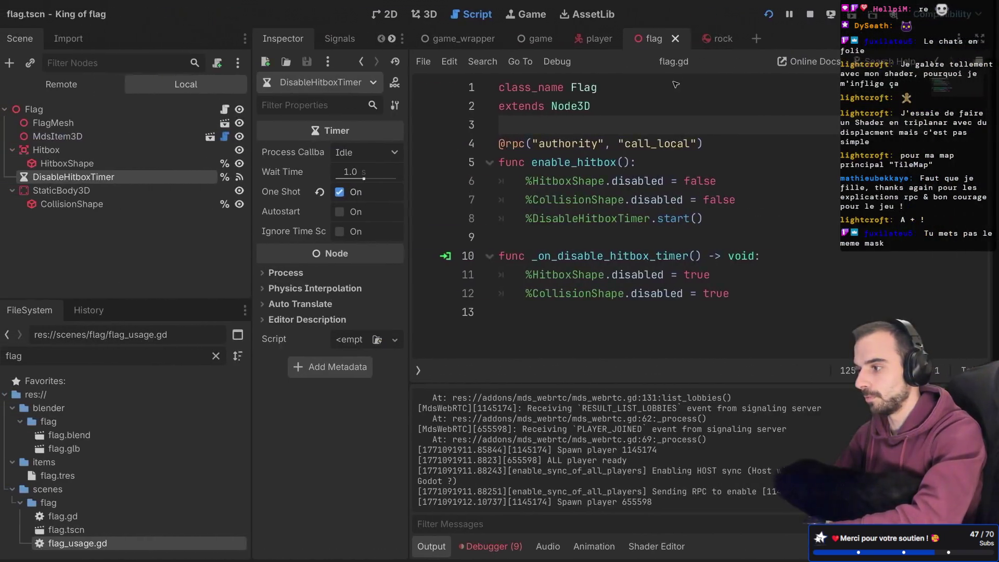
pyautogui.click(73, 190)
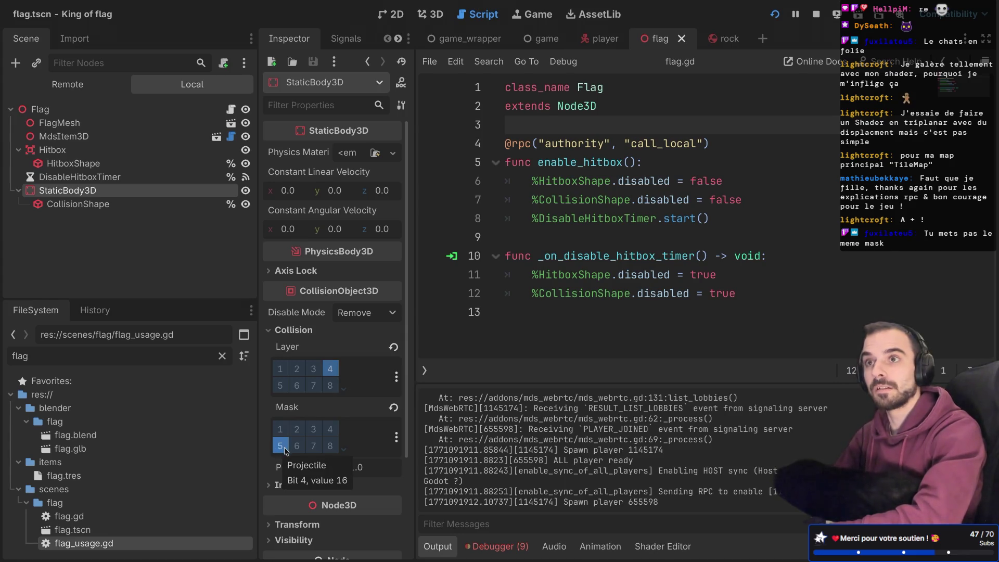
pyautogui.click(723, 39)
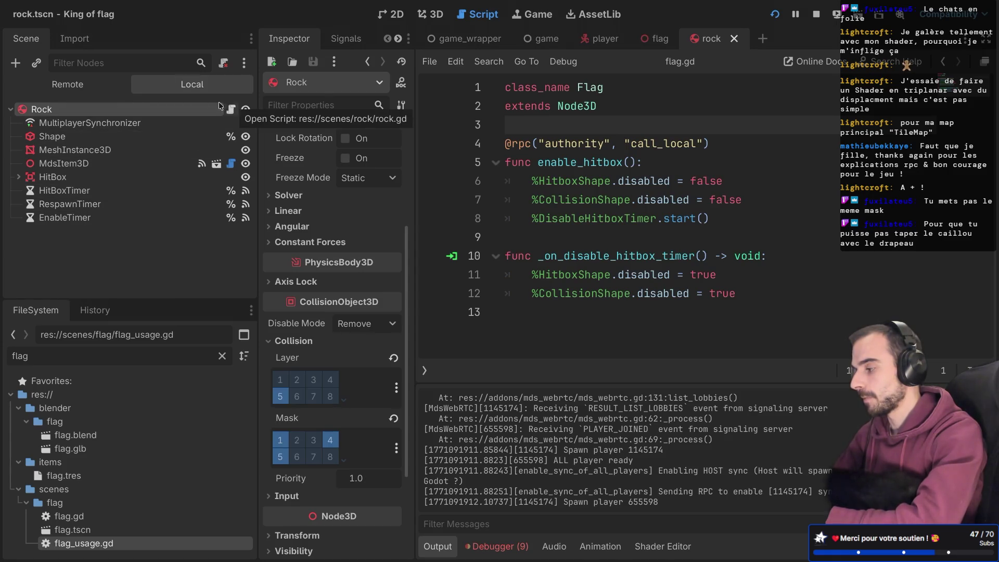
pyautogui.click(657, 39)
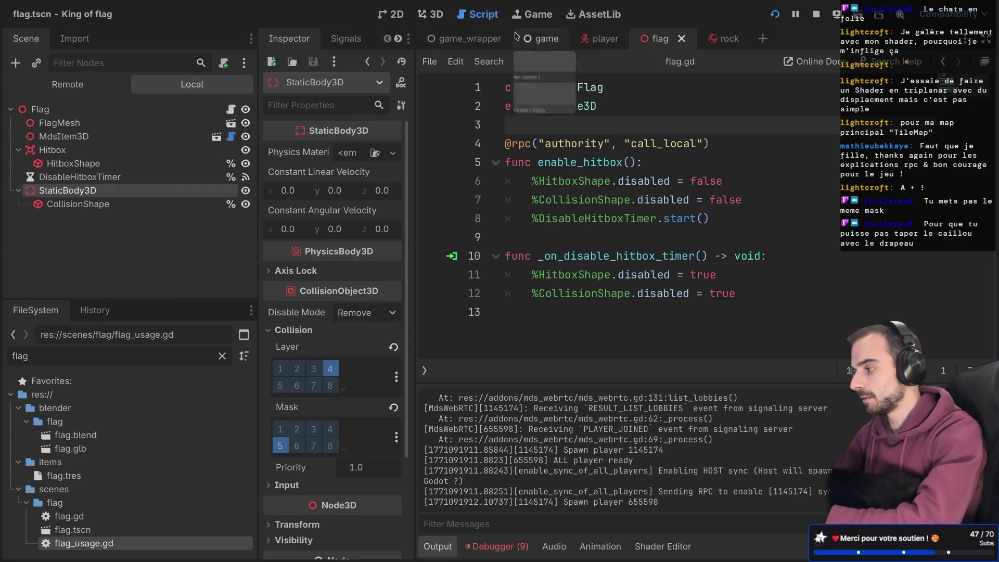
# - Change the flag's StaticBody3D node into an AnimatableBody3D
pyautogui.click(103, 110)
pyautogui.hotkey('ctrl', 'a')
pyautogui.write('animatd')
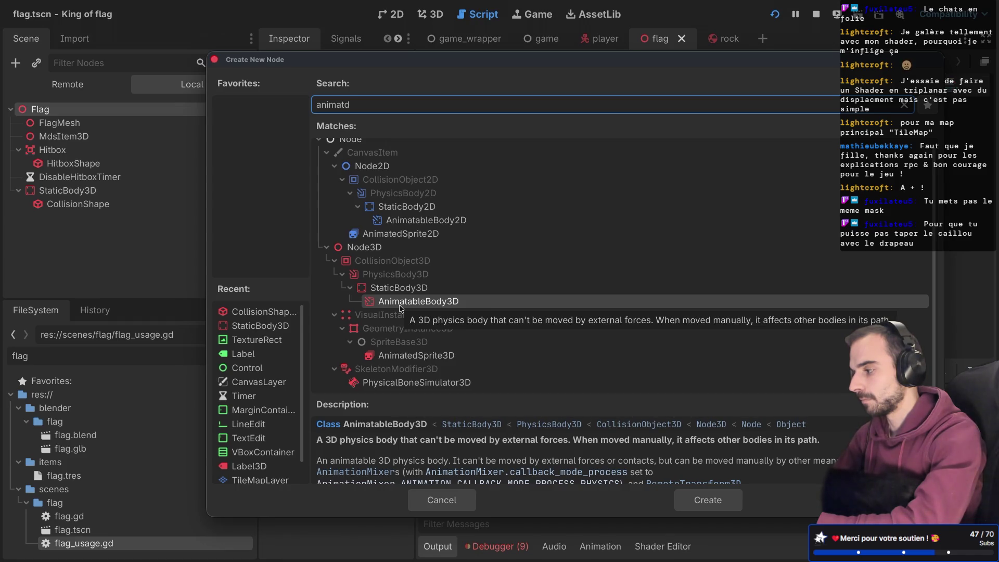
pyautogui.press('Escape')
pyautogui.click(63, 190)
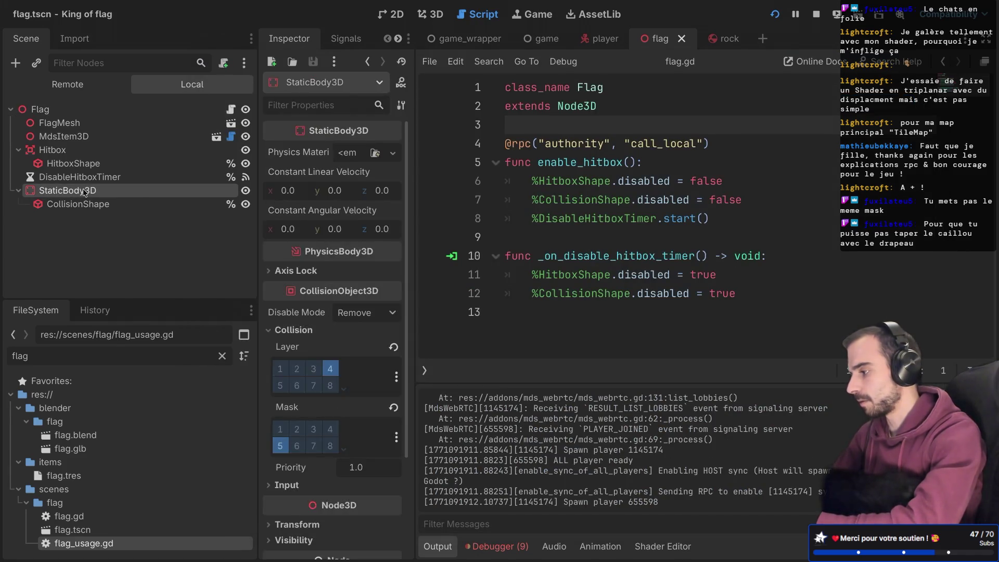
pyautogui.rightClick(84, 191)
pyautogui.press('Escape')
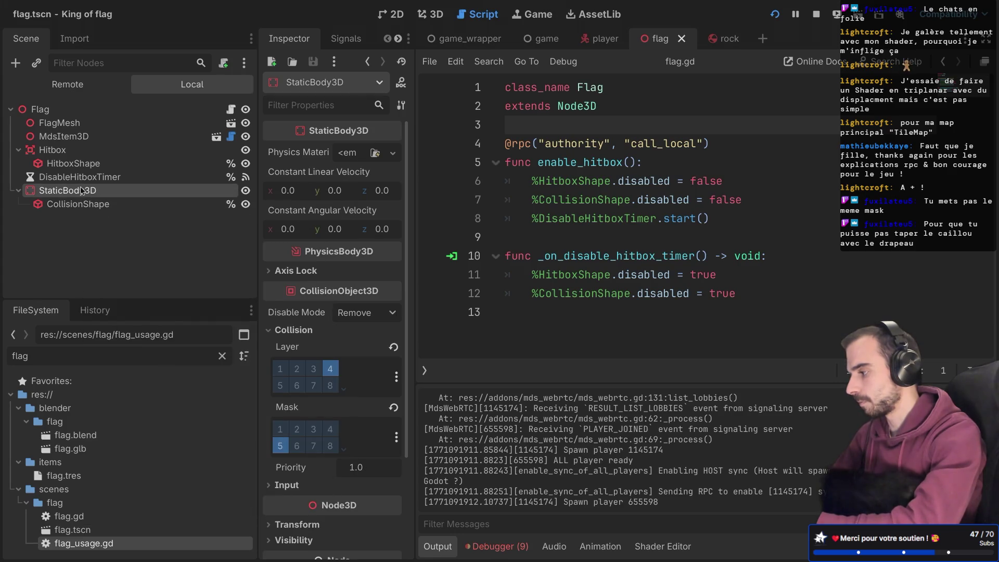
pyautogui.rightClick(67, 191)
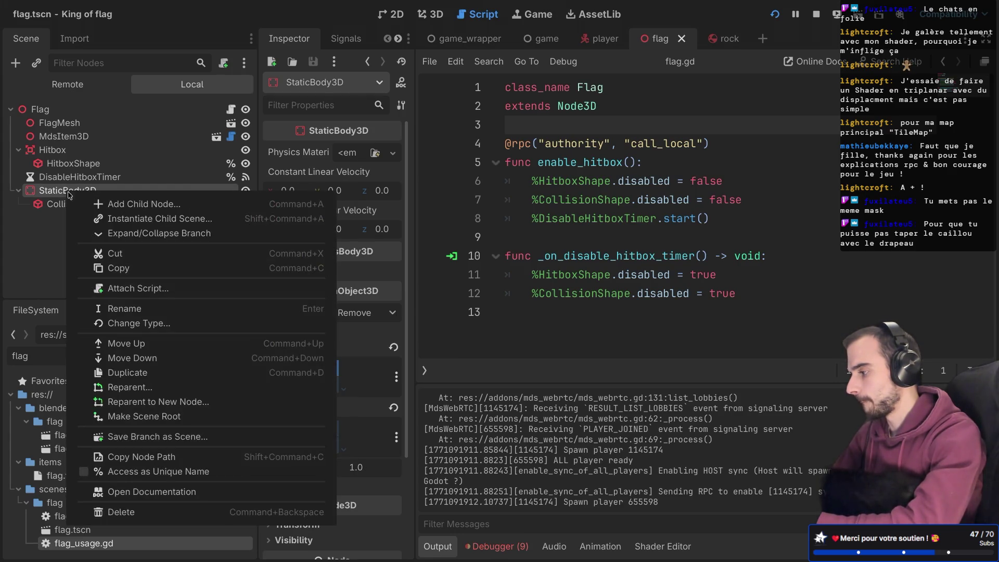
pyautogui.click(109, 321)
pyautogui.write('a')
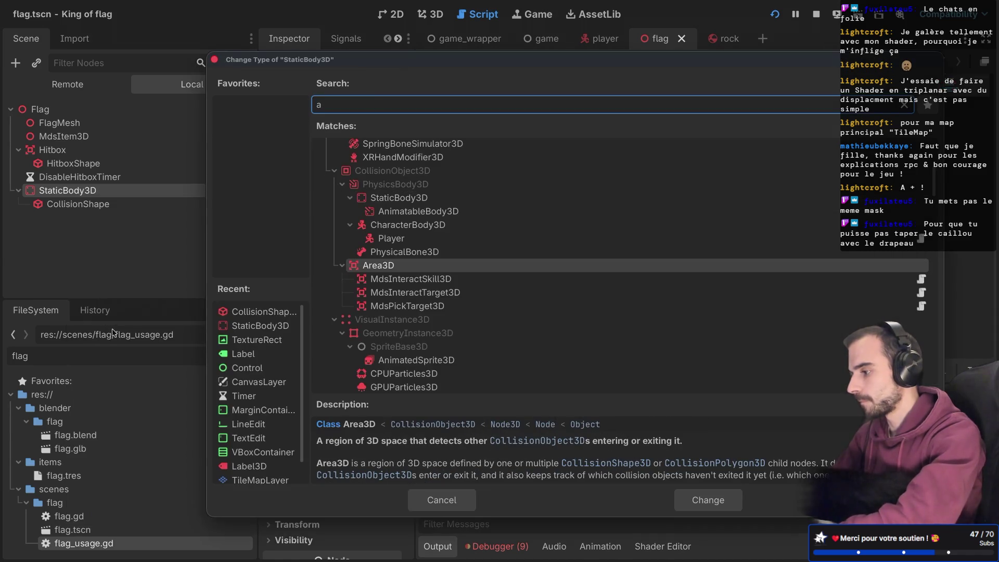
pyautogui.write('nima')
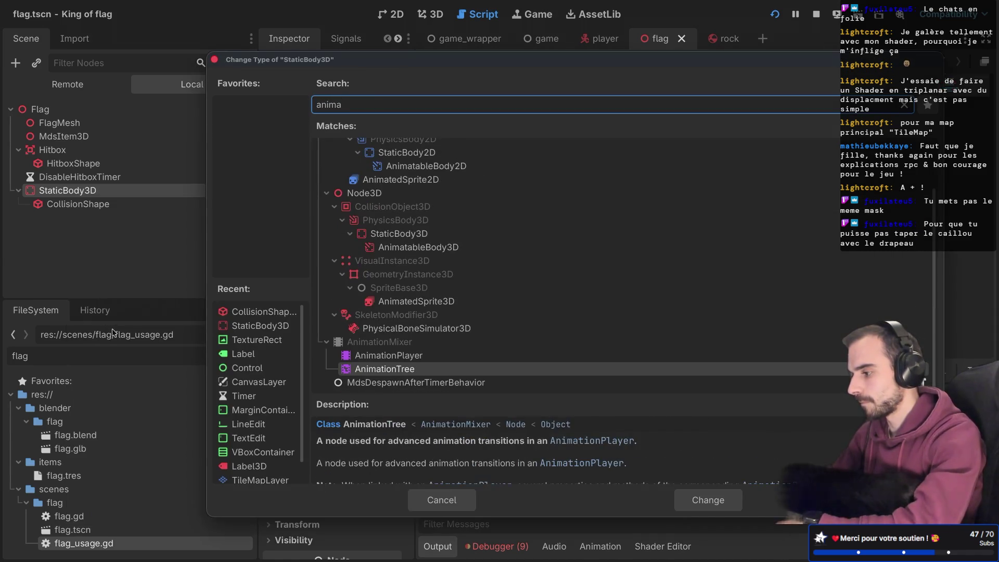
pyautogui.press('Up')
pyautogui.press('Up')
pyautogui.press('Up')
pyautogui.press('Up')
pyautogui.press('Up')
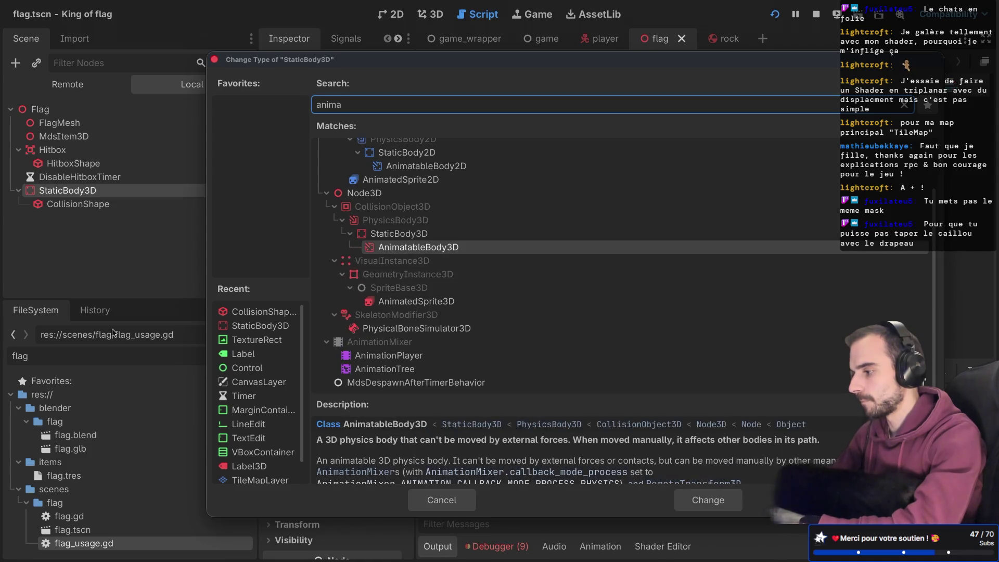
pyautogui.press('Return')
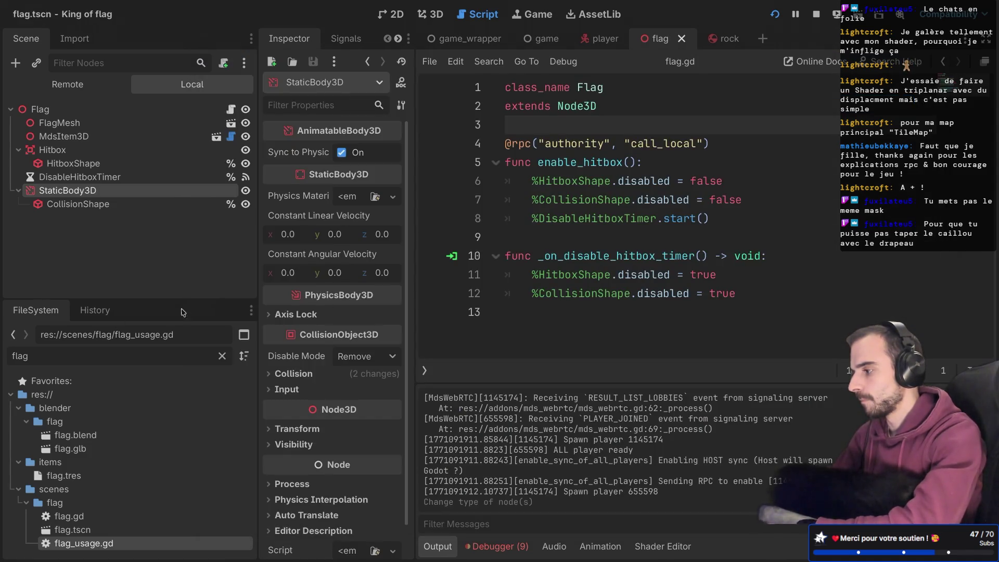
# - Rename the node to CollisionBody, save flag.tscn, and run the project
pyautogui.click(59, 190)
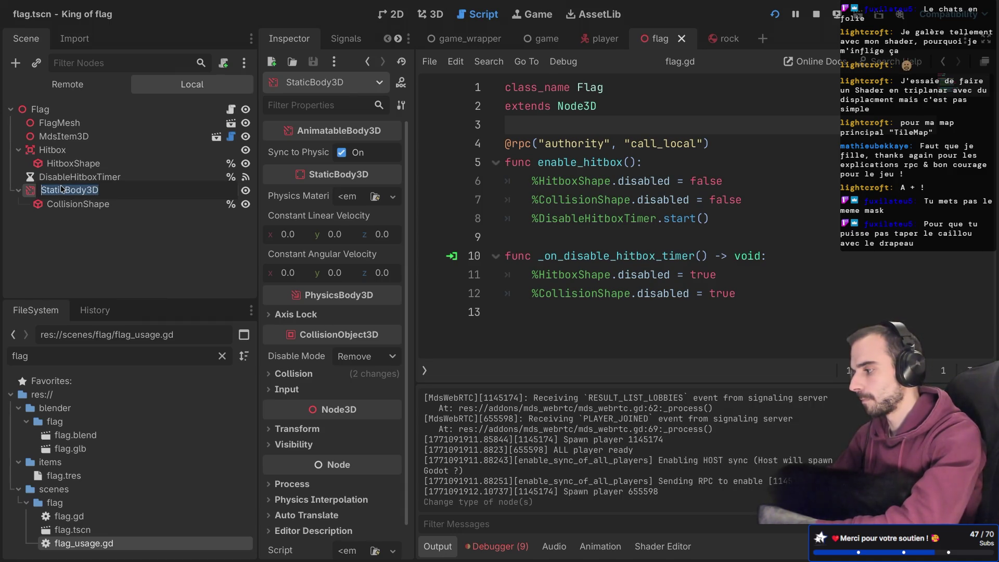
pyautogui.write('CollisionB')
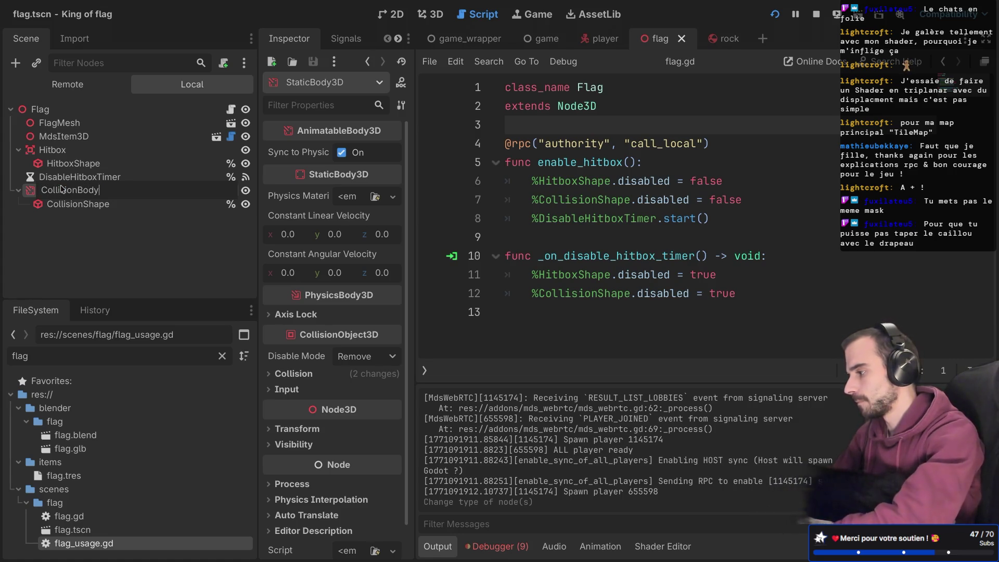
pyautogui.write('ody')
pyautogui.press('Return')
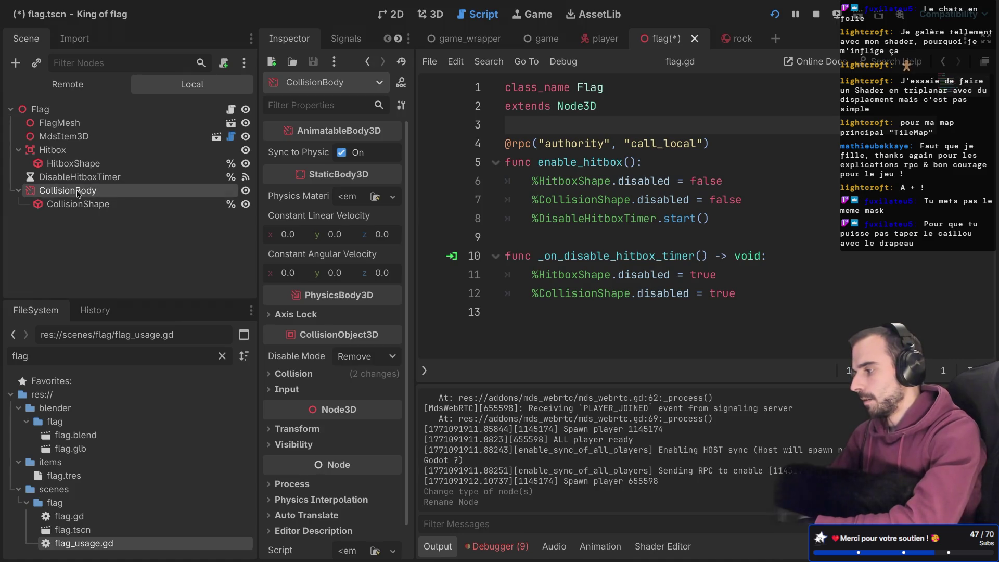
pyautogui.hotkey('ctrl', 's')
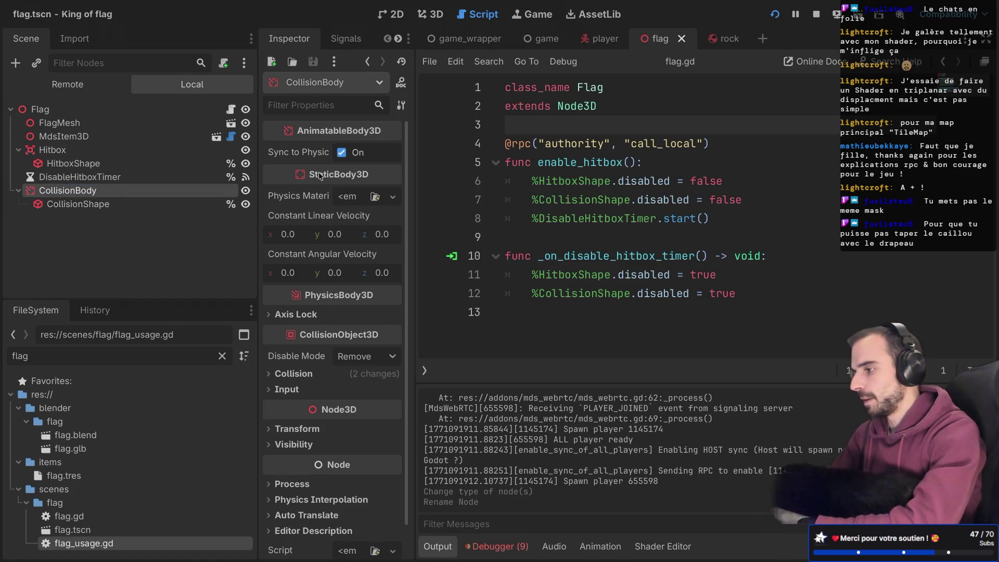
pyautogui.click(789, 13)
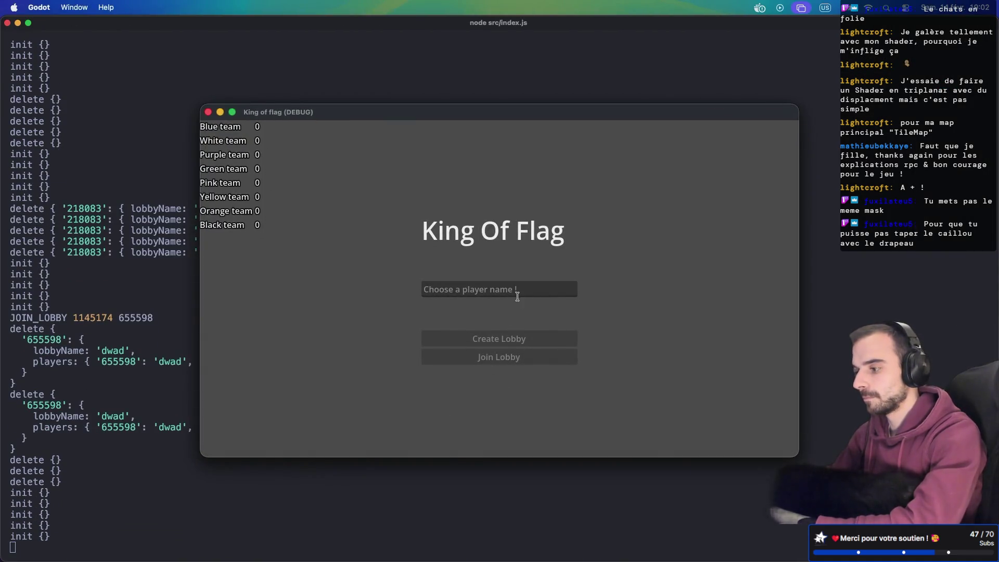
# - Host a lobby as 'feaf', join it from the second window as 'feaf', and start the match
pyautogui.write('feaf')
pyautogui.press('Return')
pyautogui.moveTo(518, 120)
pyautogui.mouseDown()
pyautogui.moveTo(557, 123)
pyautogui.moveTo(726, 233)
pyautogui.mouseUp()
pyautogui.click(461, 286)
pyautogui.write('feaf')
pyautogui.click(470, 360)
pyautogui.click(507, 281)
pyautogui.moveTo(569, 114); pyautogui.dragTo(415, 70)
pyautogui.click(679, 356)
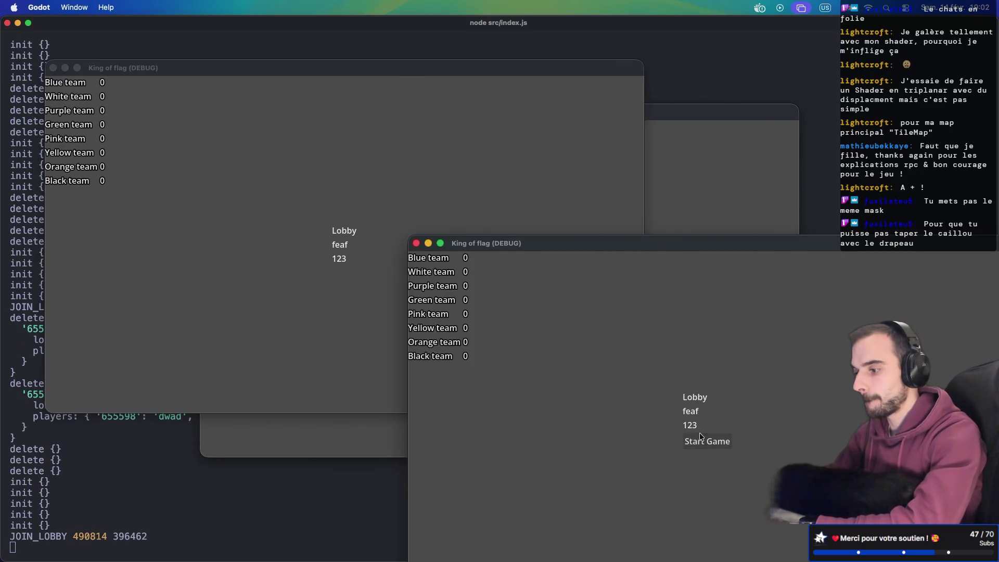
pyautogui.click(700, 435)
# - Carry the flag with the blue player to raise Blue's score to 17, then switch to the editor
pyautogui.press('w')
pyautogui.press('space')
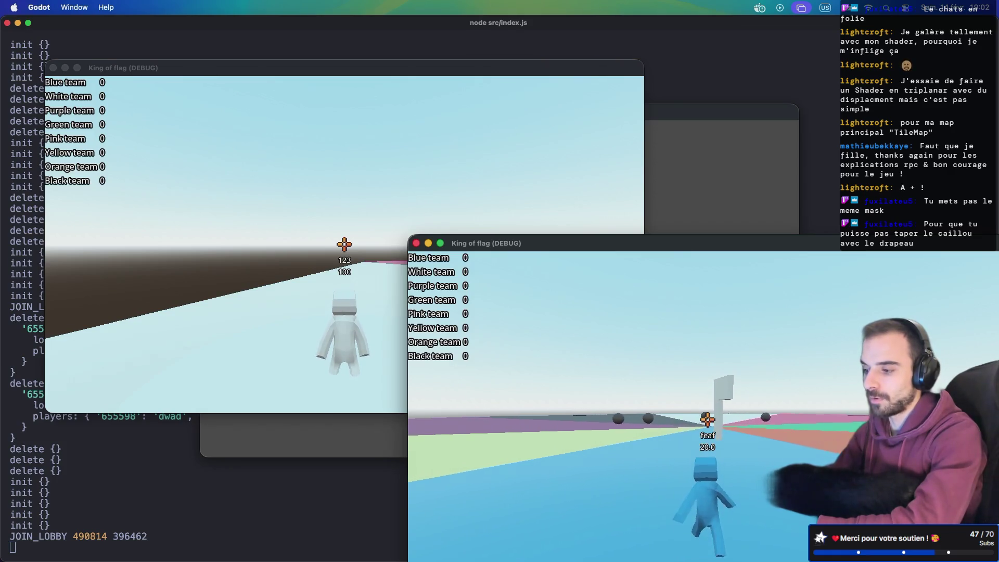
pyautogui.press('w')
pyautogui.press('w')
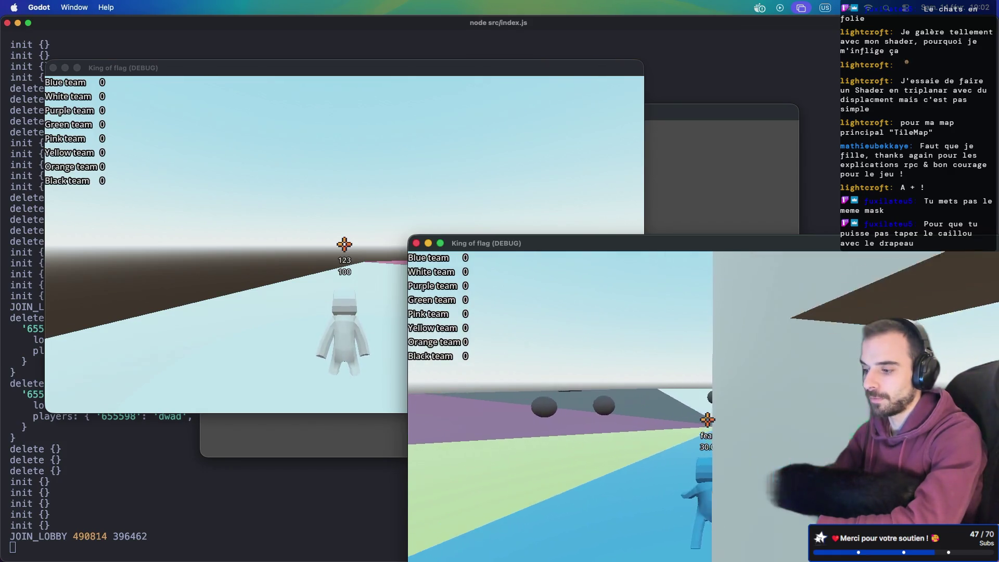
pyautogui.press('w')
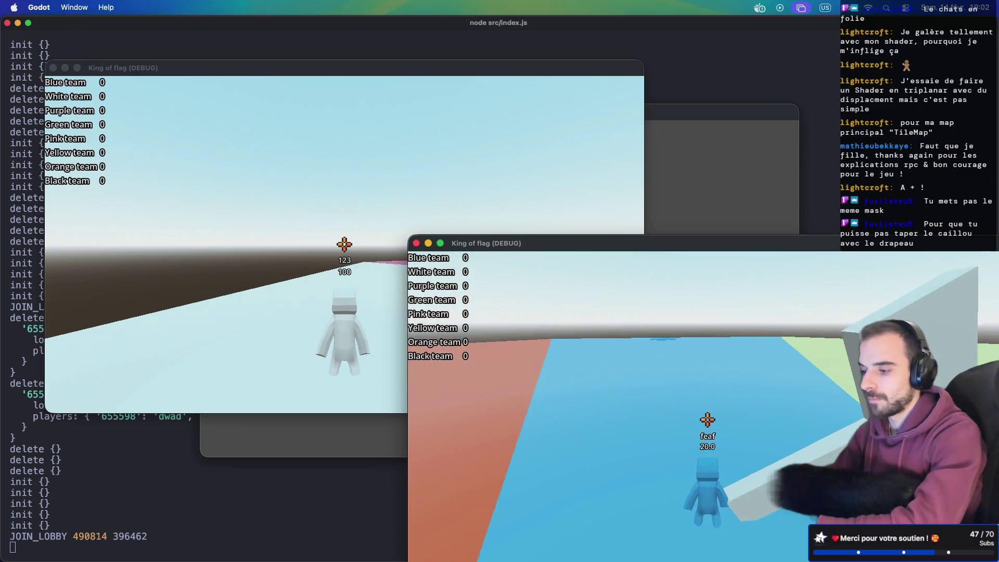
pyautogui.press('w')
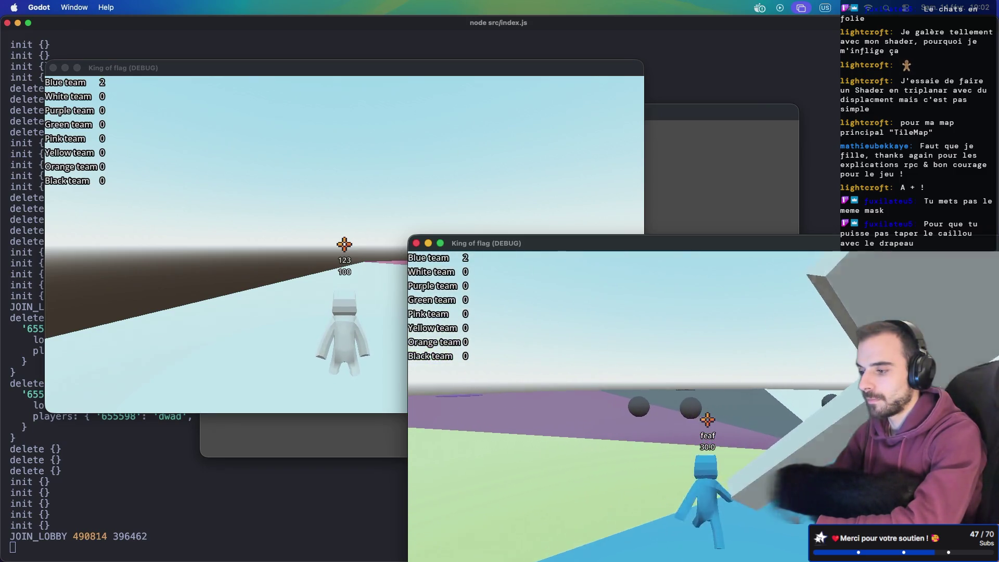
pyautogui.press('w')
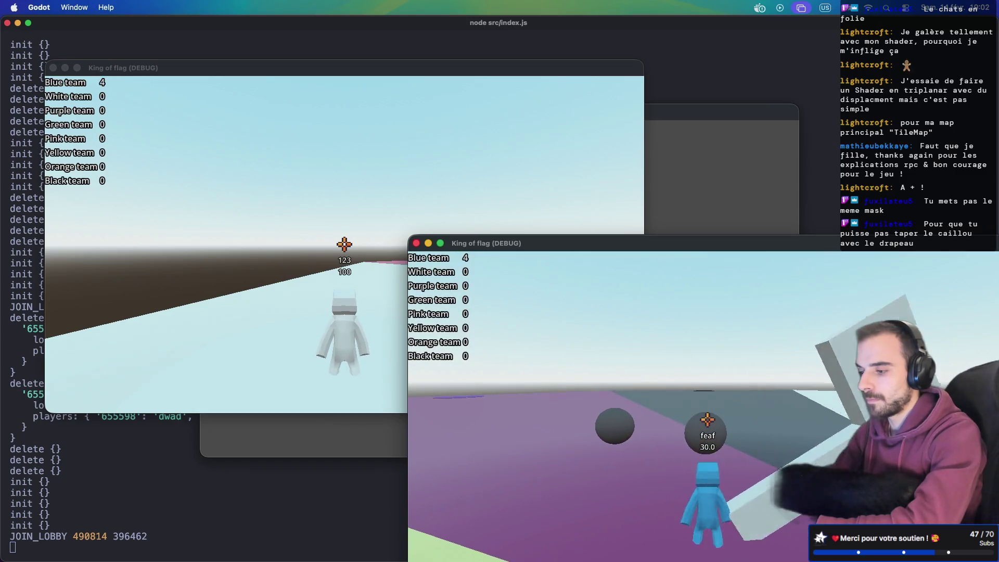
pyautogui.press('w')
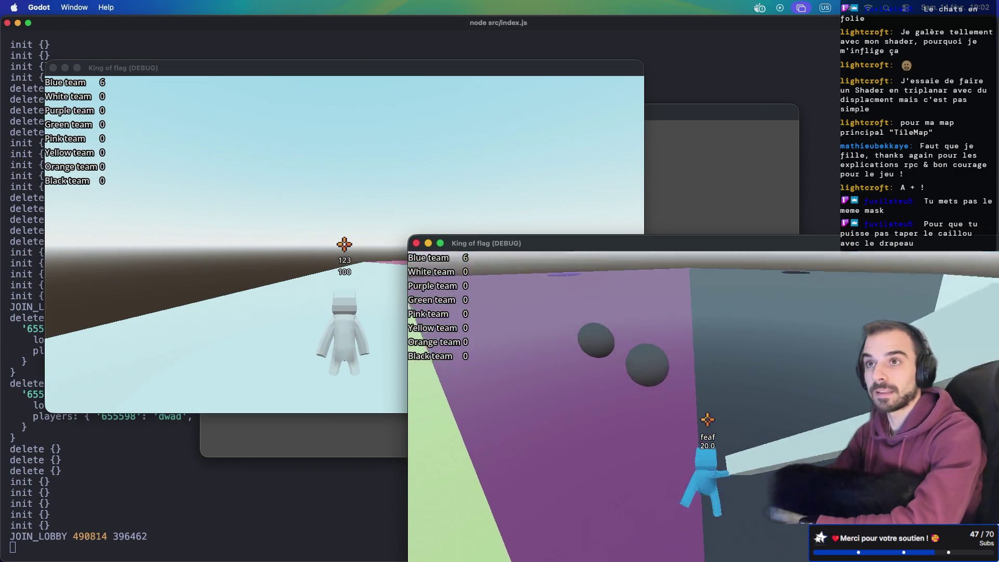
pyautogui.press('w')
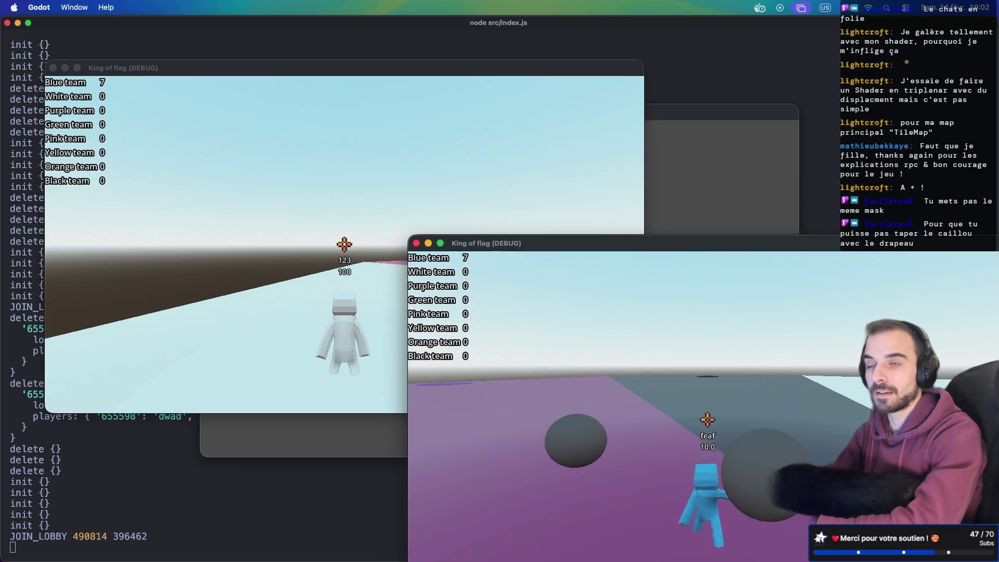
pyautogui.press('w')
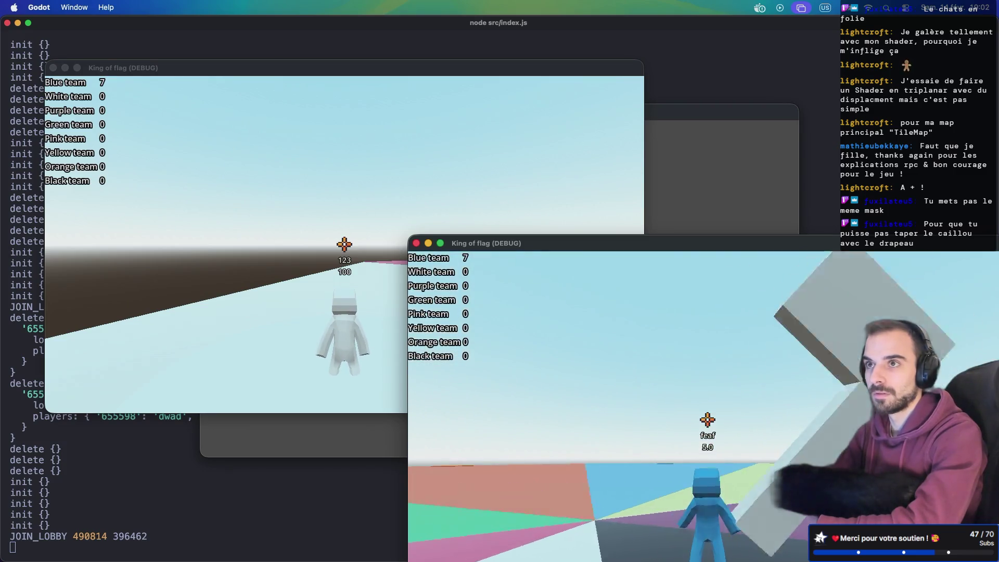
pyautogui.press('w')
pyautogui.press('w')
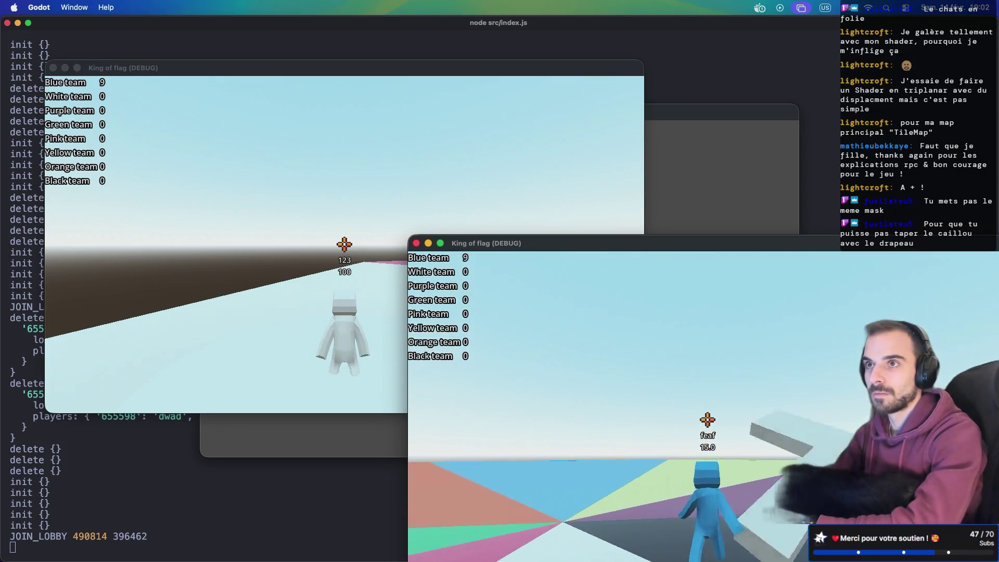
pyautogui.press('w')
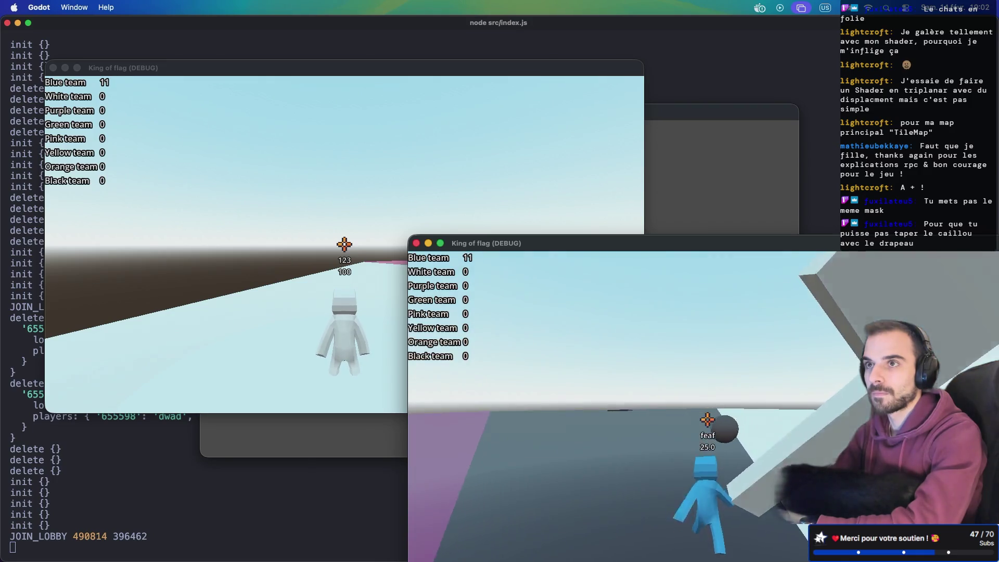
pyautogui.press('w')
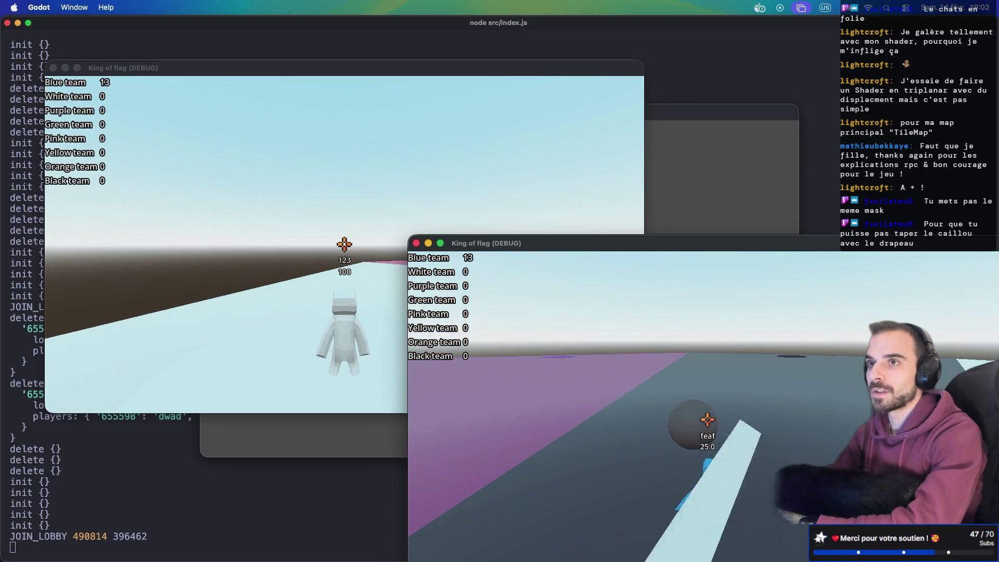
pyautogui.press('w')
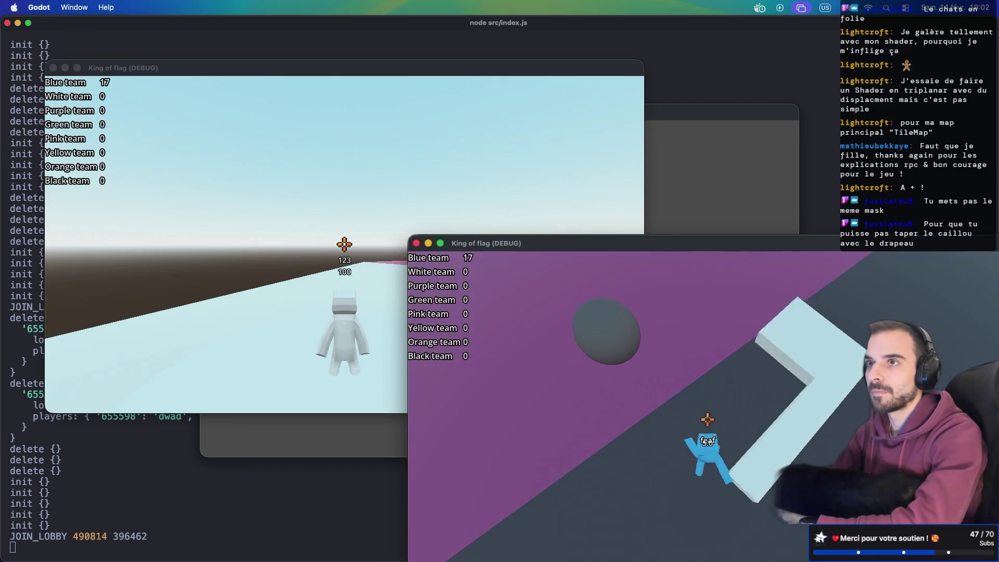
pyautogui.hotkey('ctrl', 'Right')
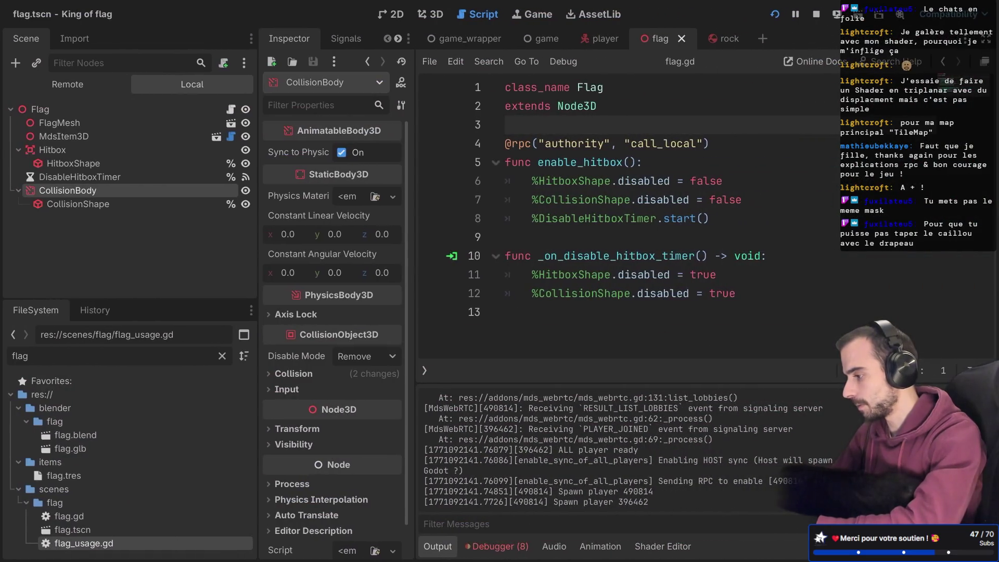
# - Widen the Inspector, then add a RigidBody3D child under CollisionBody and delete it again
pyautogui.click(271, 375)
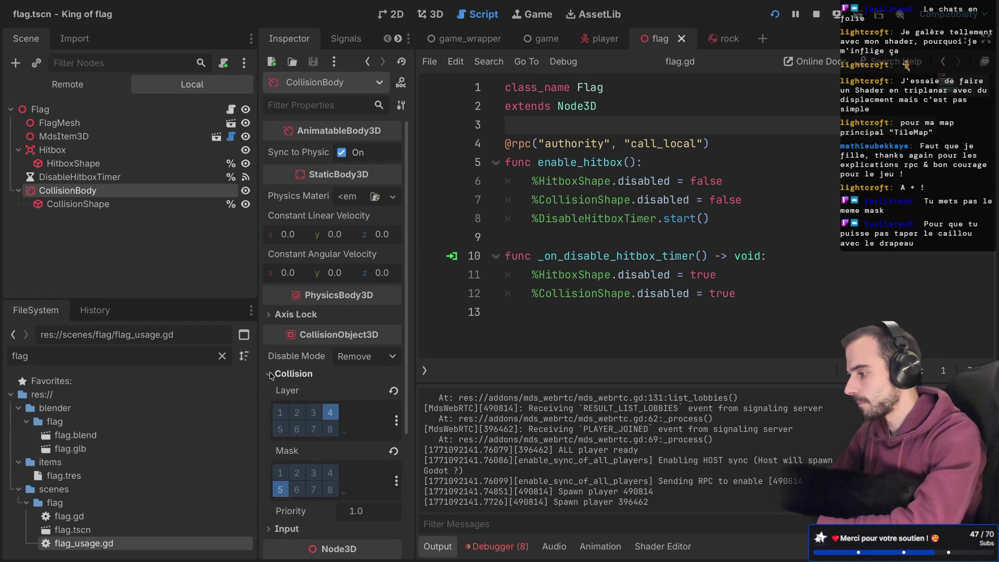
pyautogui.click(272, 375)
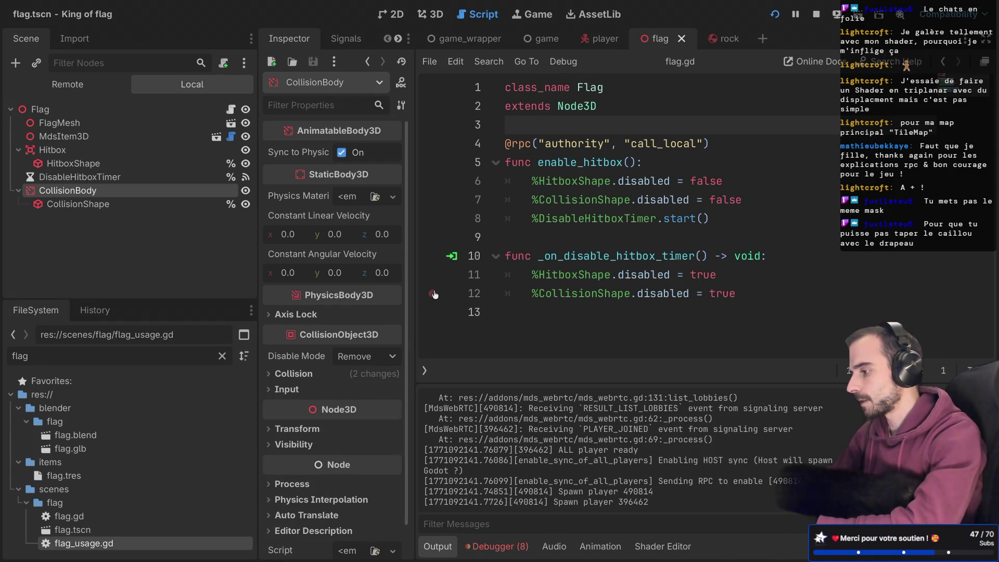
pyautogui.moveTo(413, 283); pyautogui.dragTo(471, 284)
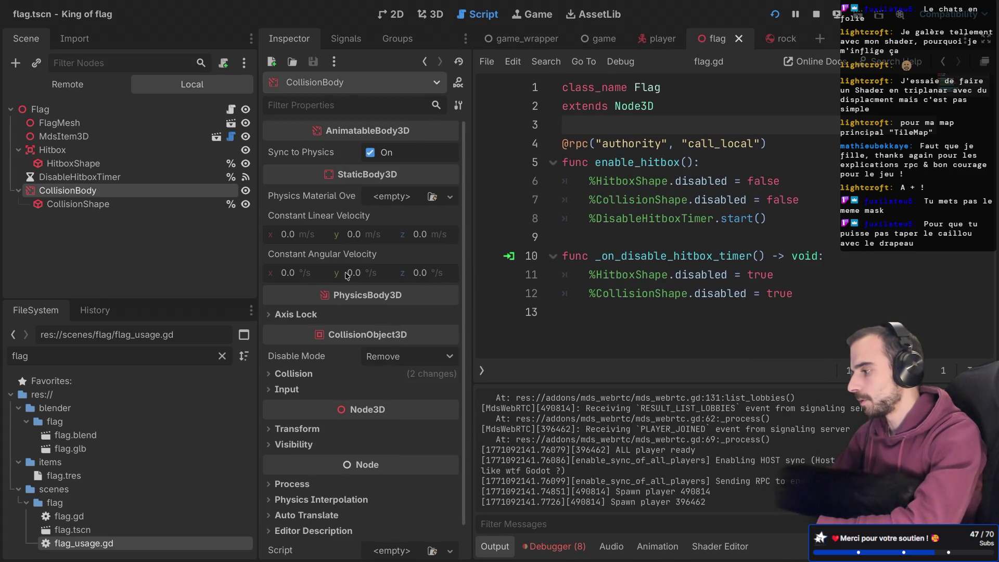
pyautogui.rightClick(65, 192)
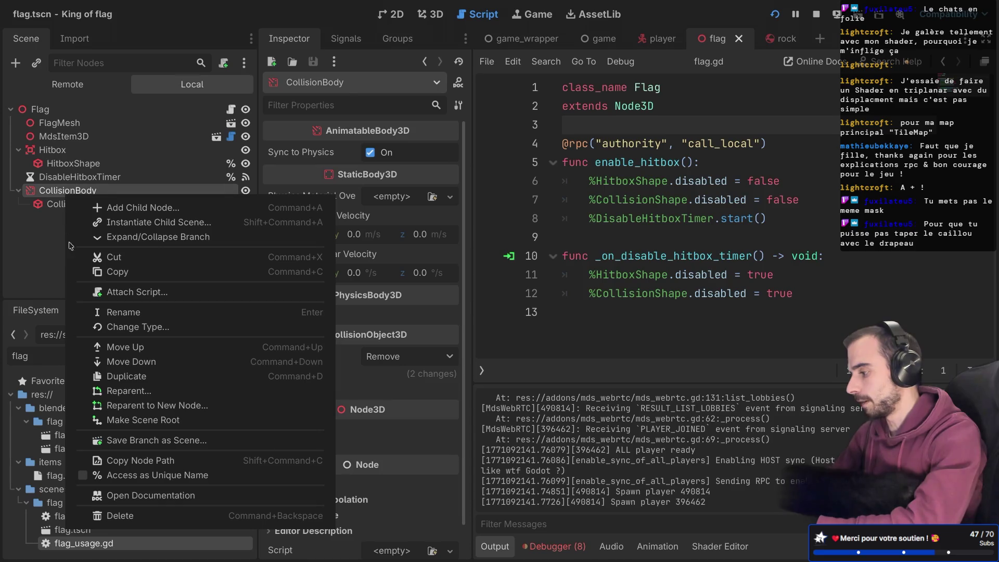
pyautogui.click(73, 298)
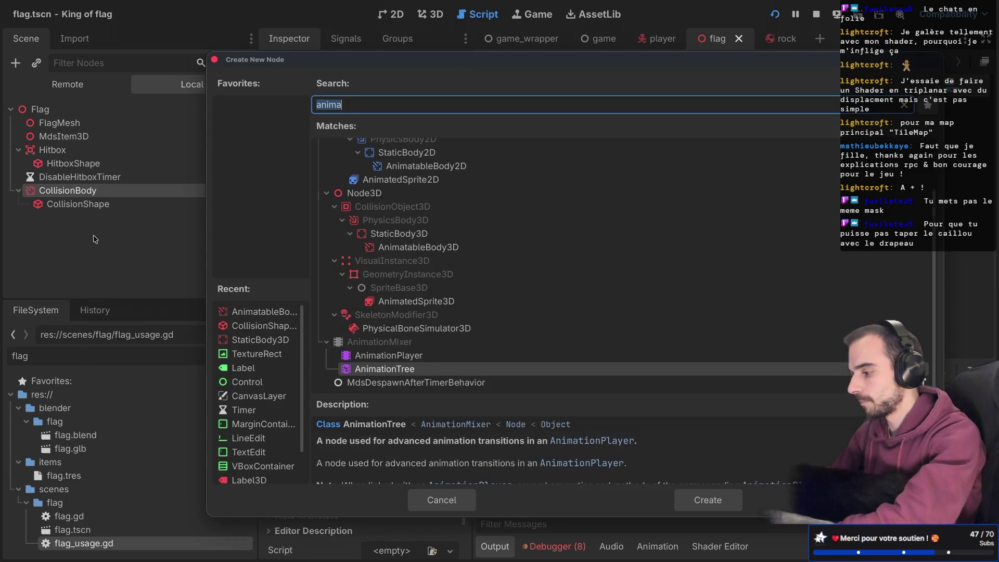
pyautogui.write('rigi')
pyautogui.press('Return')
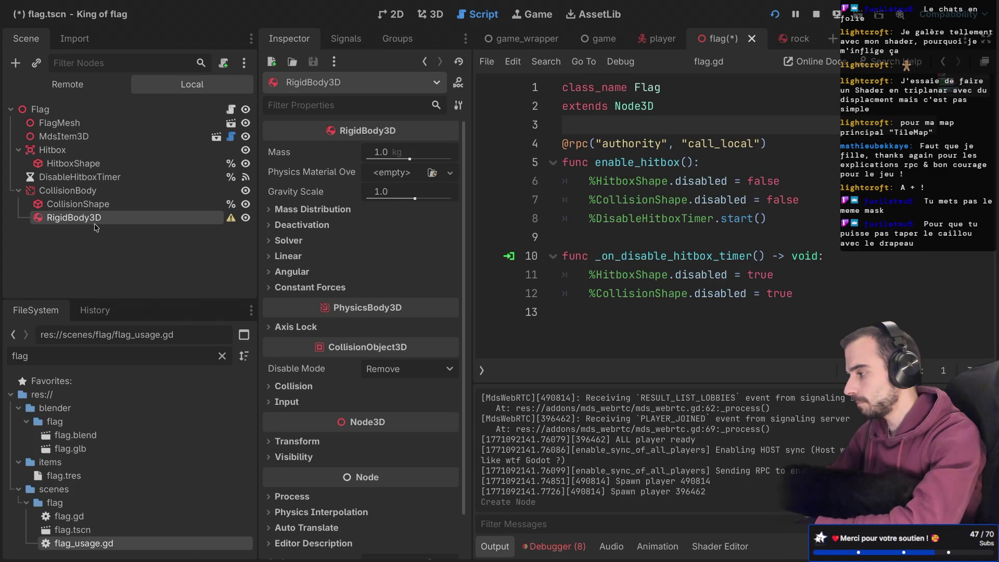
pyautogui.rightClick(95, 225)
pyautogui.click(124, 548)
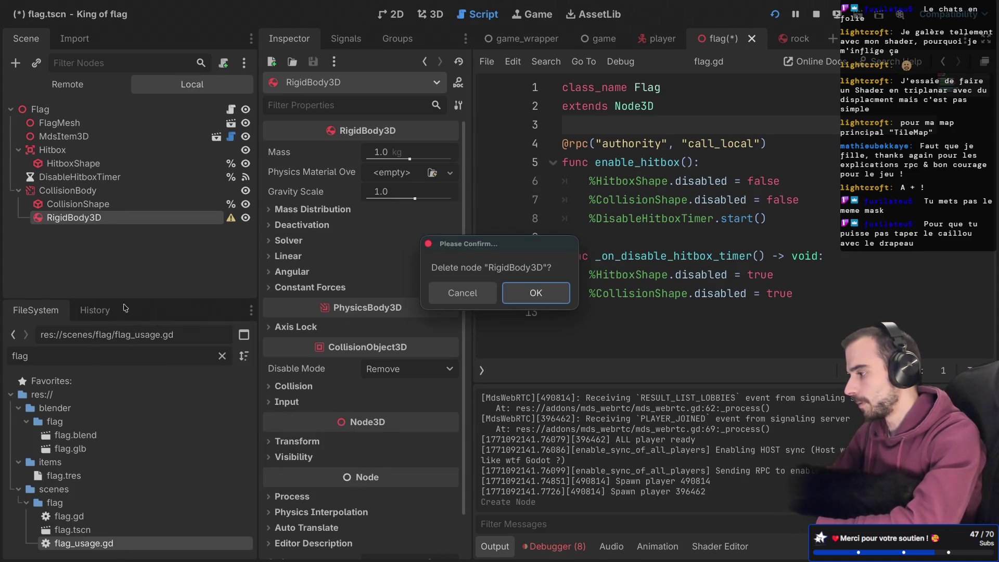
pyautogui.click(536, 293)
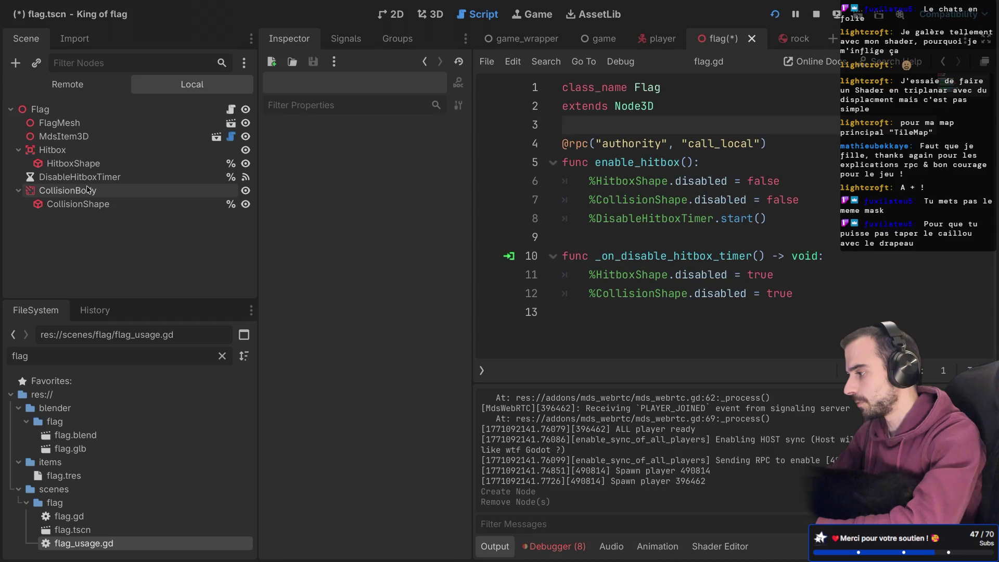
# - Change CollisionBody's type to RigidBody3D and uncheck Can Sleep under Deactivation
pyautogui.rightClick(88, 189)
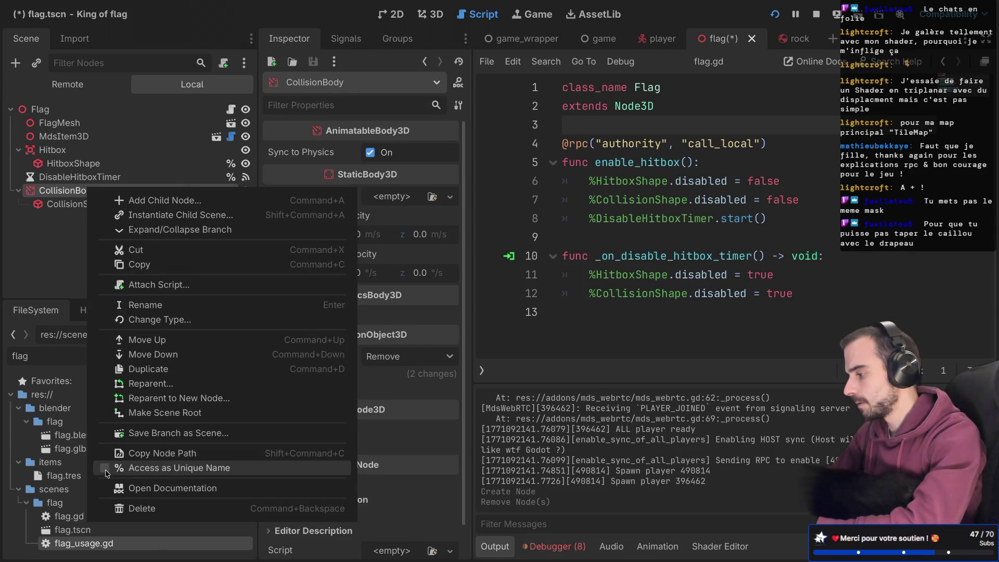
pyautogui.click(178, 321)
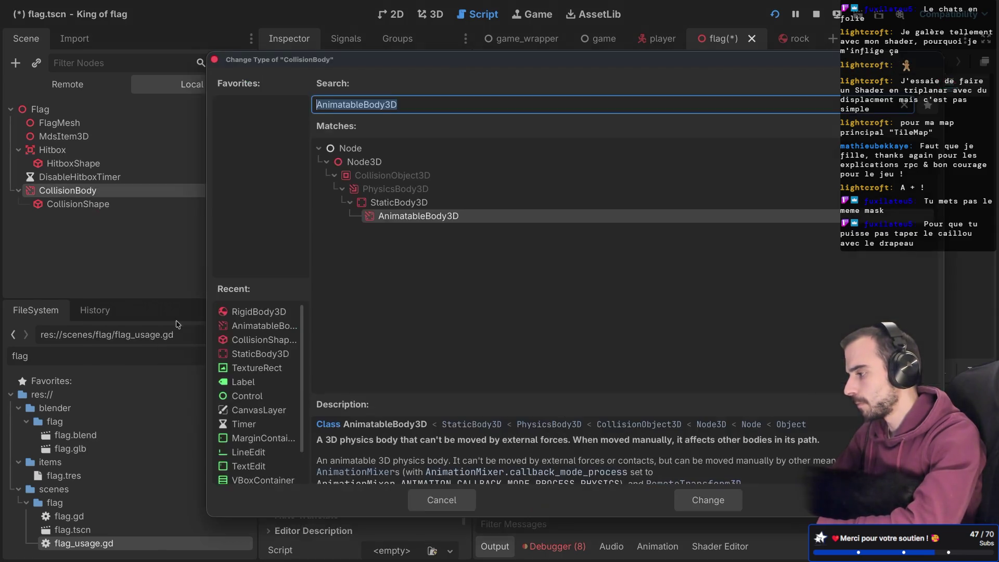
pyautogui.write('rigi')
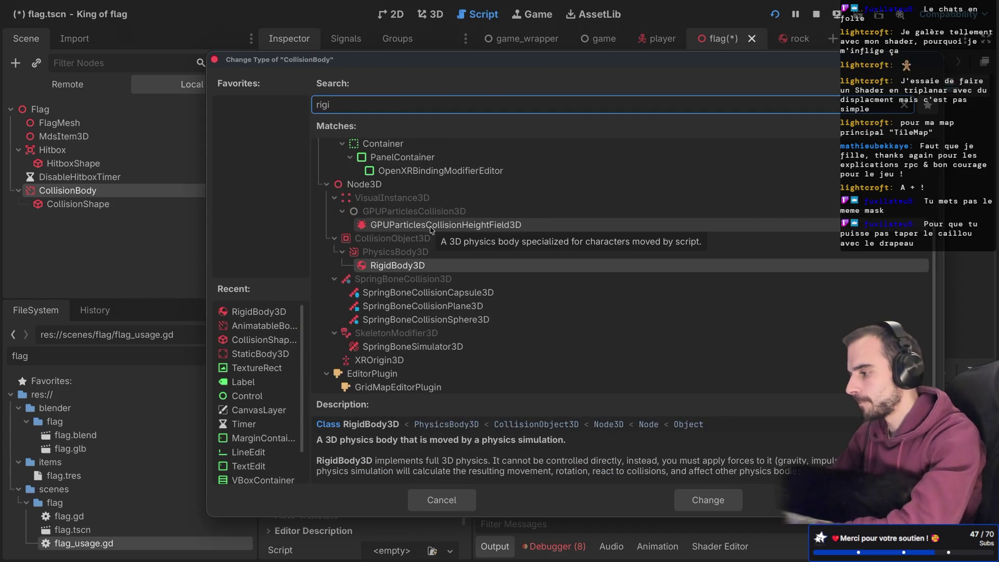
pyautogui.press('Return')
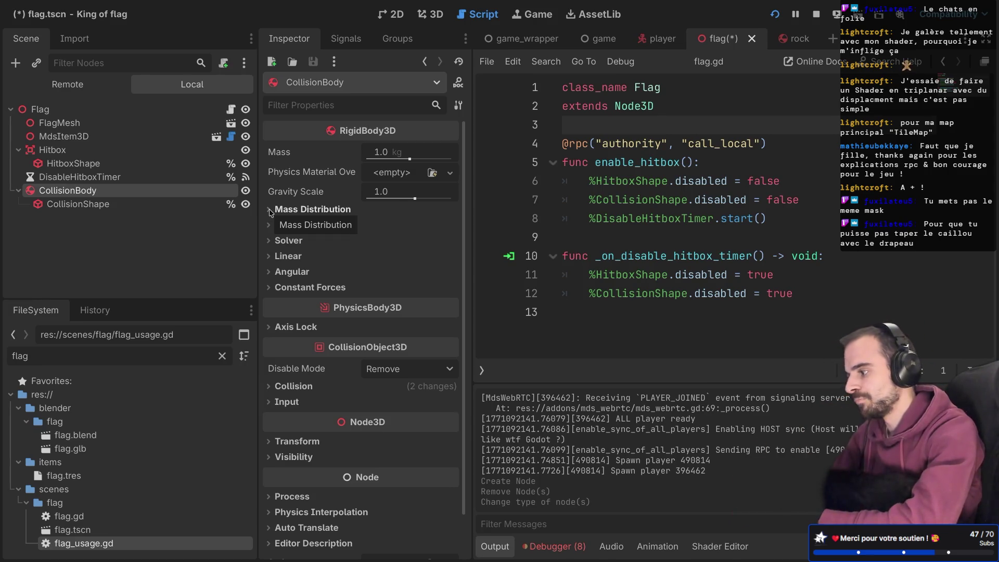
pyautogui.click(271, 212)
pyautogui.click(270, 210)
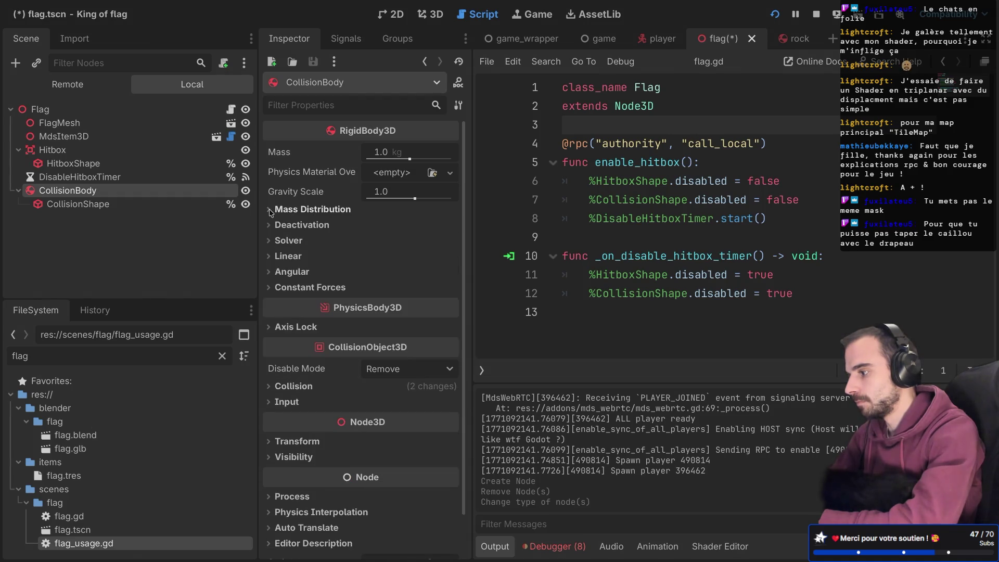
pyautogui.click(271, 225)
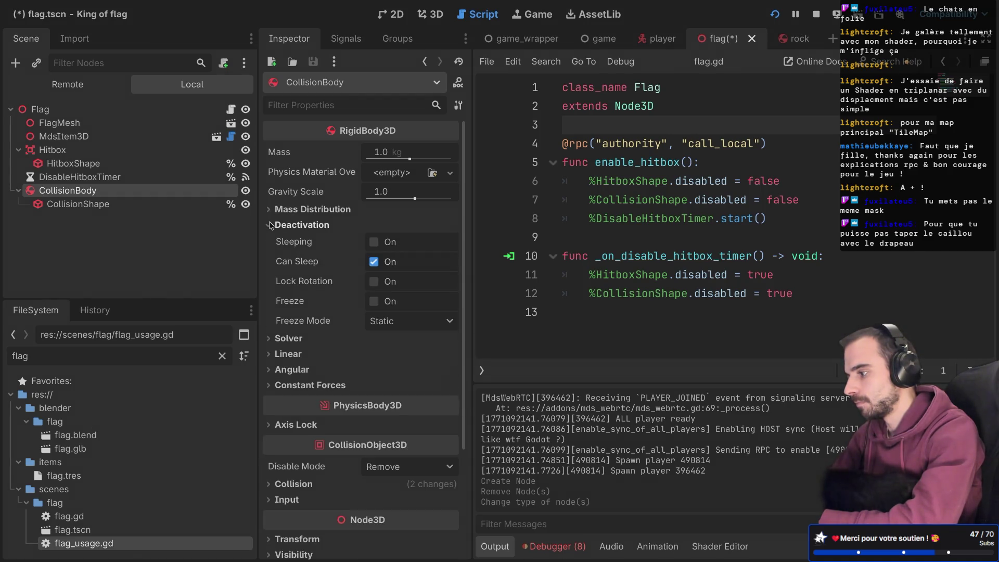
pyautogui.click(375, 262)
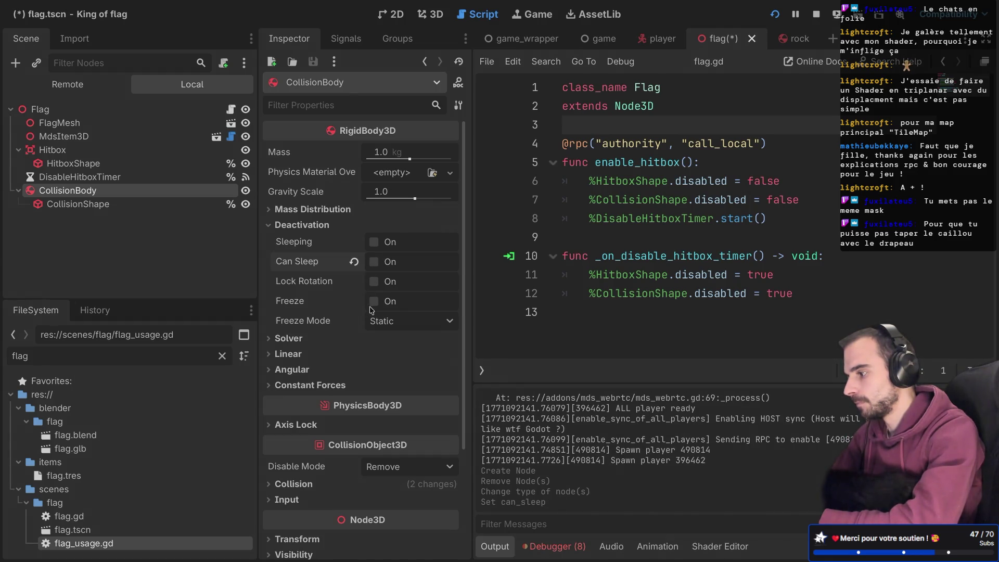
pyautogui.moveTo(310, 305)
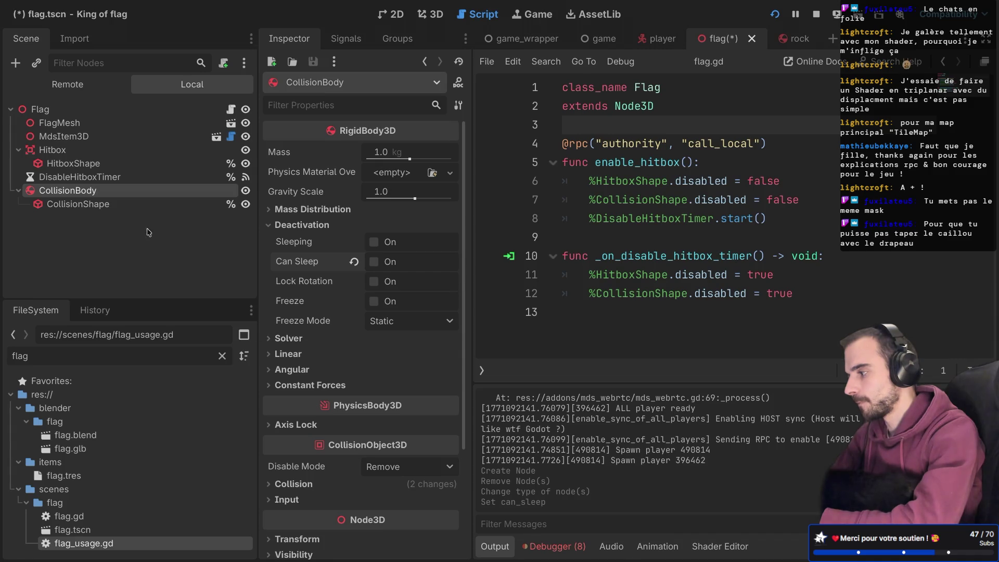
# - Add a CharacterBody3D child under CollisionBody, then delete it again
pyautogui.rightClick(72, 194)
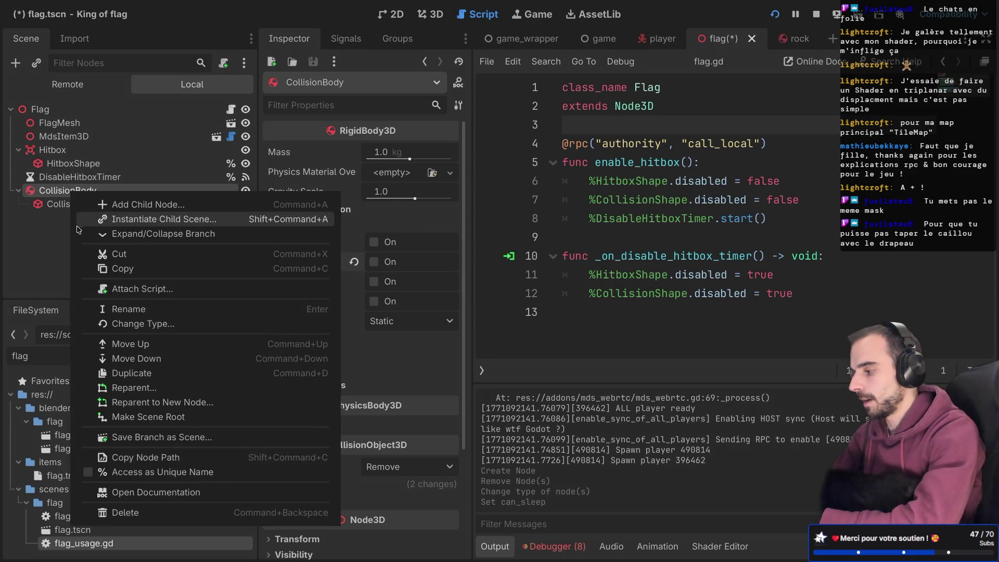
pyautogui.press('Escape')
pyautogui.hotkey('ctrl', 'a')
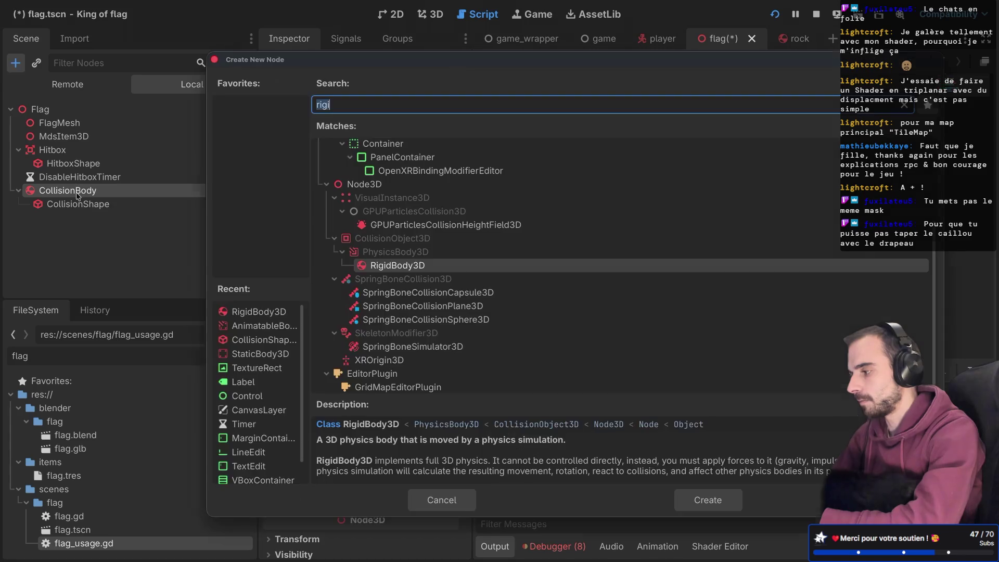
pyautogui.write('chr')
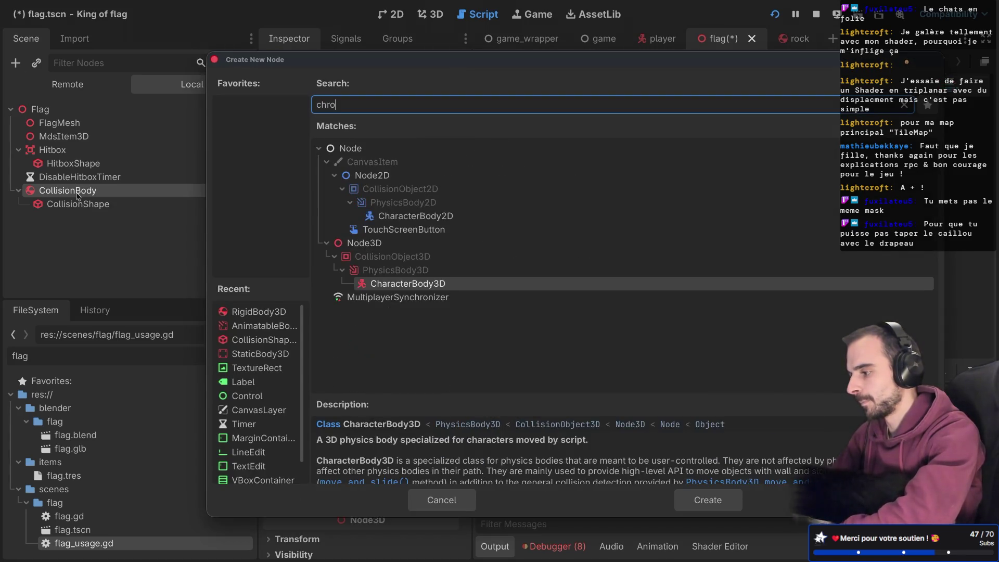
pyautogui.write('r')
pyautogui.press('Return')
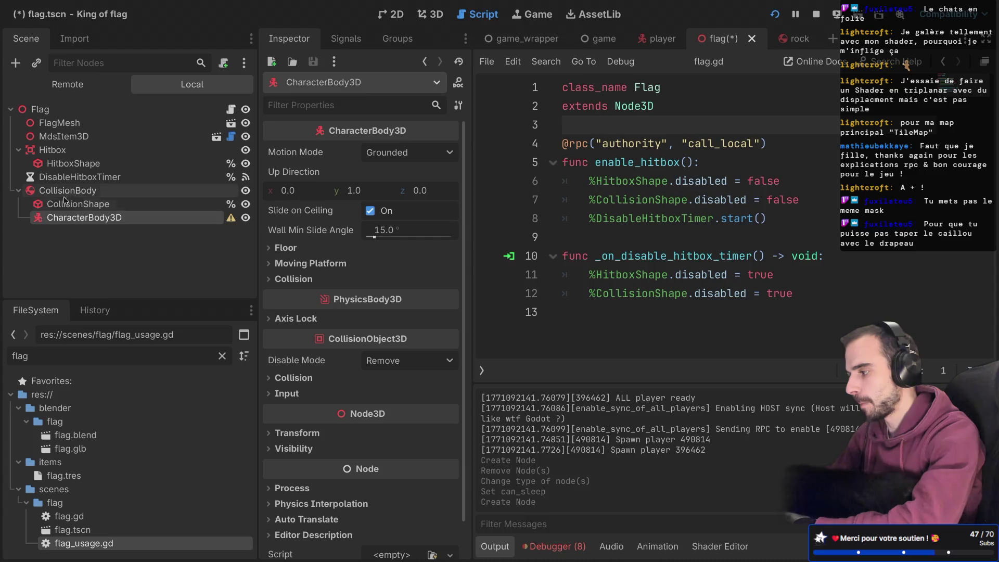
pyautogui.rightClick(81, 220)
pyautogui.click(134, 542)
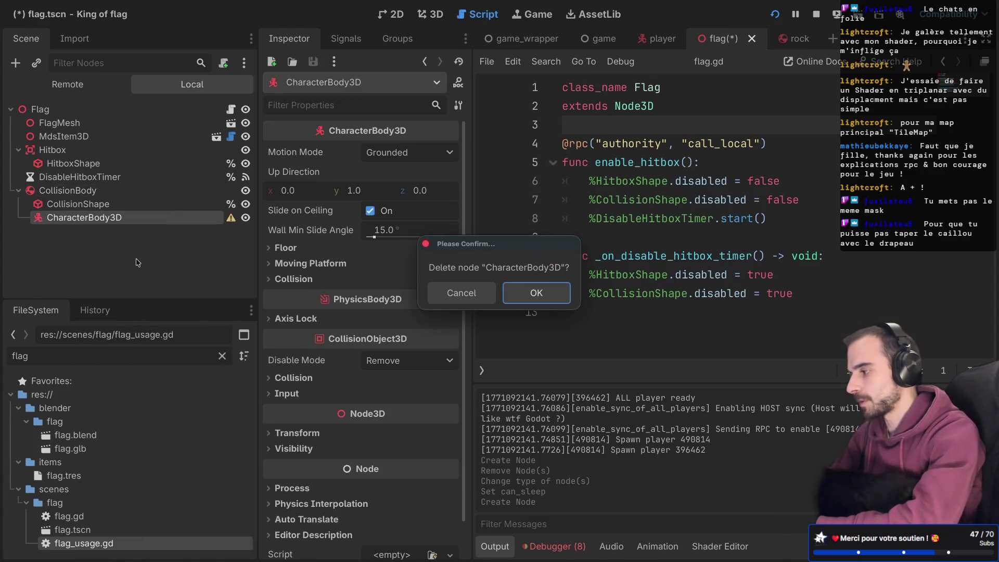
pyautogui.click(542, 294)
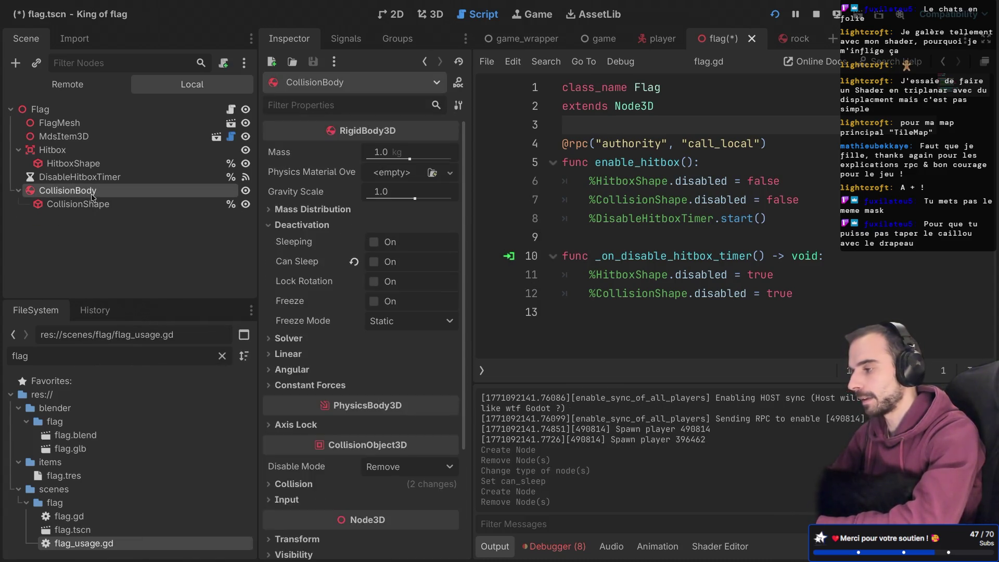
# - Change CollisionBody's type to CharacterBody3D and save flag.tscn
pyautogui.rightClick(92, 197)
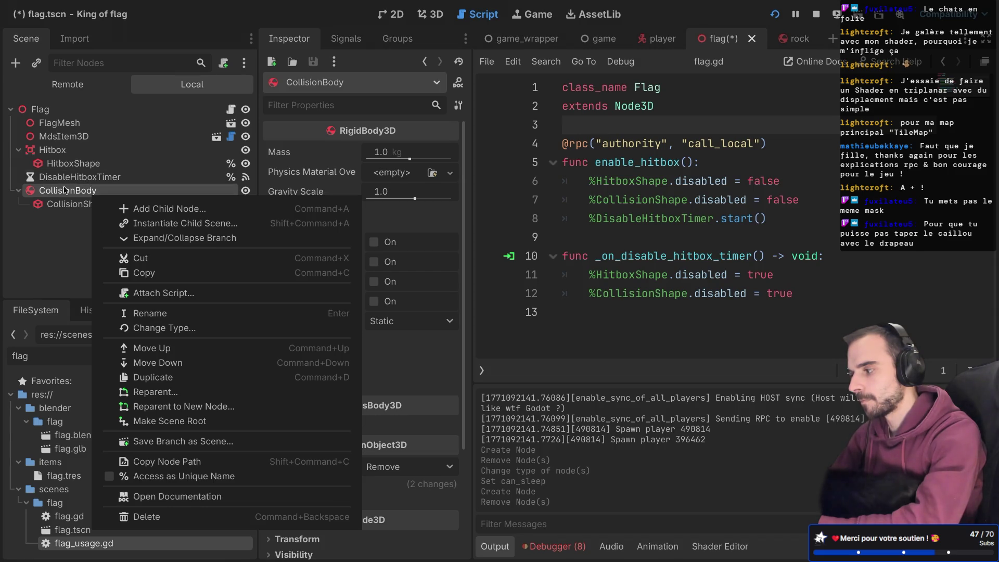
pyautogui.click(128, 328)
pyautogui.write('char')
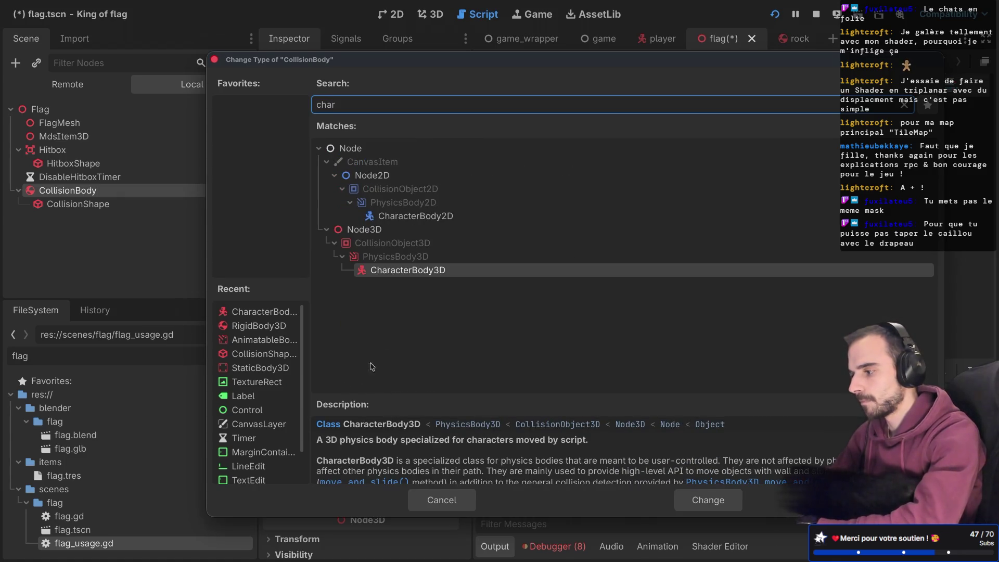
pyautogui.doubleClick(431, 271)
pyautogui.hotkey('ctrl', 's')
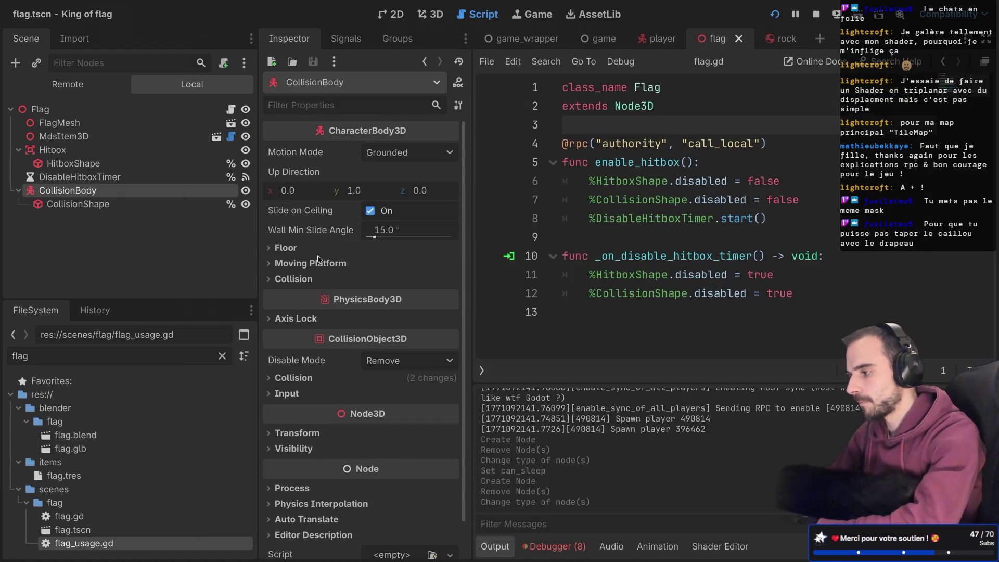
# - Inspect the CharacterBody3D's Floor, Collision and layer/mask settings in the Inspector
pyautogui.click(270, 249)
pyautogui.click(270, 249)
pyautogui.click(270, 279)
pyautogui.click(269, 279)
pyautogui.click(270, 378)
pyautogui.click(271, 378)
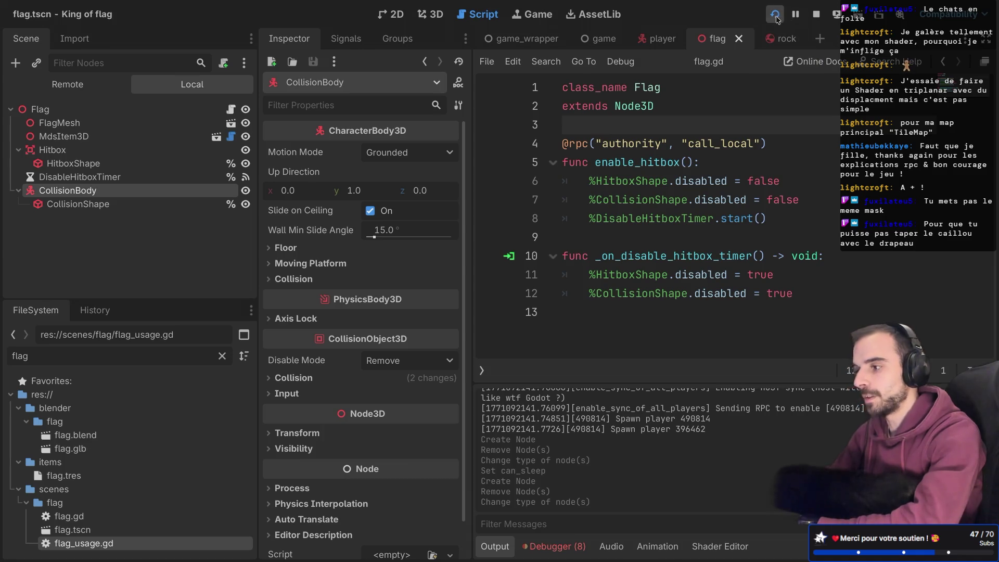
# - Launch the game, host a lobby as 'feaf', join as '123', and start the match
pyautogui.click(776, 15)
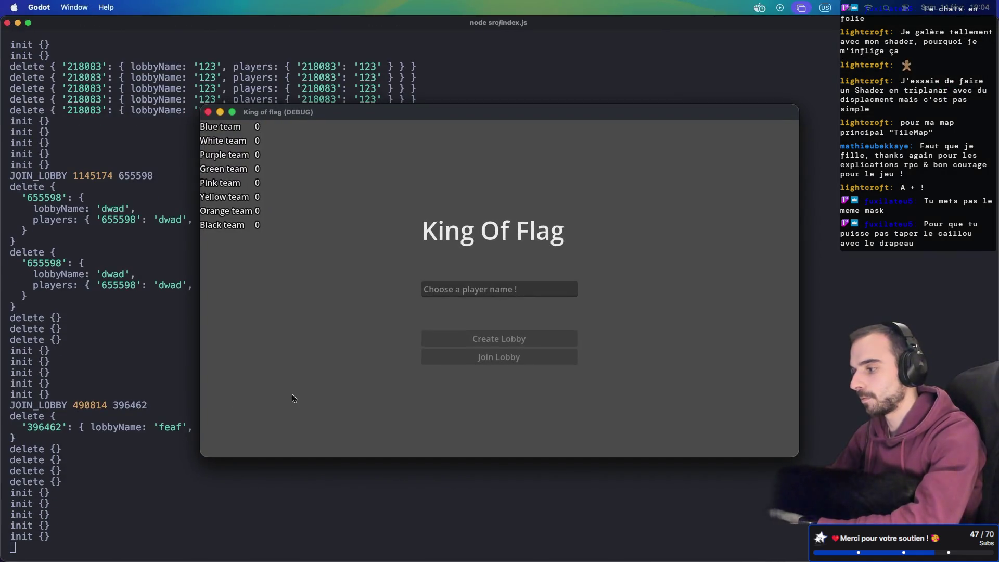
pyautogui.click(499, 290)
pyautogui.write('feaf')
pyautogui.click(499, 339)
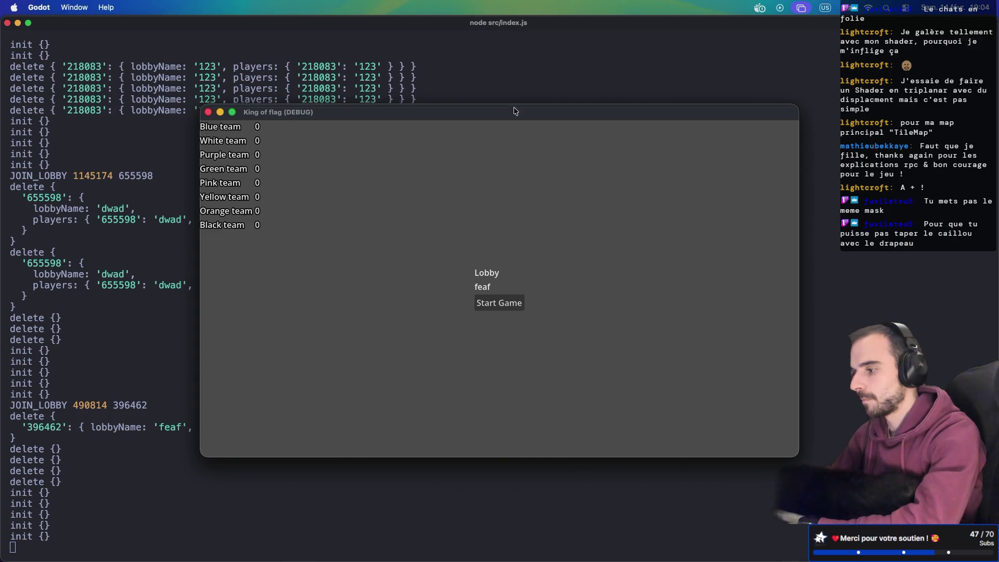
pyautogui.click(540, 289)
pyautogui.write('123')
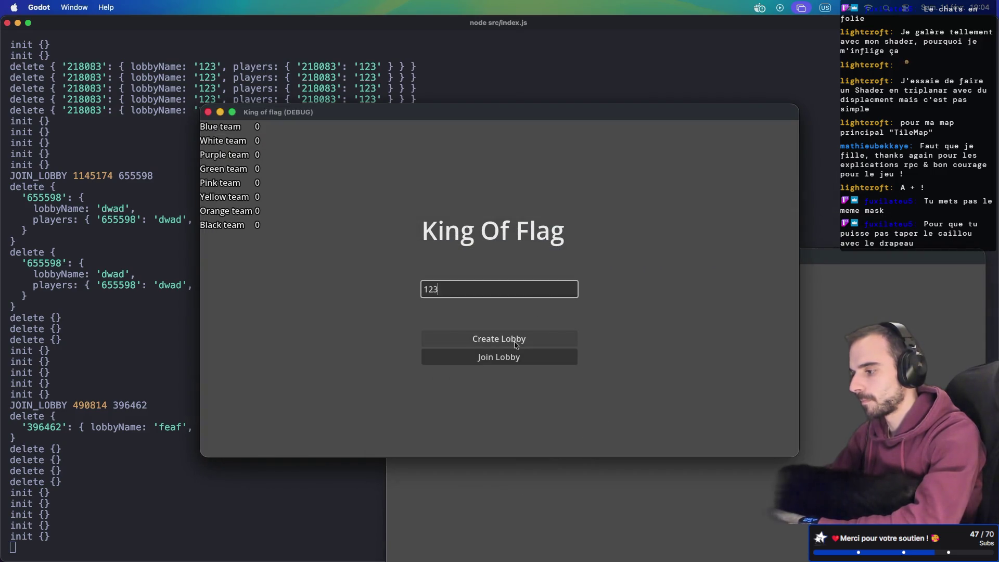
pyautogui.click(508, 357)
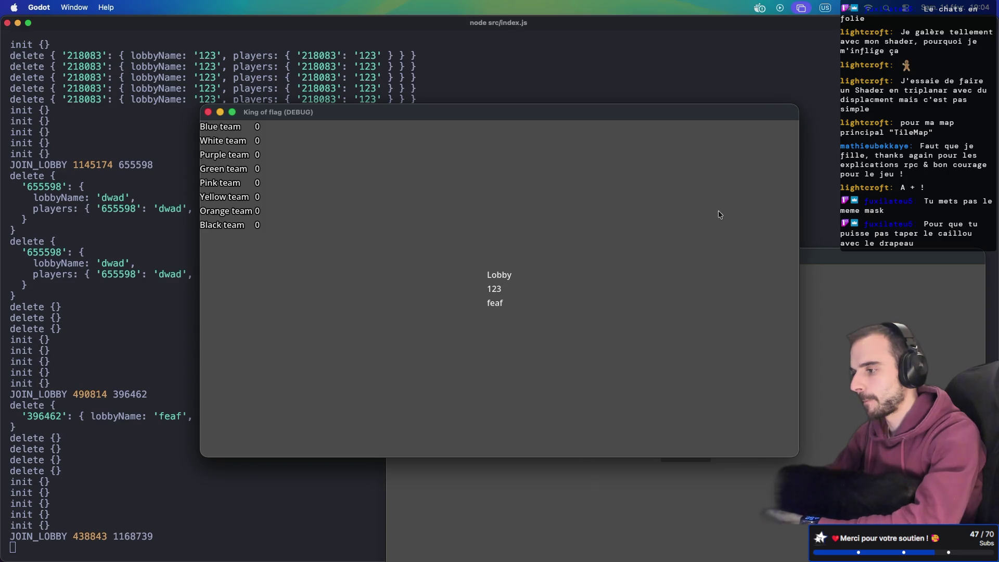
pyautogui.click(726, 355)
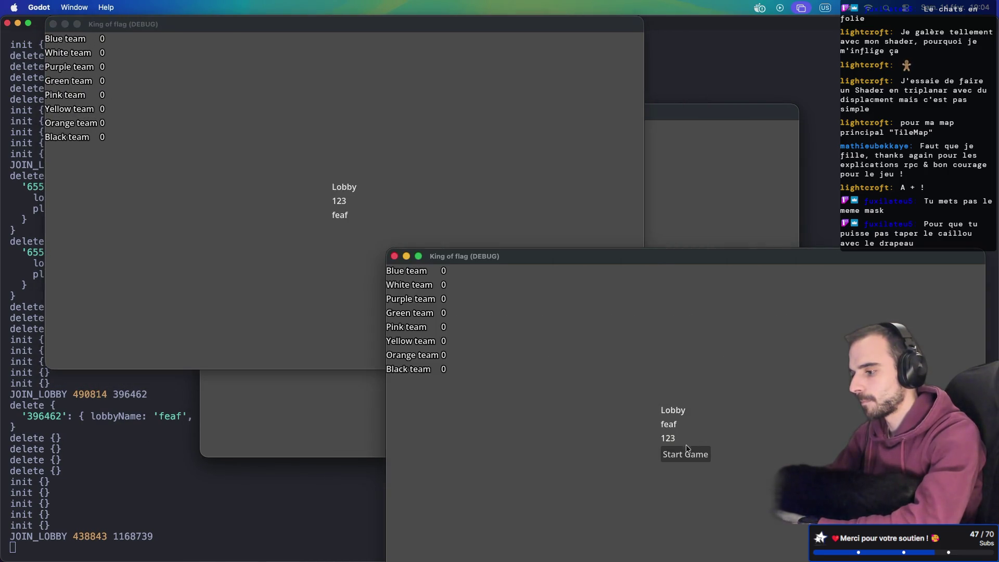
pyautogui.click(681, 454)
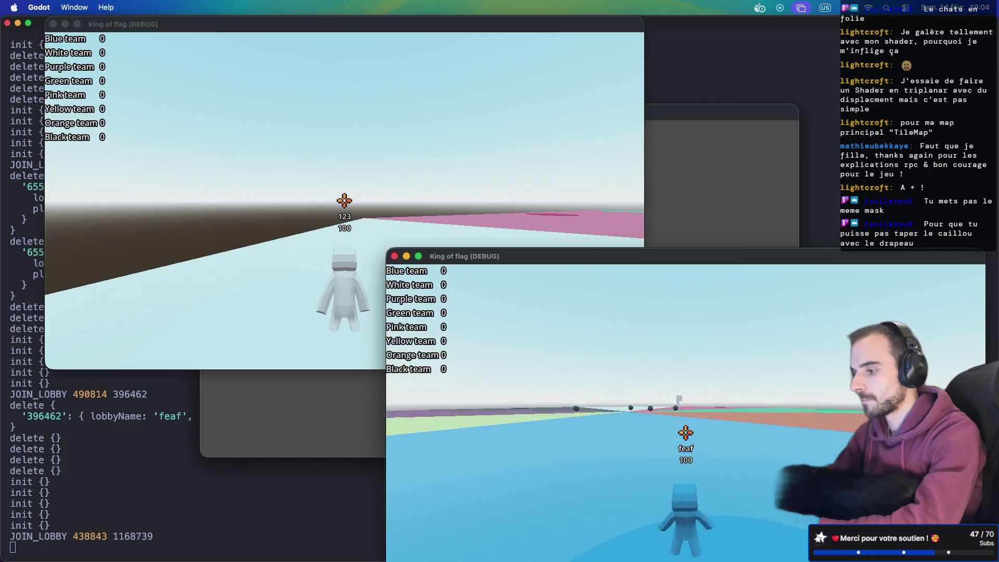
# - Carry the flag with the blue player until Blue reaches 16 points, then switch back to Godot
pyautogui.press('w')
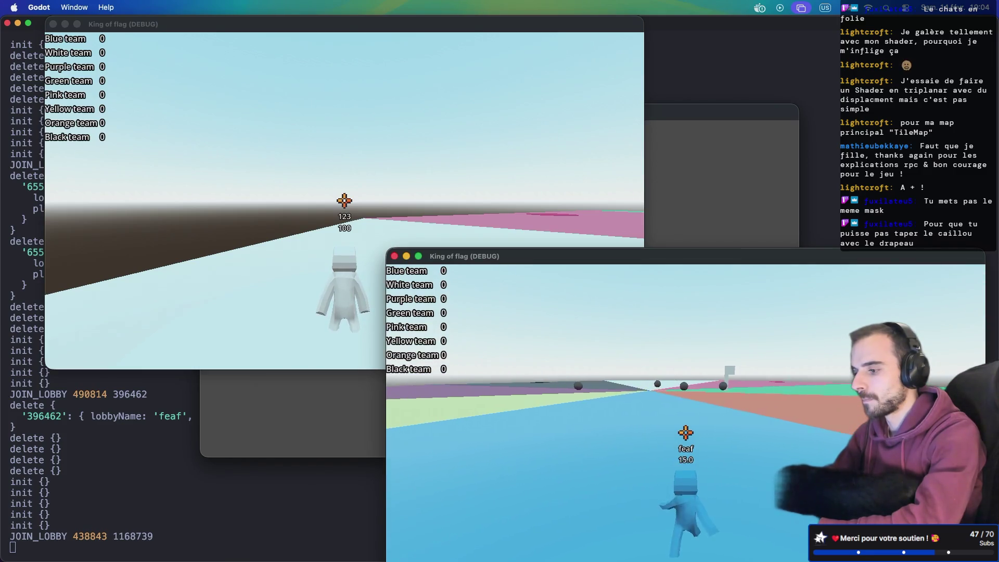
pyautogui.press('w')
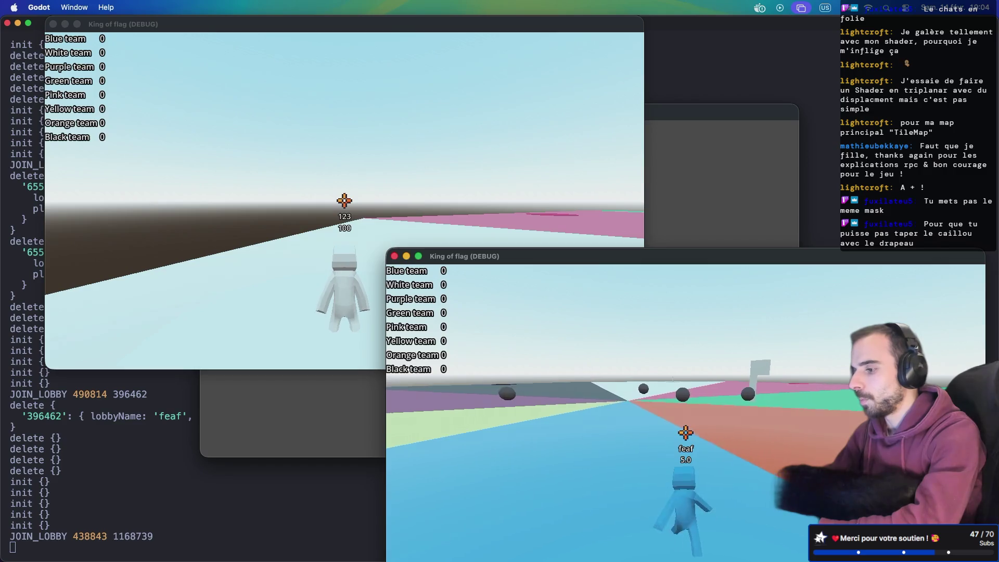
pyautogui.press('w')
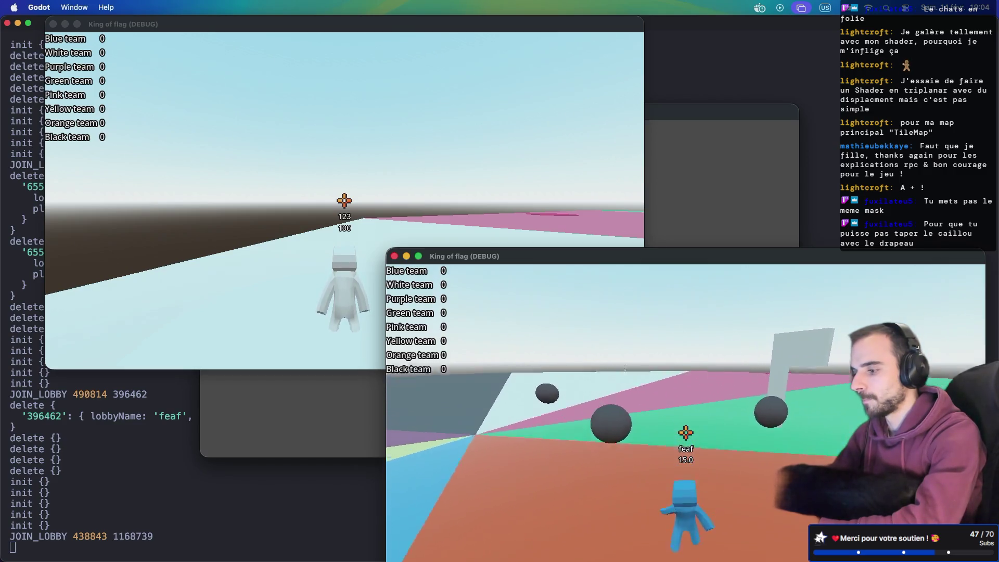
pyautogui.press('w')
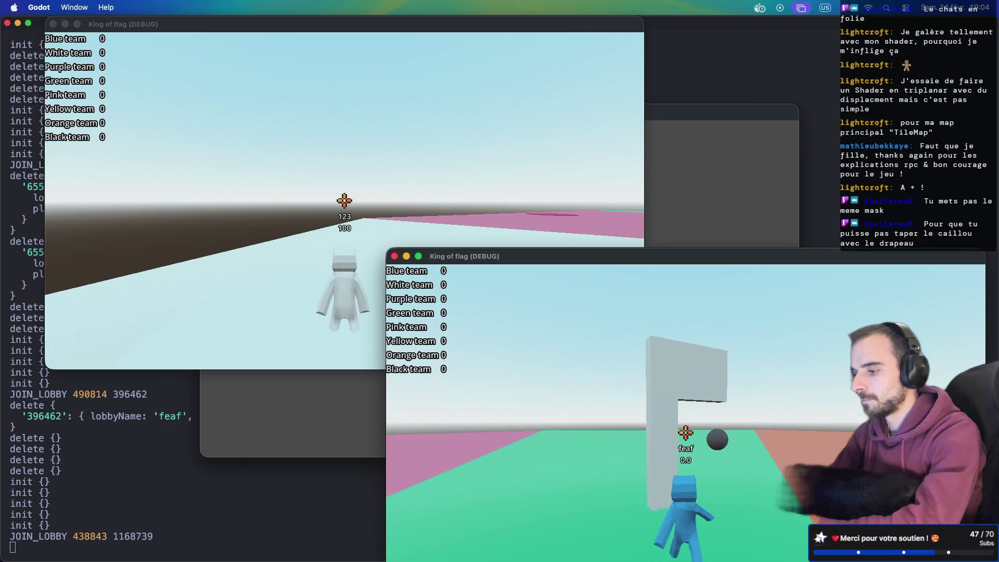
pyautogui.press('d')
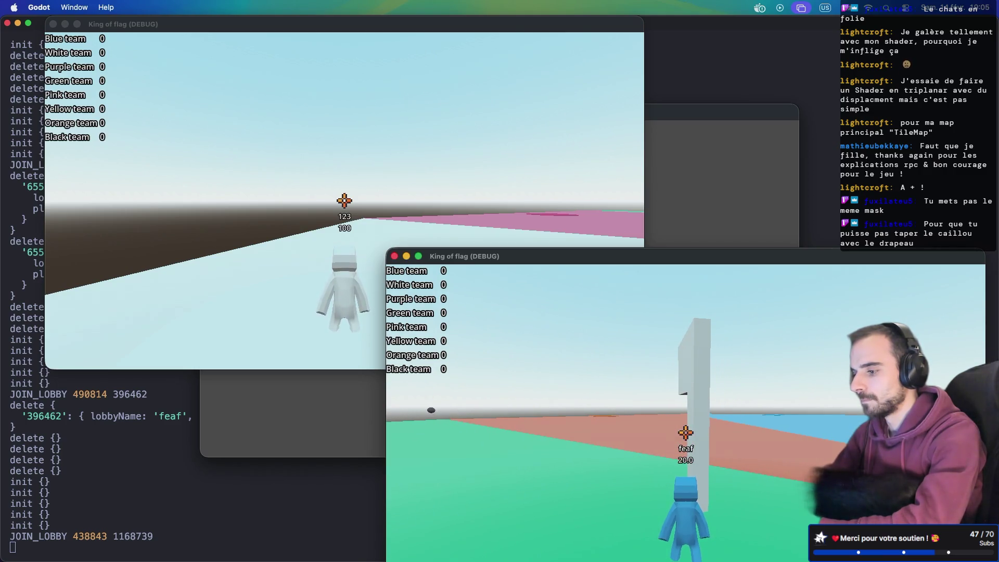
pyautogui.press('w')
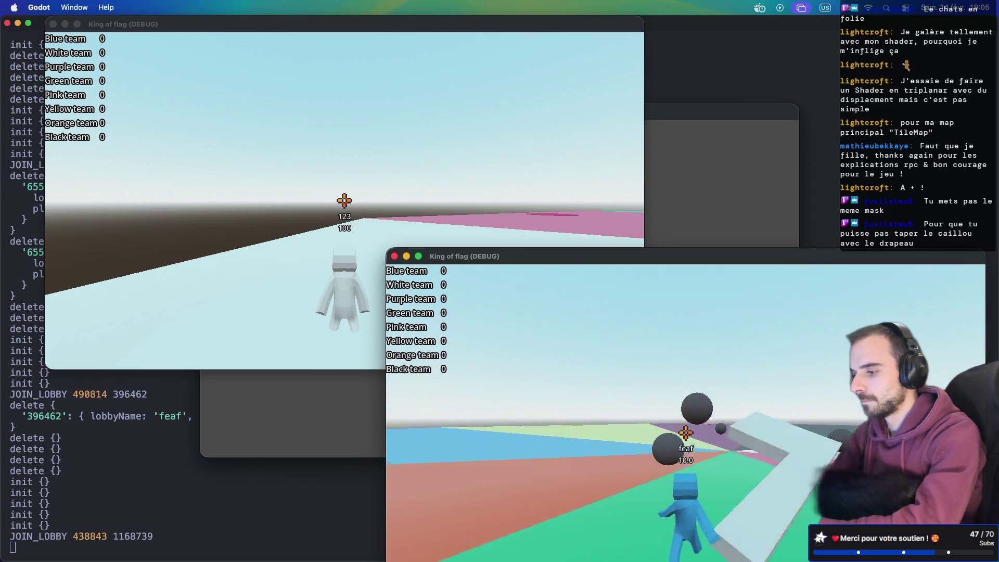
pyautogui.press('w')
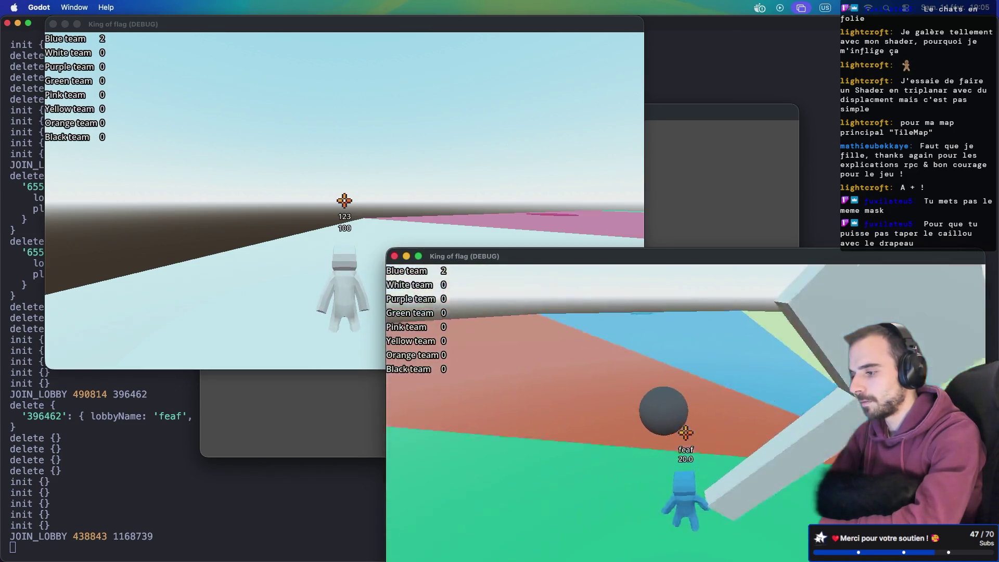
pyautogui.press('d')
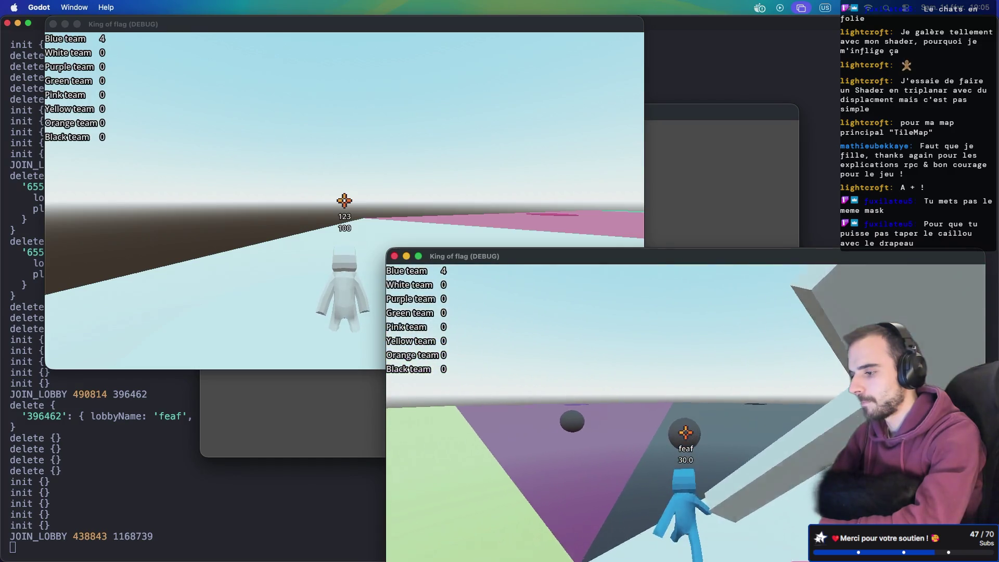
pyautogui.press('d')
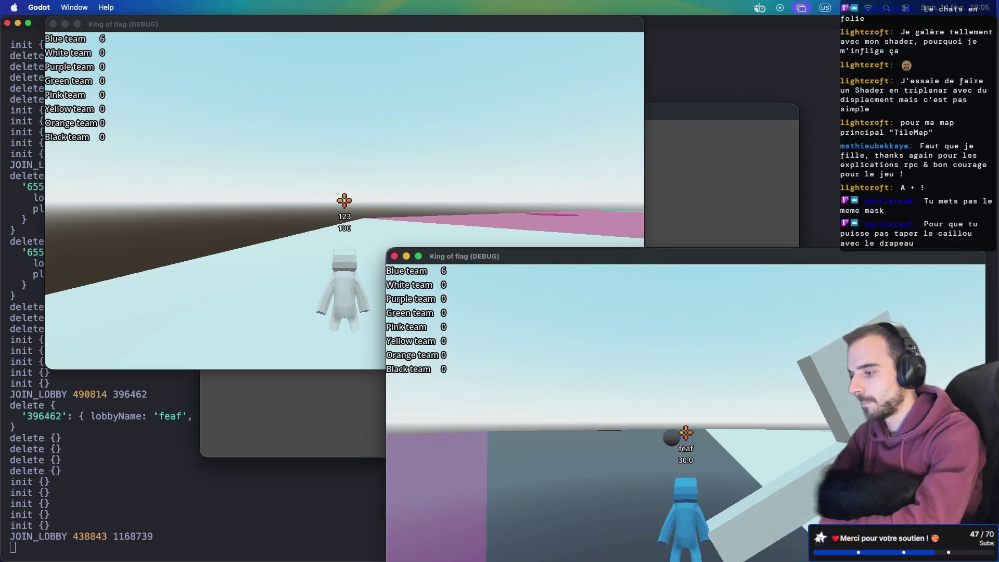
pyautogui.press('d')
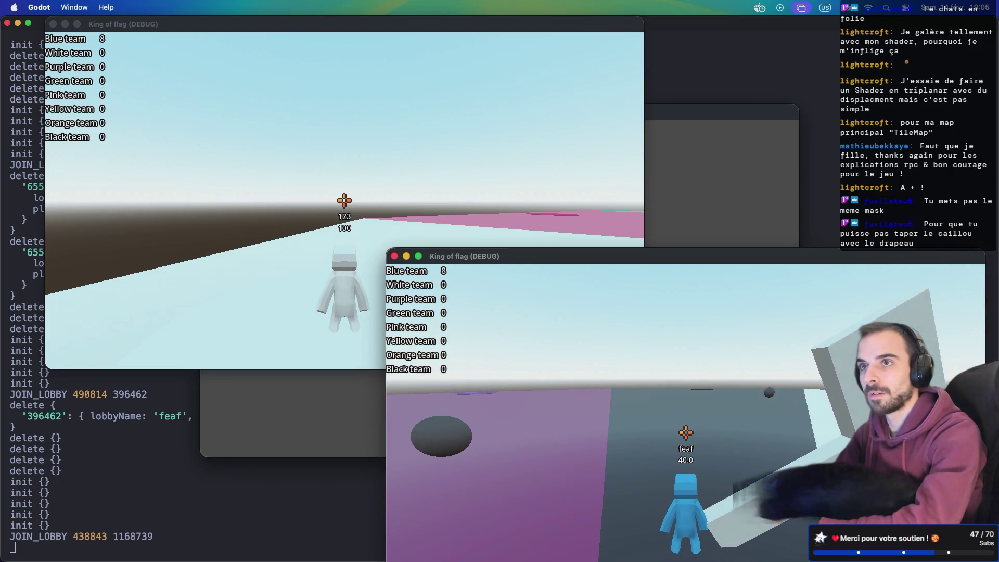
pyautogui.press('d')
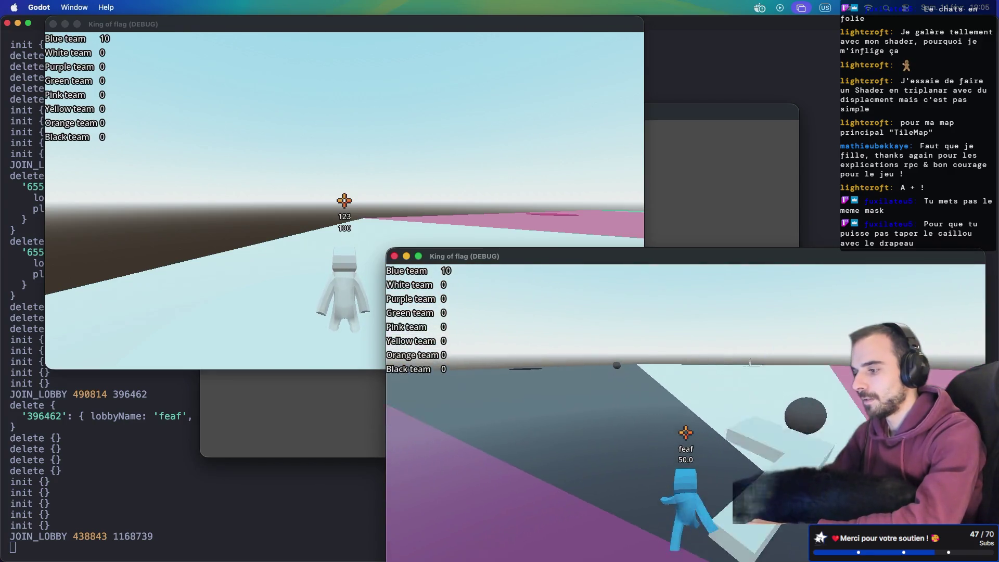
pyautogui.press('d')
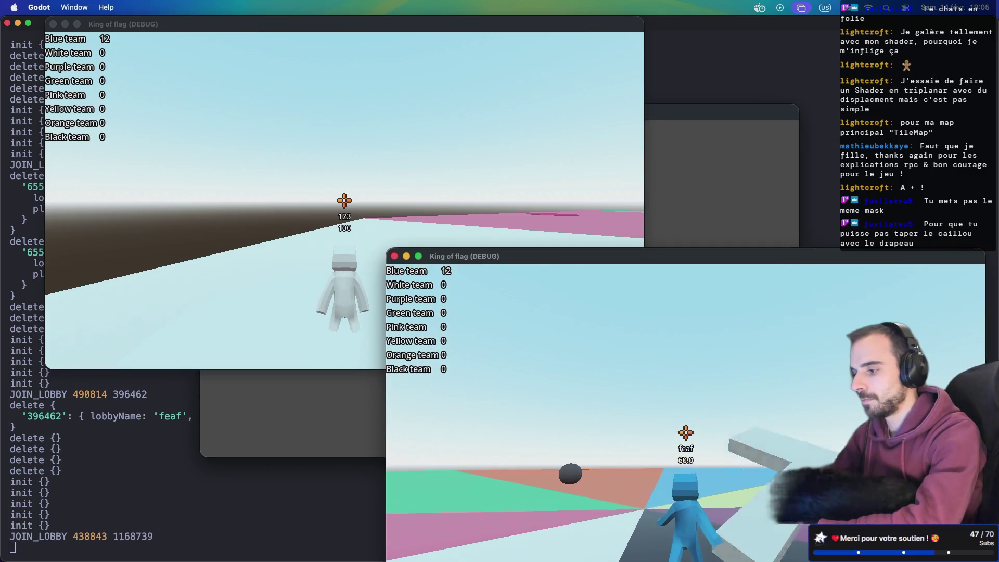
pyautogui.press('d')
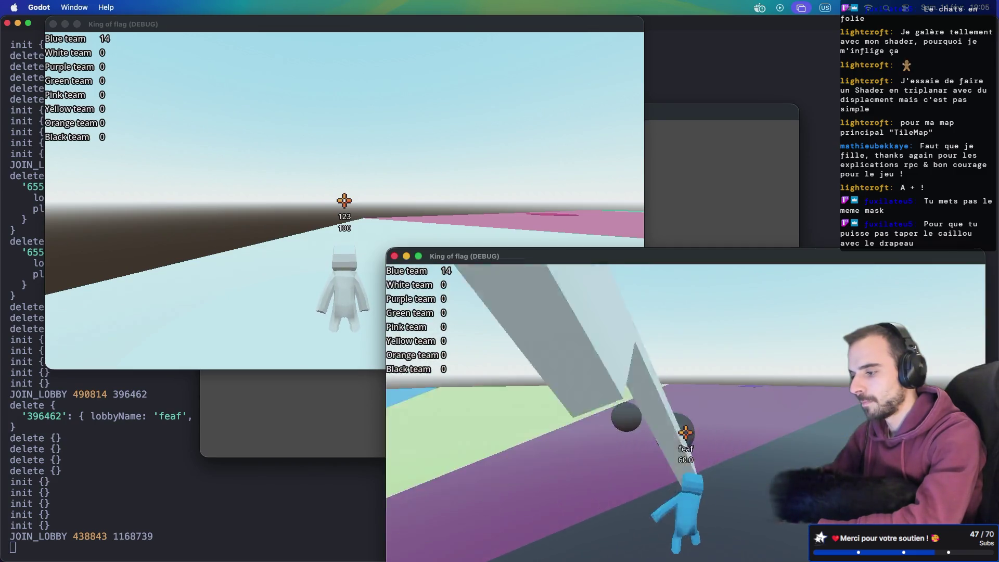
pyautogui.press('d')
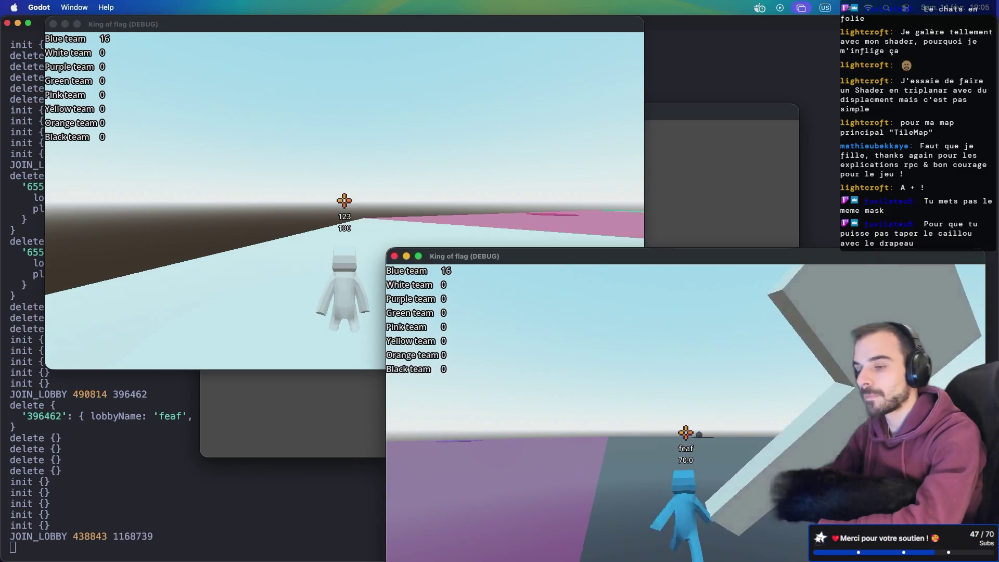
pyautogui.hotkey('ctrl', 'Right')
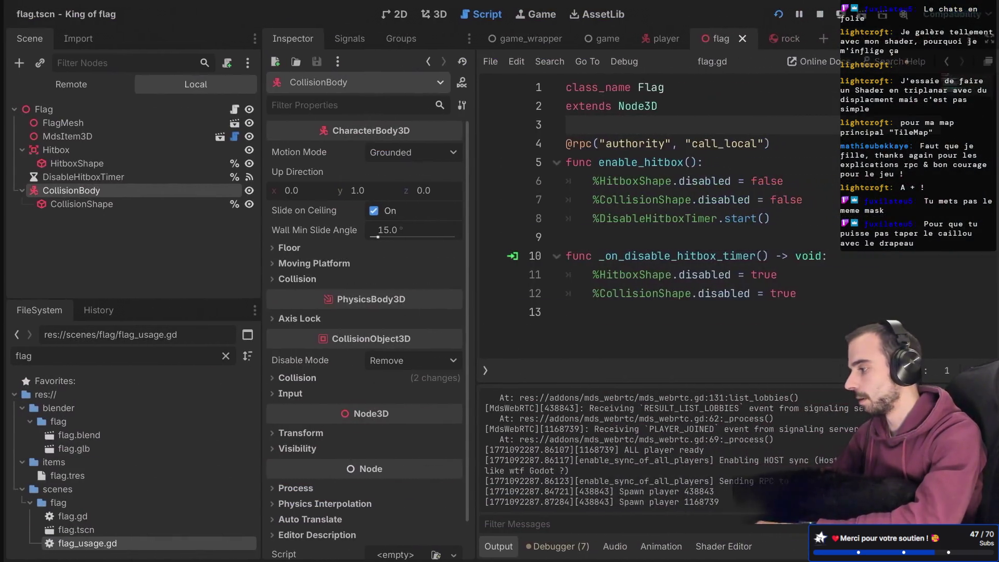
# - Open the CharacterBody3D class documentation from the CollisionBody node's context menu
pyautogui.rightClick(30, 194)
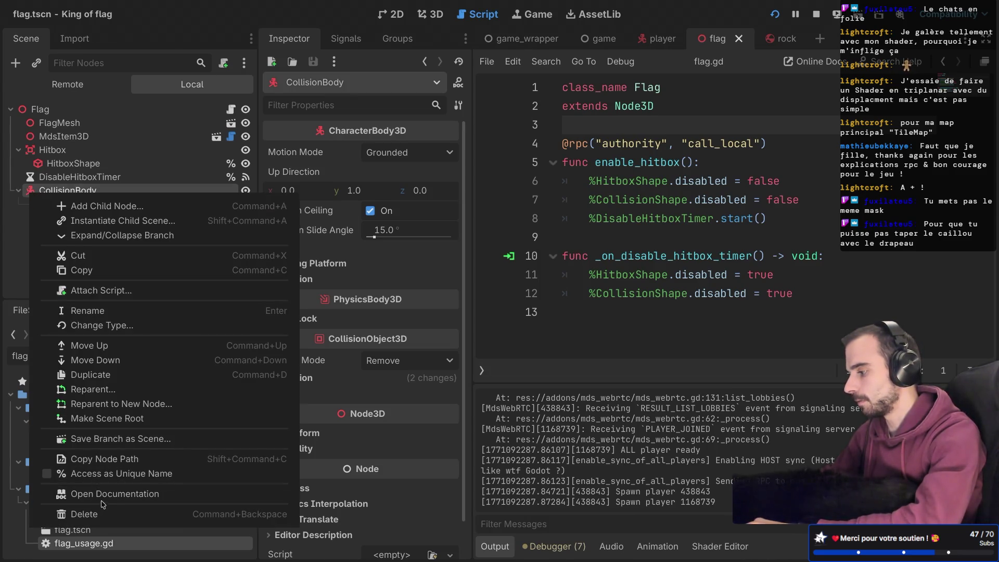
pyautogui.click(102, 496)
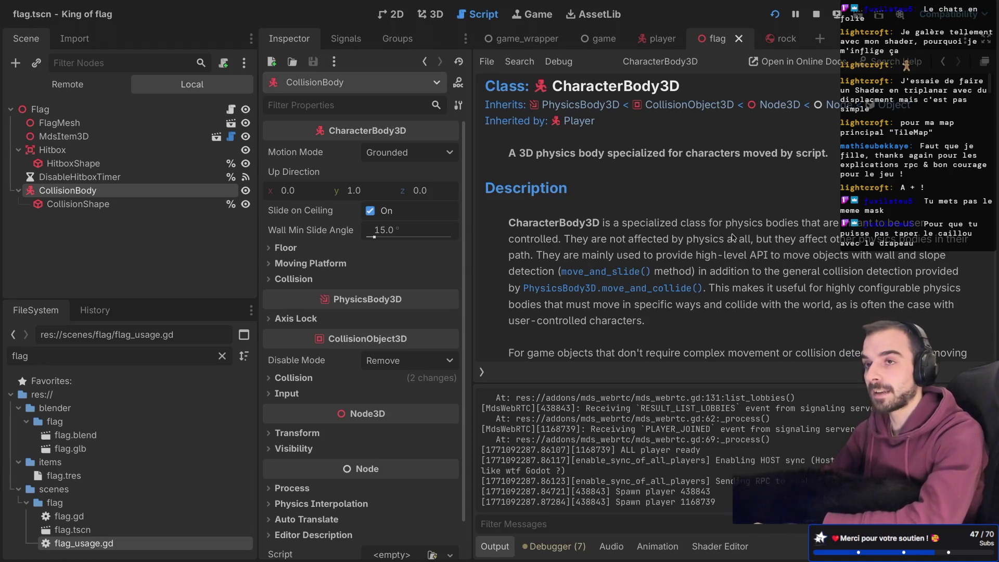
# - Glance at the Flag card on the FigJam board, then return to the running match windows
pyautogui.hotkey('ctrl', 'Right')
pyautogui.hotkey('ctrl', 'Left')
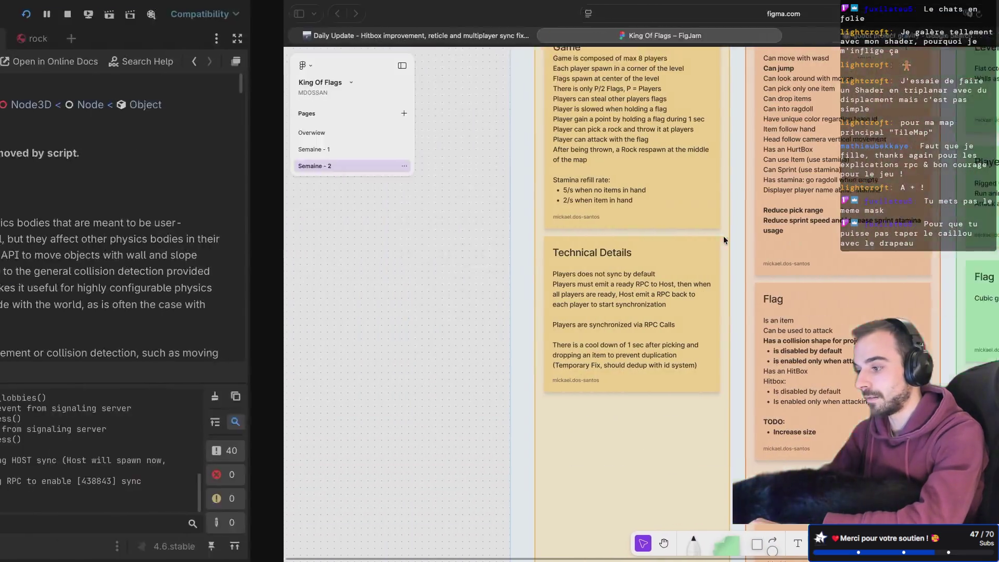
pyautogui.hotkey('ctrl', 'Left')
pyautogui.hotkey('ctrl', 'Left')
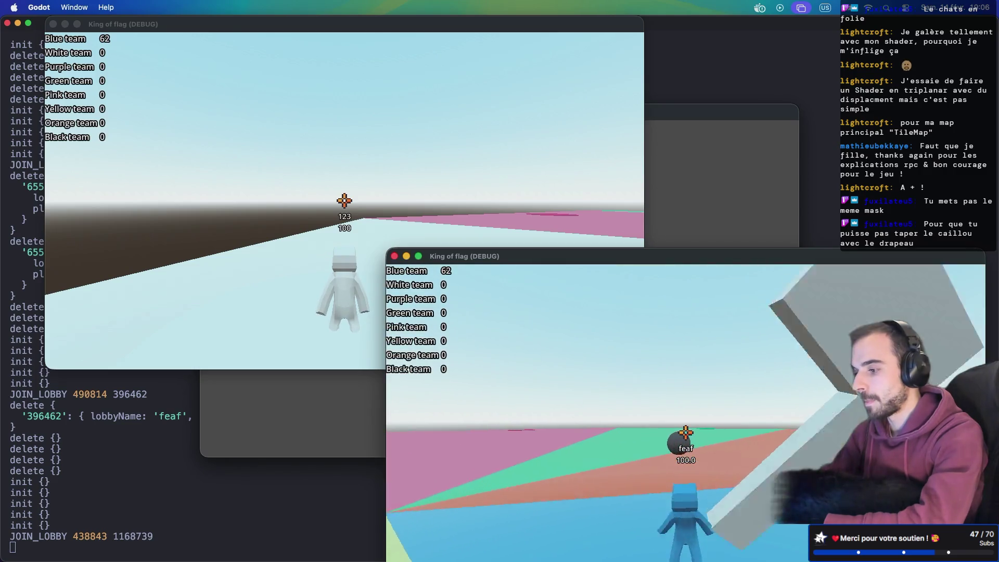
# - Swing the held flag at the dark ball, hitting it so health drops from 100.0 to 90.0
pyautogui.click(686, 432)
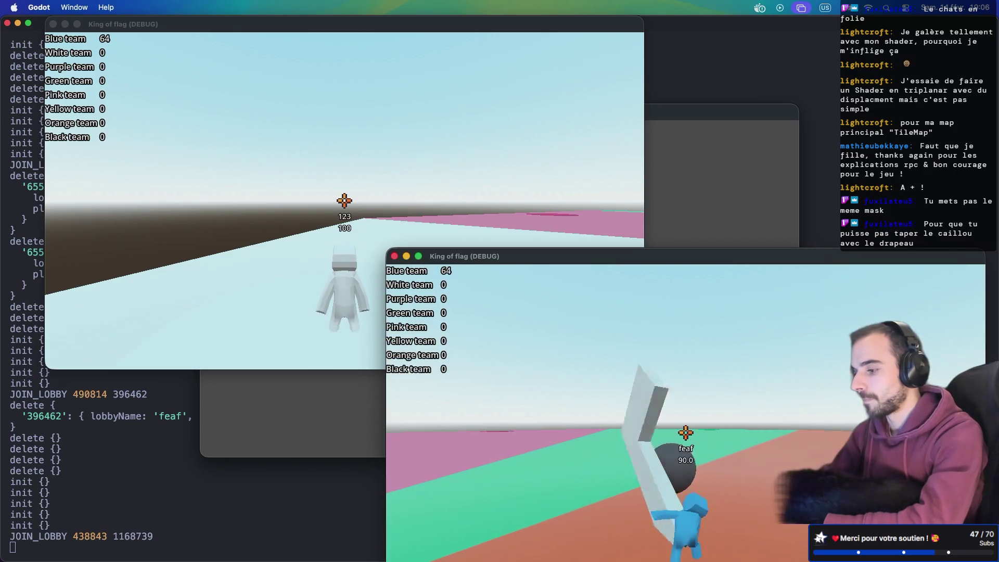
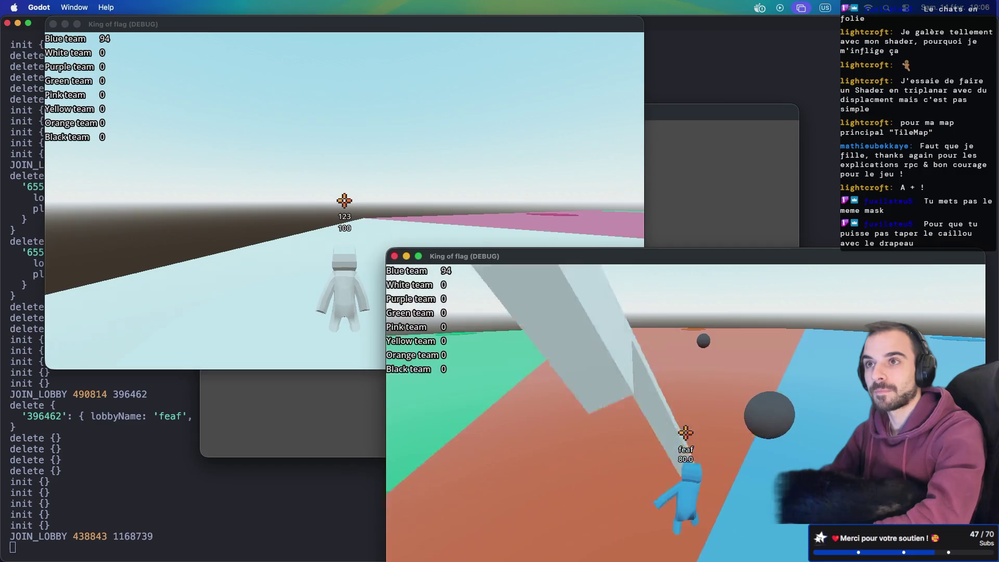
# - Restart King Of Flag to a fresh title menu and return to the Godot editor
pyautogui.press('super+b')
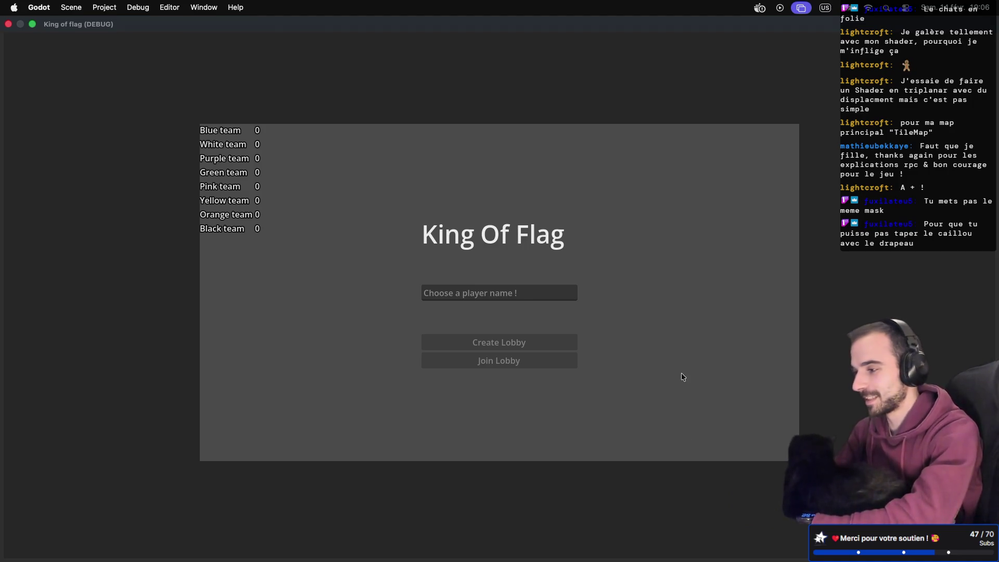
pyautogui.press('super+Tab')
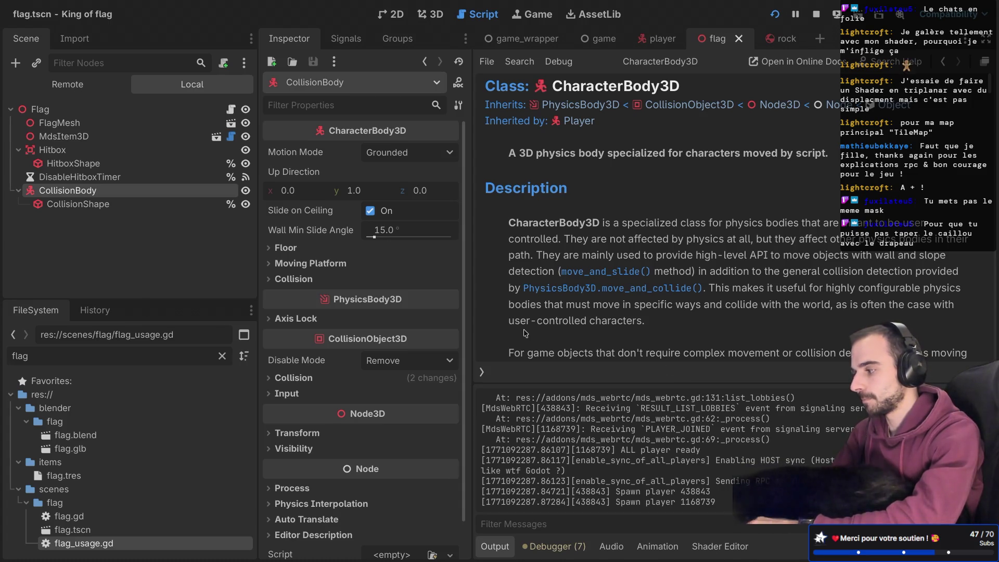
pyautogui.press('super+Tab')
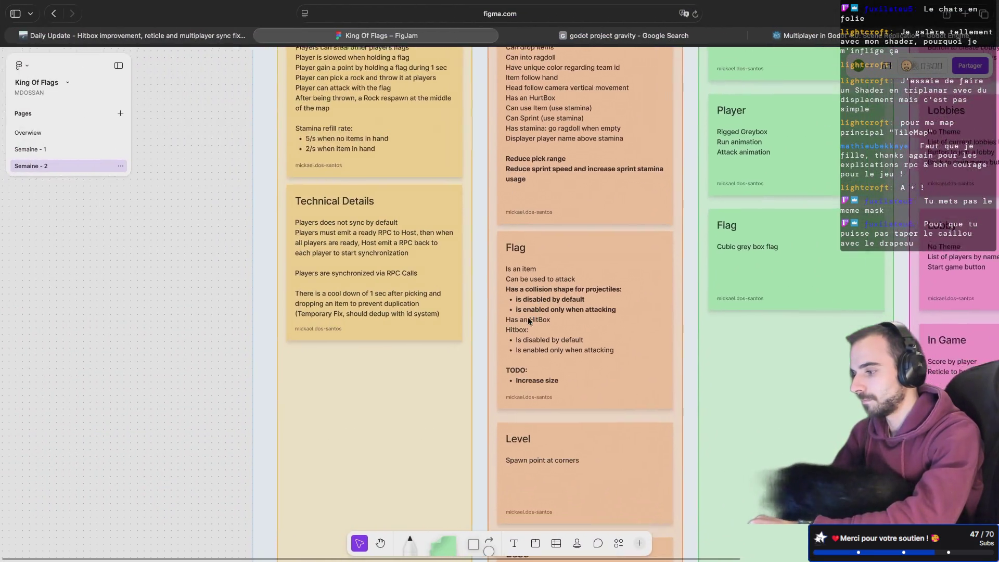
pyautogui.scroll(-3, 529, 321)
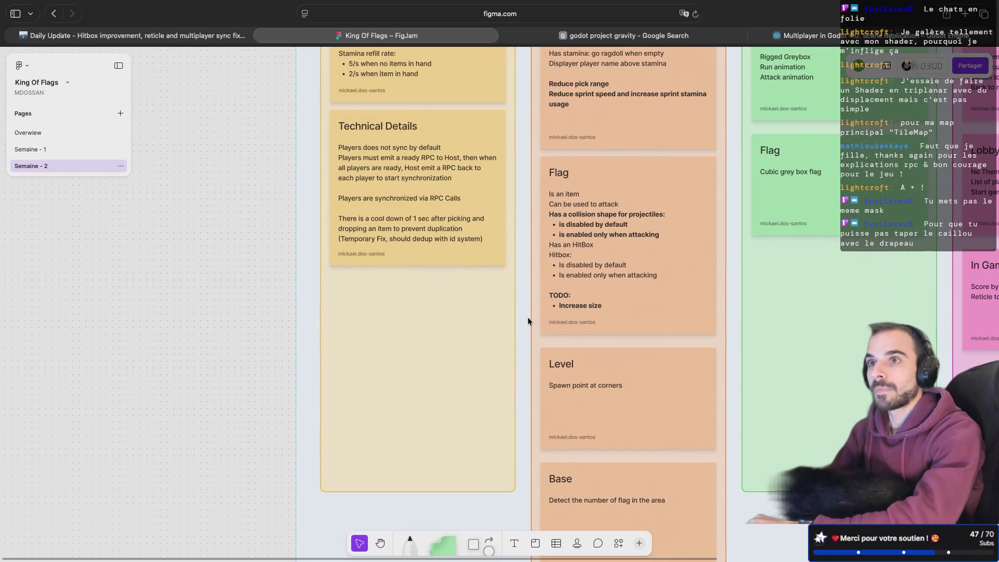
pyautogui.scroll(-8, 527, 317)
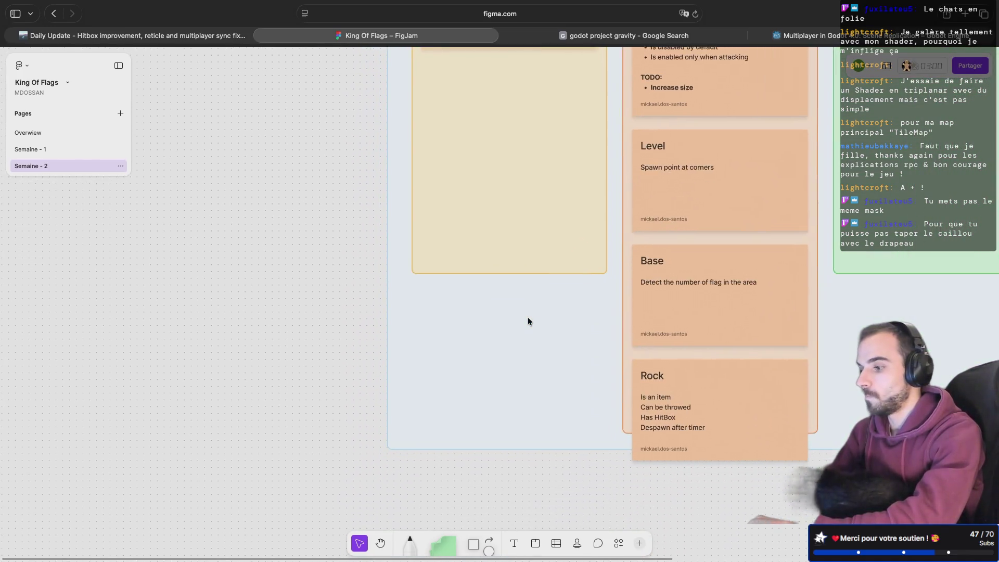
pyautogui.scroll(10, 528, 321)
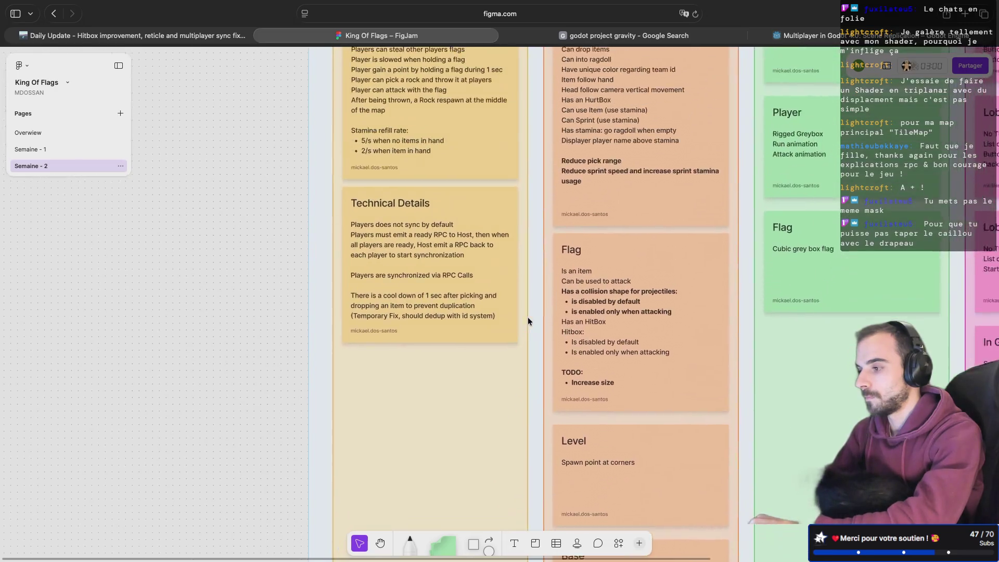
pyautogui.scroll(2, 528, 321)
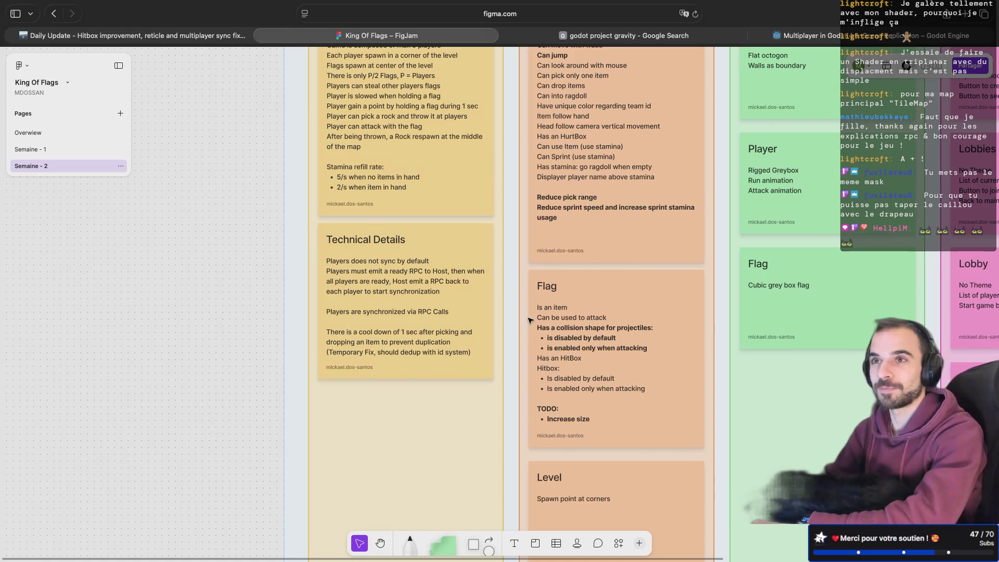
pyautogui.press('super+Tab')
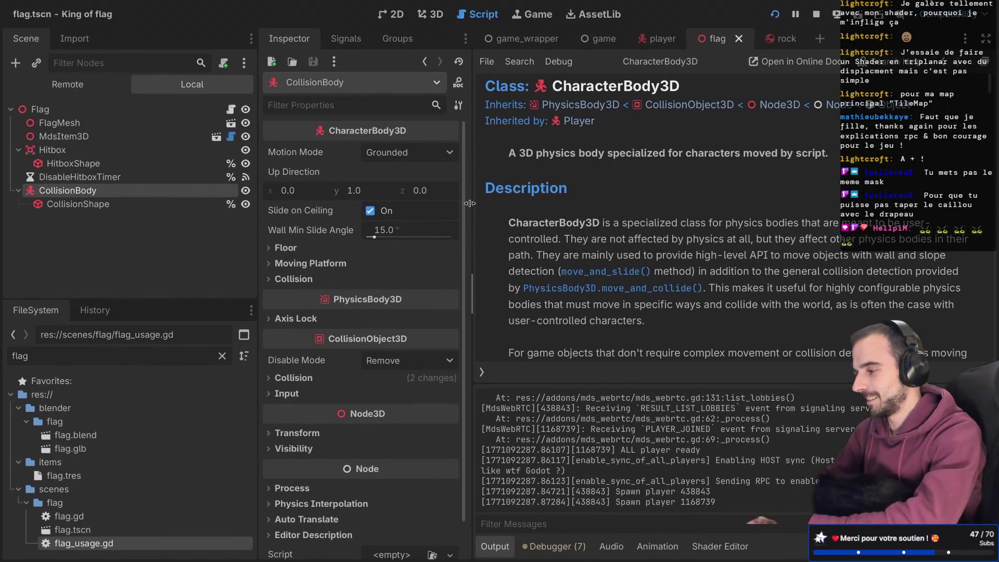
# - Move DisableHitboxTimer to be Flag's first child, then switch to the player scene
pyautogui.moveTo(259, 153); pyautogui.dragTo(180, 154)
pyautogui.moveTo(473, 150); pyautogui.dragTo(413, 150)
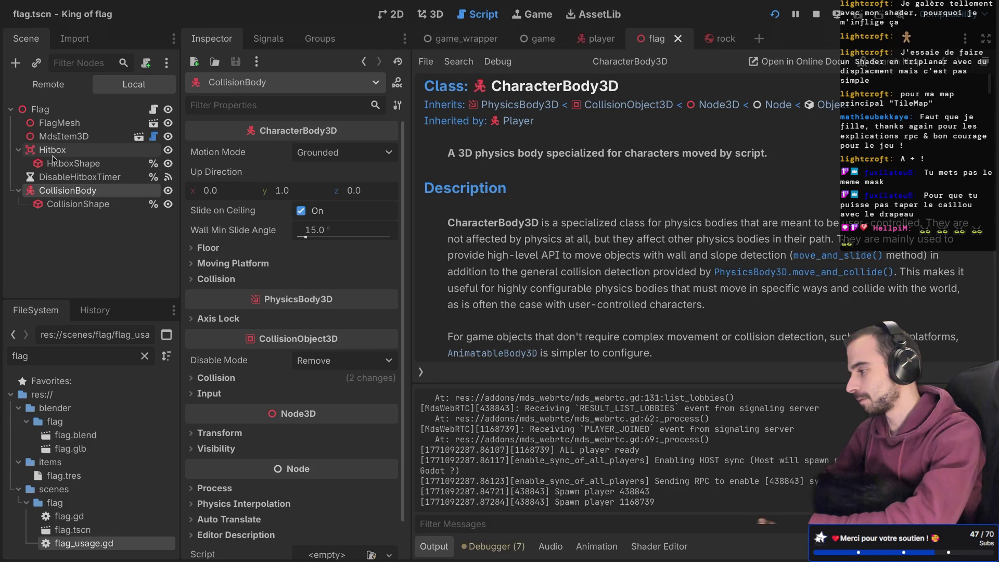
pyautogui.click(18, 150)
pyautogui.click(48, 166)
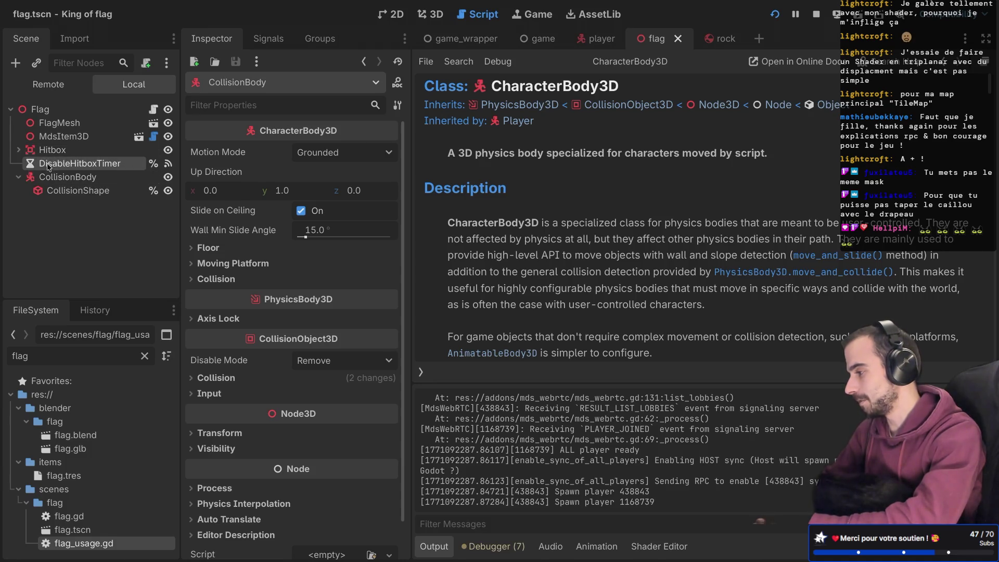
pyautogui.moveTo(47, 115); pyautogui.dragTo(47, 115)
pyautogui.click(19, 177)
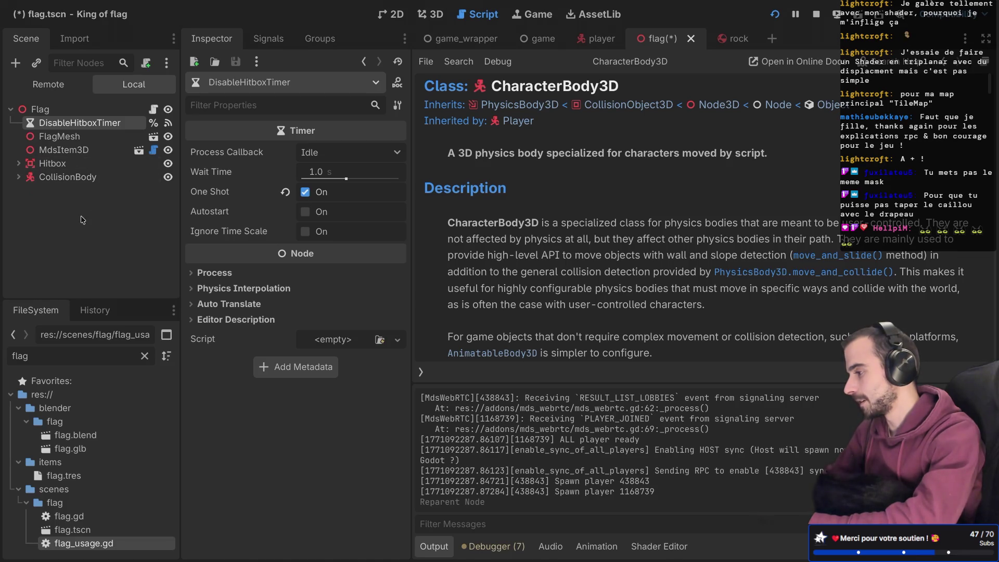
pyautogui.moveTo(193, 157)
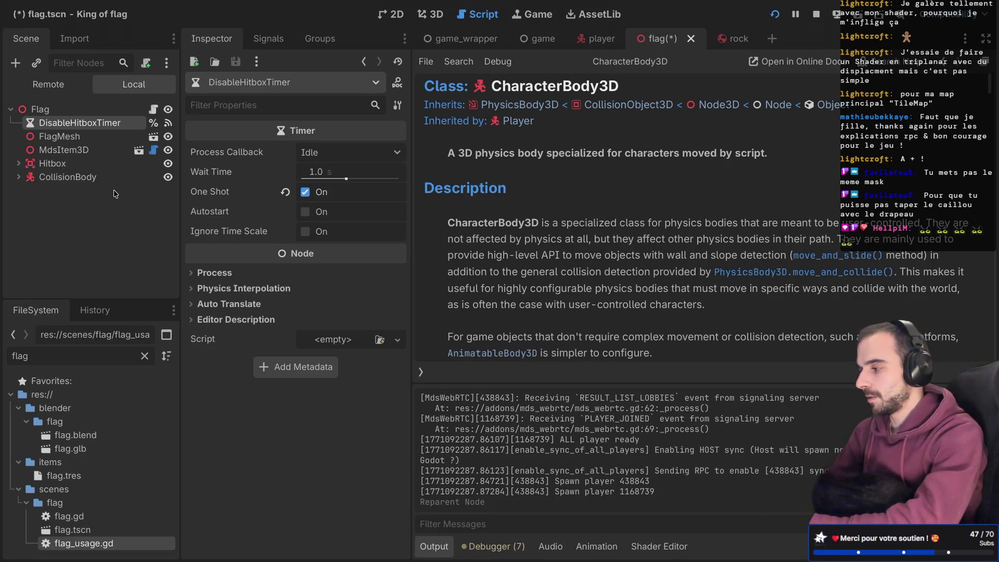
pyautogui.click(597, 41)
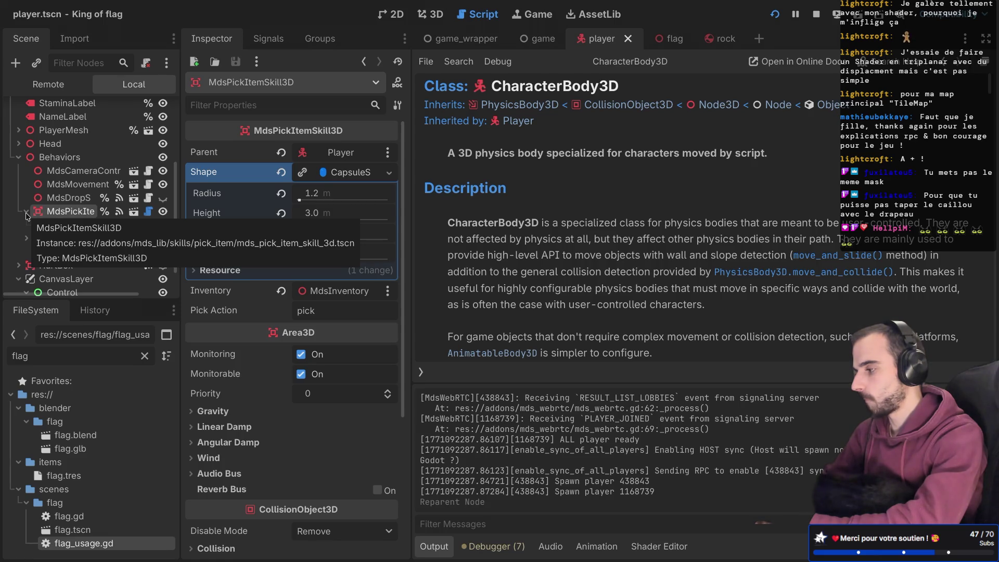
# - Open mds_pick_item_skill_3d.gd and list MdsPickItemSkill3D's signals in the Node dock
pyautogui.click(27, 213)
pyautogui.moveTo(181, 171)
pyautogui.mouseDown()
pyautogui.moveTo(244, 170)
pyautogui.moveTo(232, 170)
pyautogui.mouseUp()
pyautogui.moveTo(413, 152); pyautogui.dragTo(444, 161)
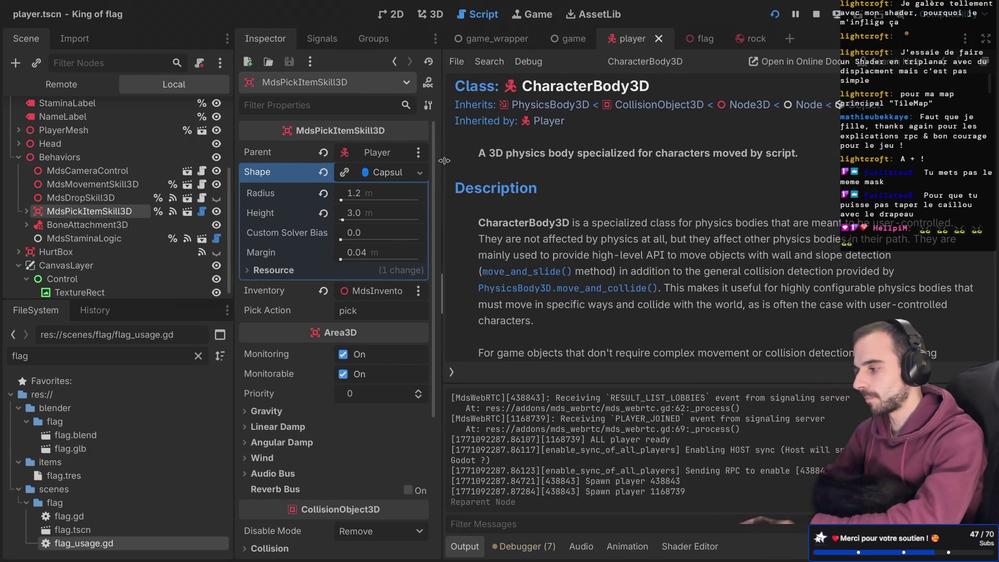
pyautogui.scroll(5, 121, 215)
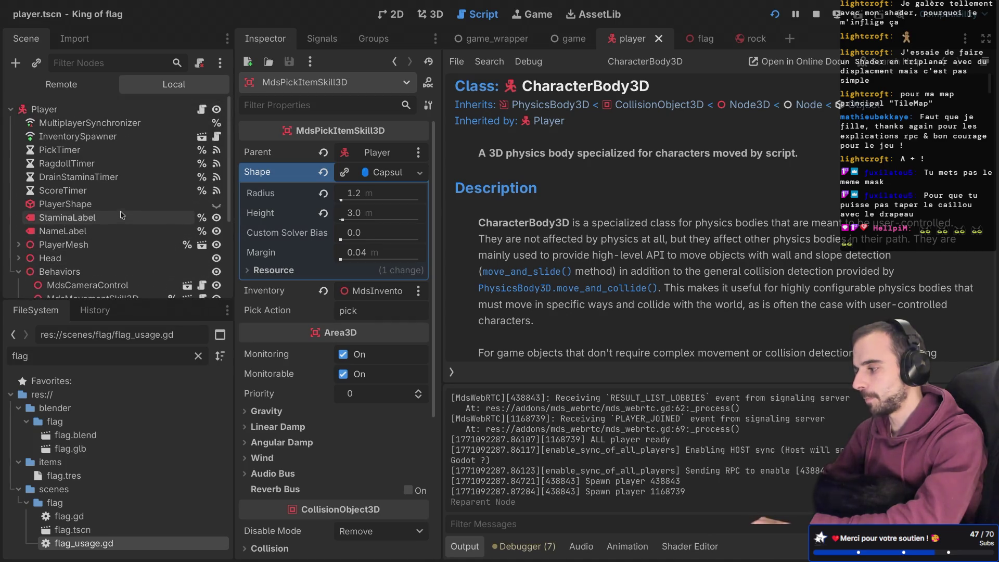
pyautogui.scroll(-5, 121, 214)
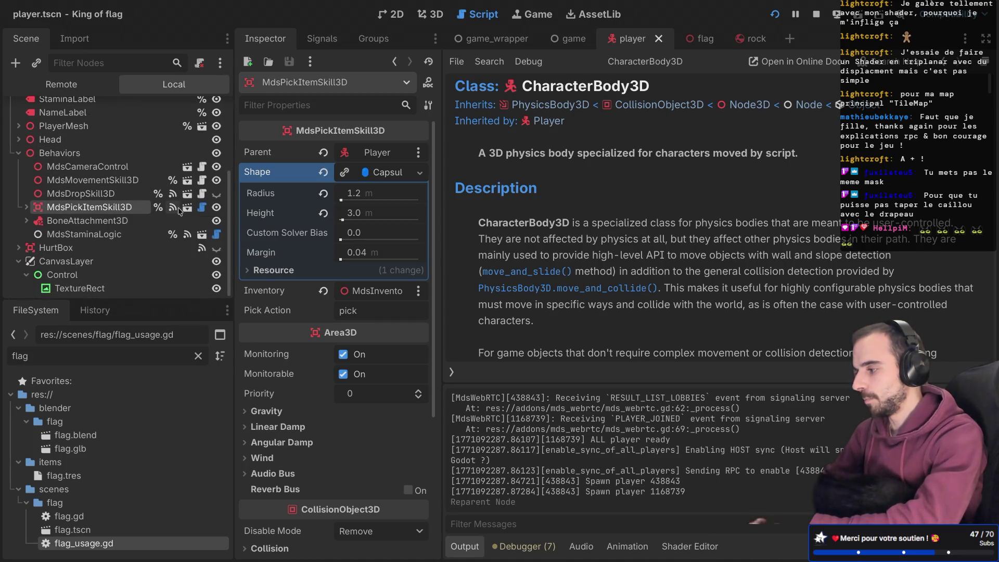
pyautogui.click(202, 207)
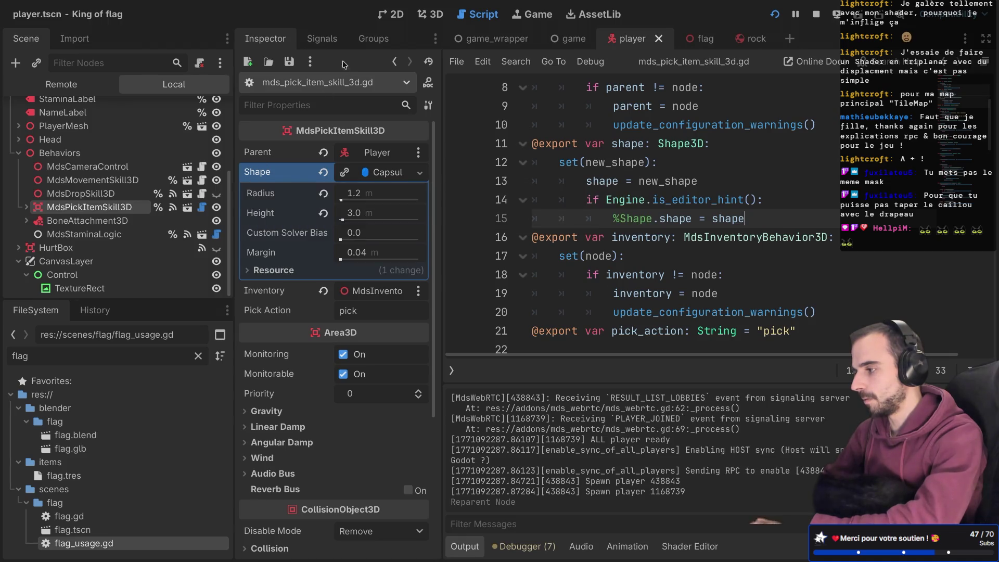
pyautogui.click(330, 39)
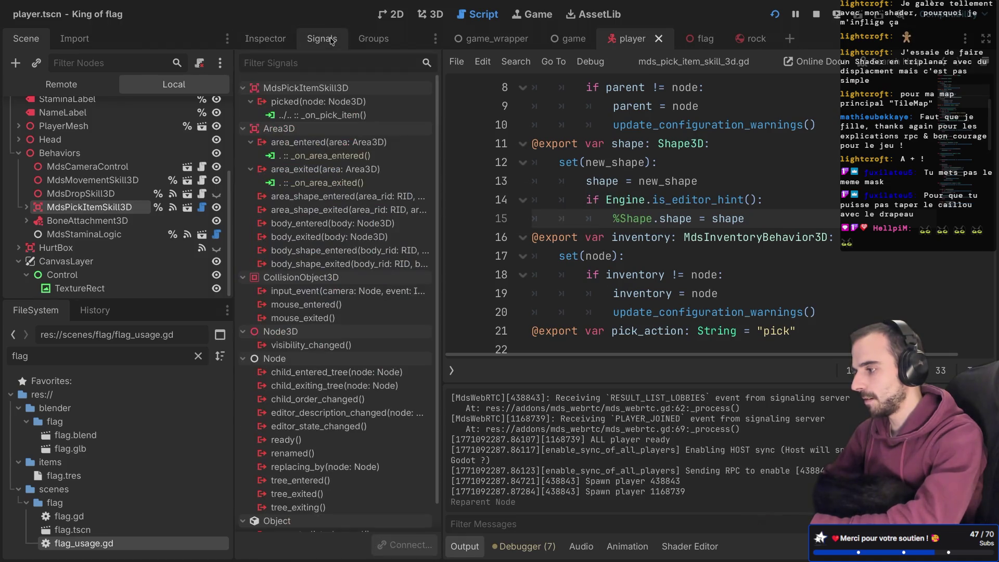
# - Inspect the _on_pick_item handler code, then return to the pick-item skill script
pyautogui.doubleClick(340, 118)
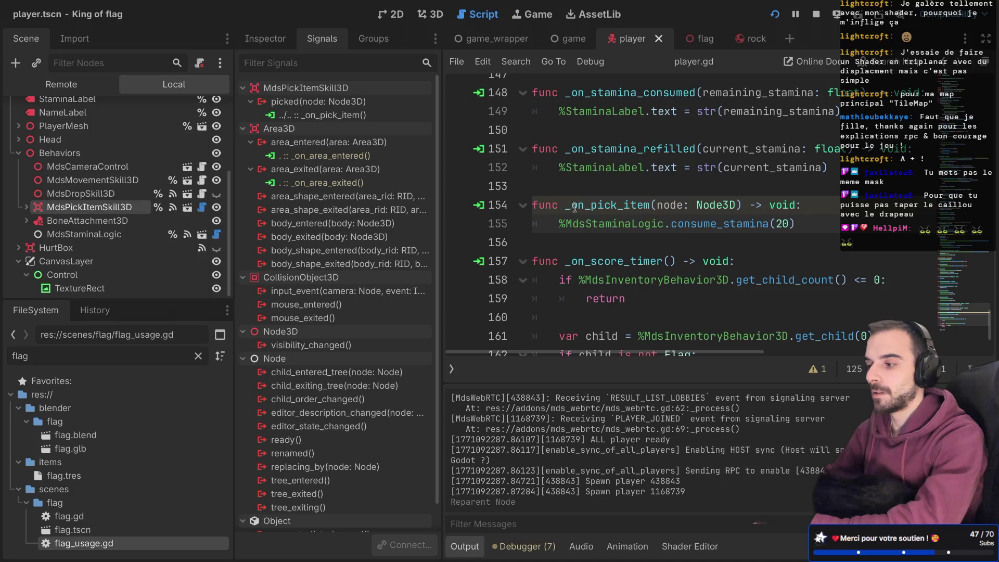
pyautogui.doubleClick(719, 202)
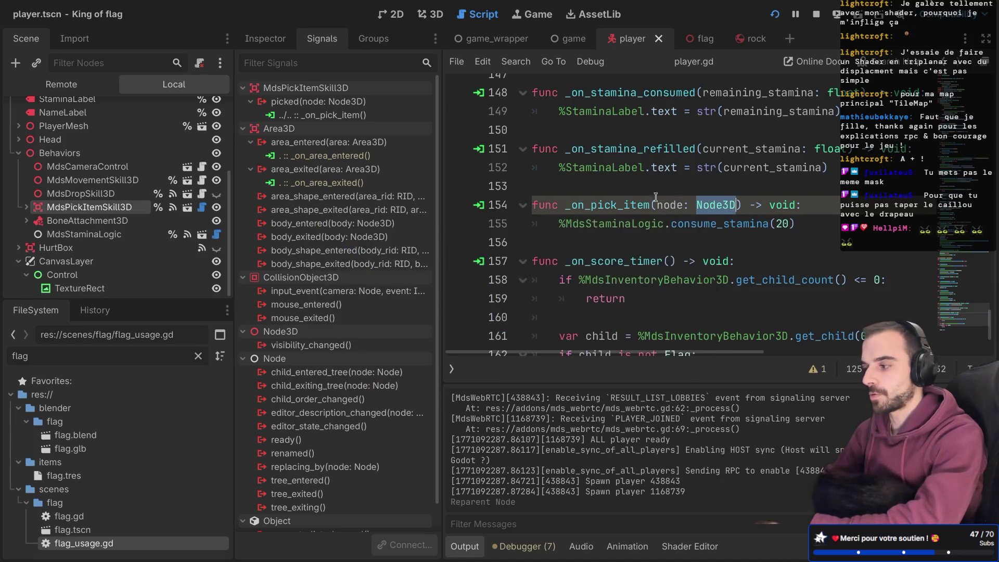
pyautogui.click(202, 212)
pyautogui.scroll(2, 589, 200)
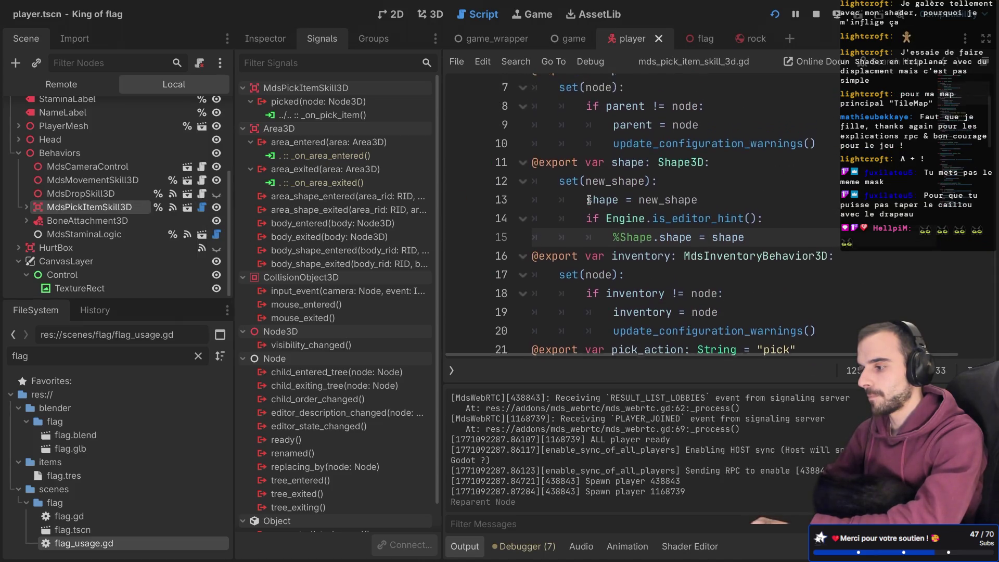
pyautogui.scroll(-2, 589, 200)
pyautogui.scroll(2, 589, 200)
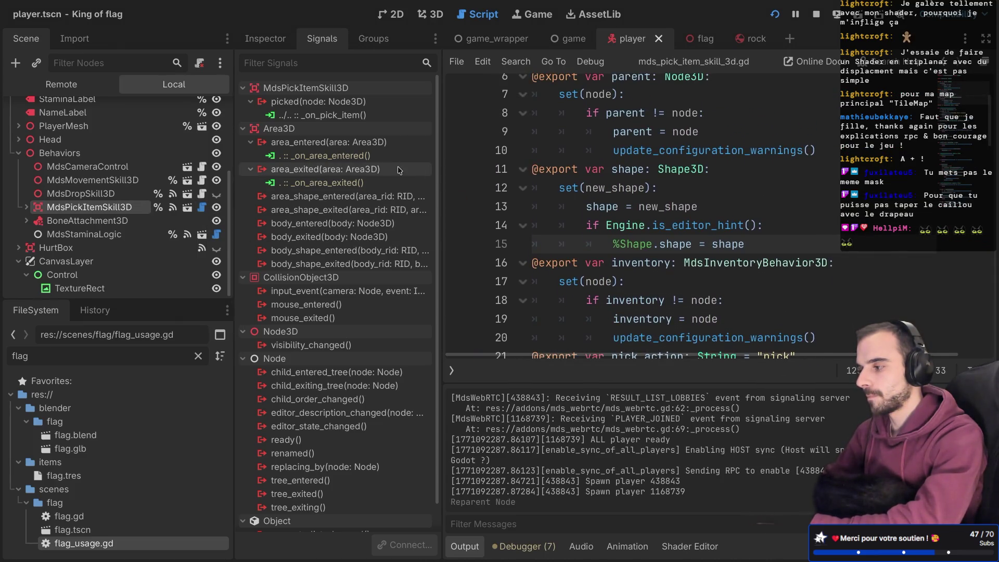
# - Begin connecting the picked signal to a method, then cancel the Connect dialog
pyautogui.doubleClick(362, 102)
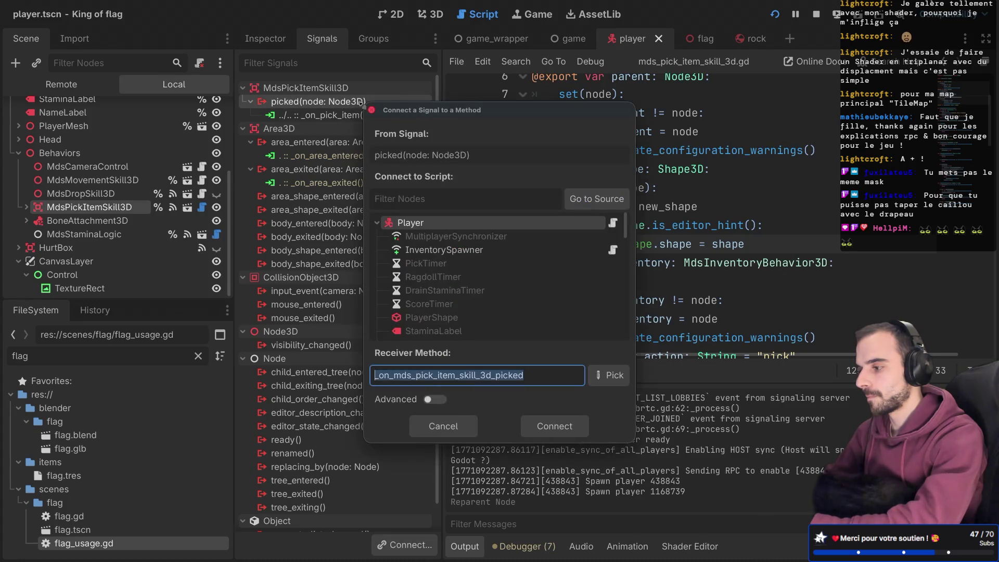
pyautogui.press('Escape')
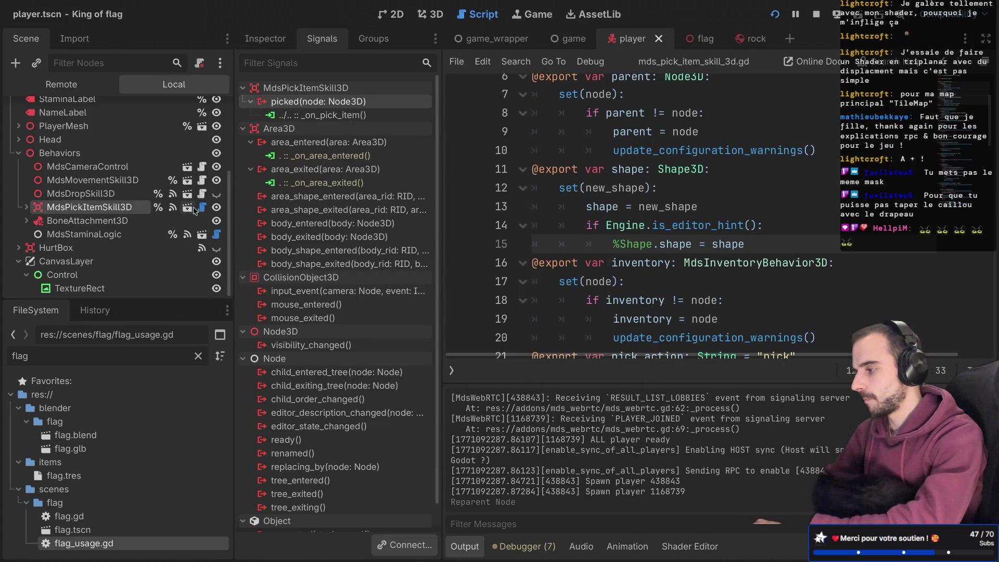
pyautogui.scroll(-8, 613, 238)
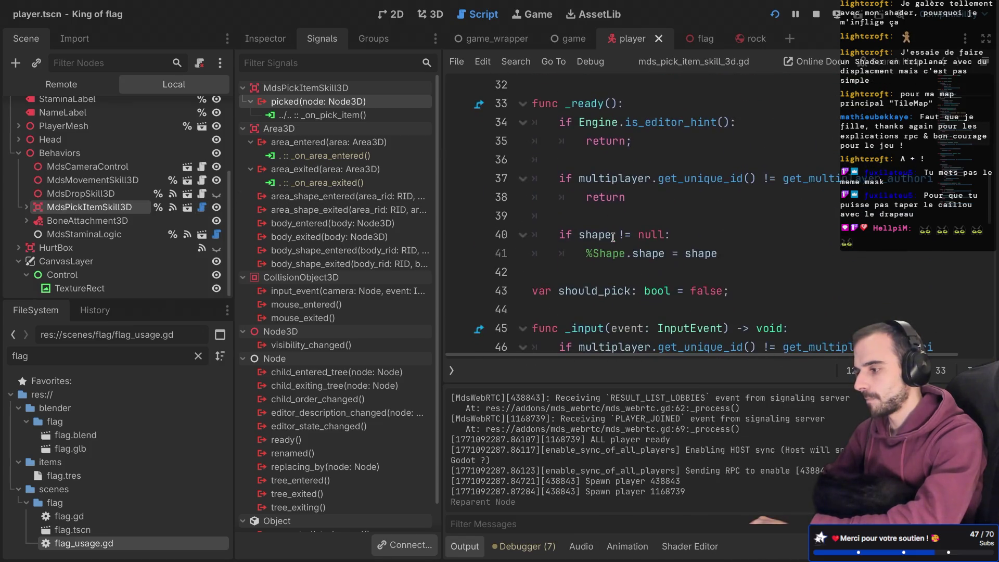
pyautogui.scroll(10, 613, 238)
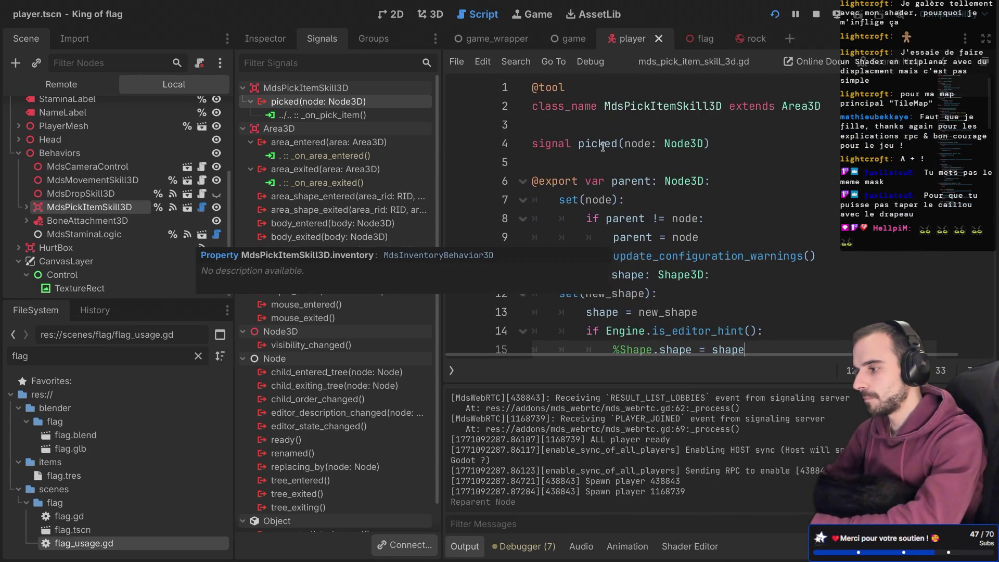
pyautogui.scroll(-14, 602, 156)
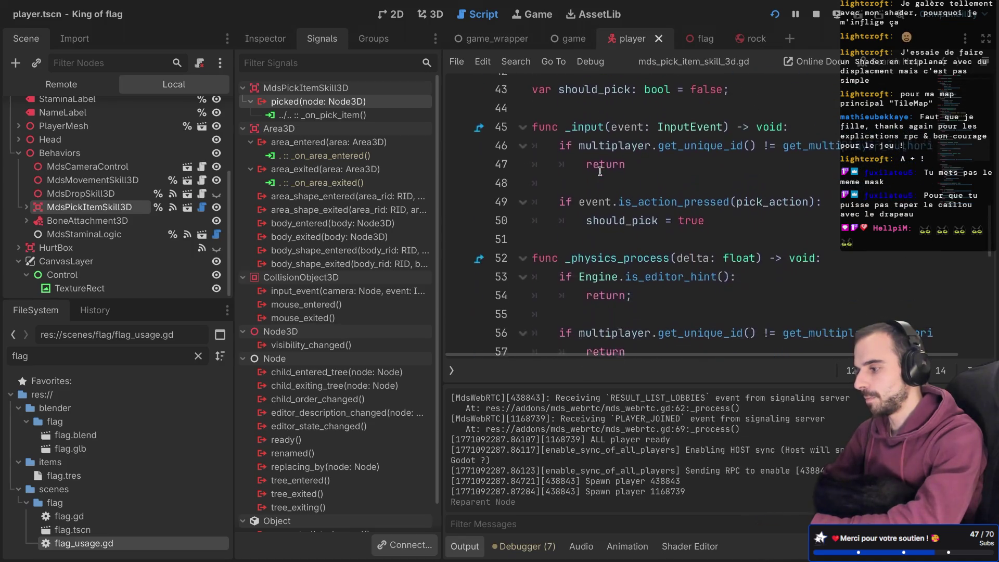
# - Show mds_inventory_behavior_3d.gd at pick_item, full-width with the docks and output panel hidden
pyautogui.click(27, 221)
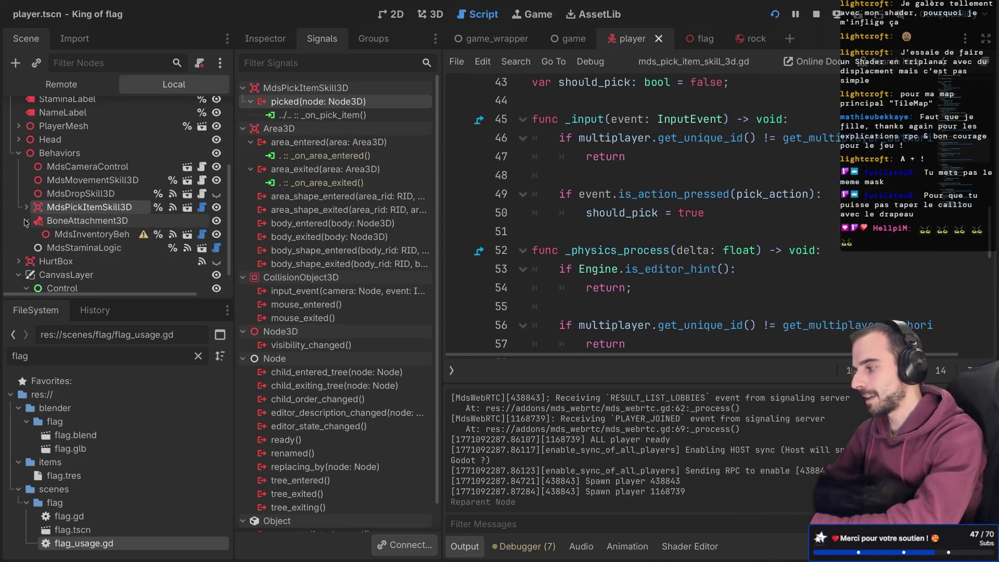
pyautogui.click(202, 234)
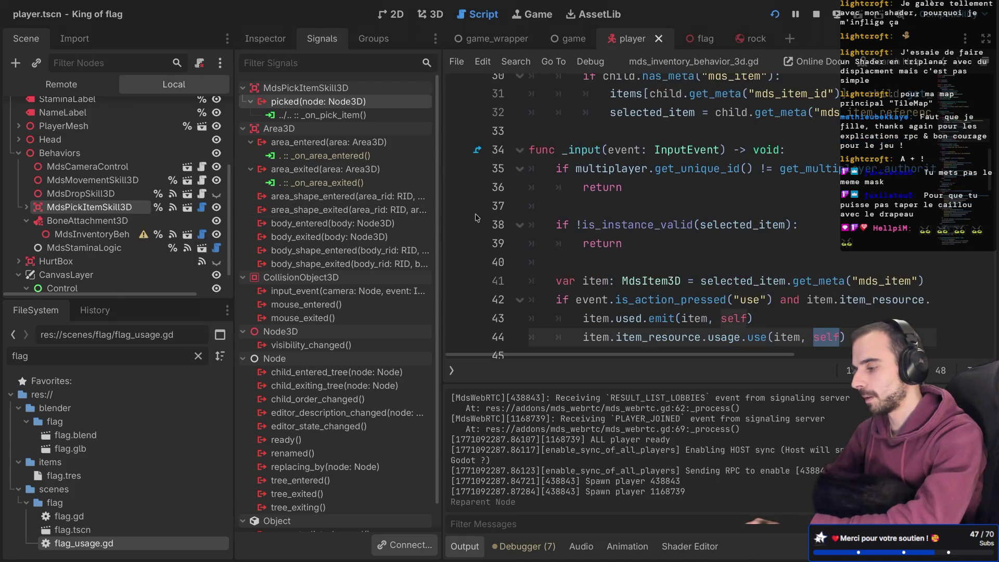
pyautogui.hotkey('ctrl', 'shift', 'F11')
pyautogui.hotkey('ctrl', 'j')
pyautogui.scroll(-2, 223, 365)
pyautogui.scroll(-2, 224, 365)
pyautogui.scroll(3, 224, 365)
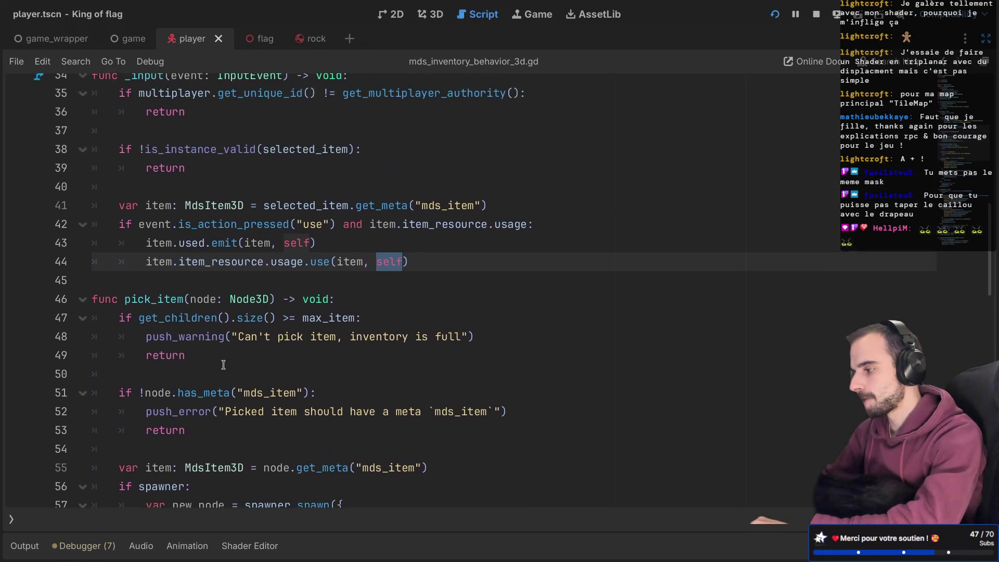
pyautogui.scroll(-6, 221, 304)
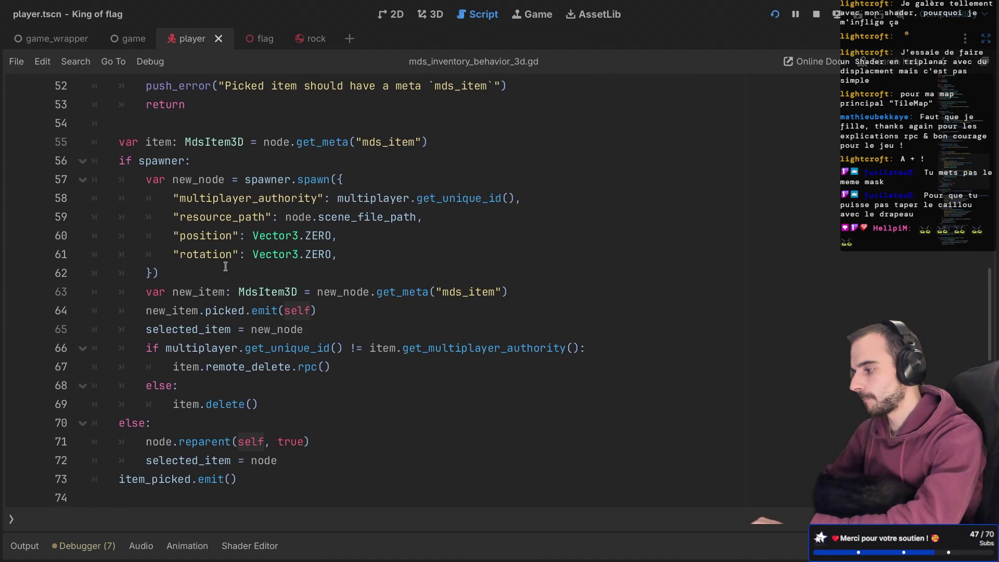
pyautogui.scroll(-1, 225, 266)
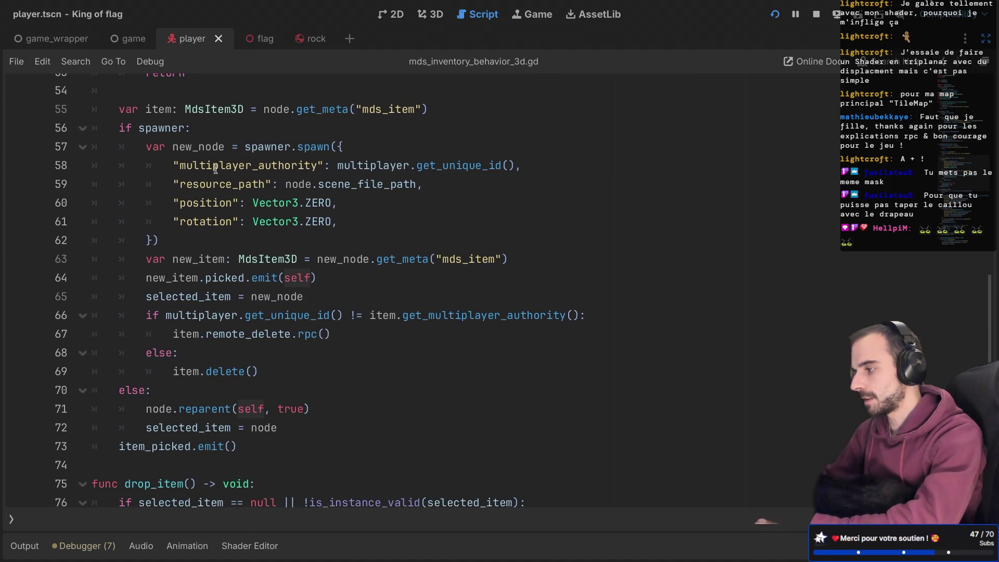
pyautogui.moveTo(241, 339)
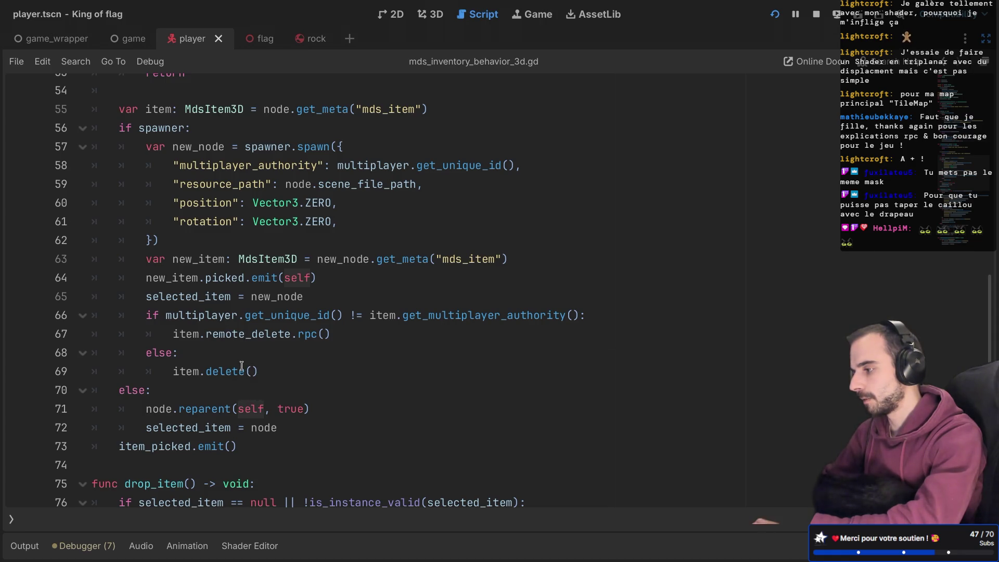
pyautogui.doubleClick(213, 147)
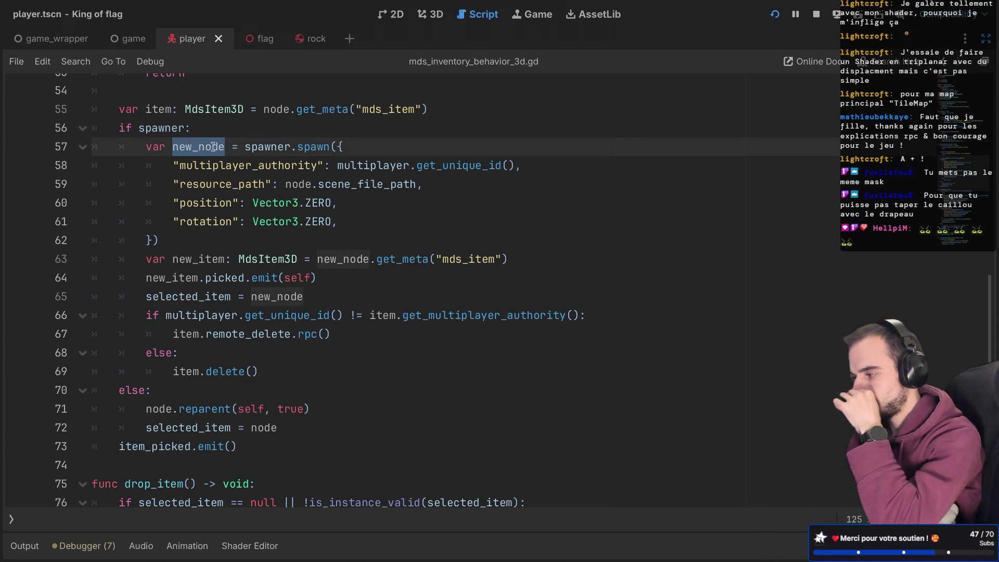
pyautogui.doubleClick(221, 279)
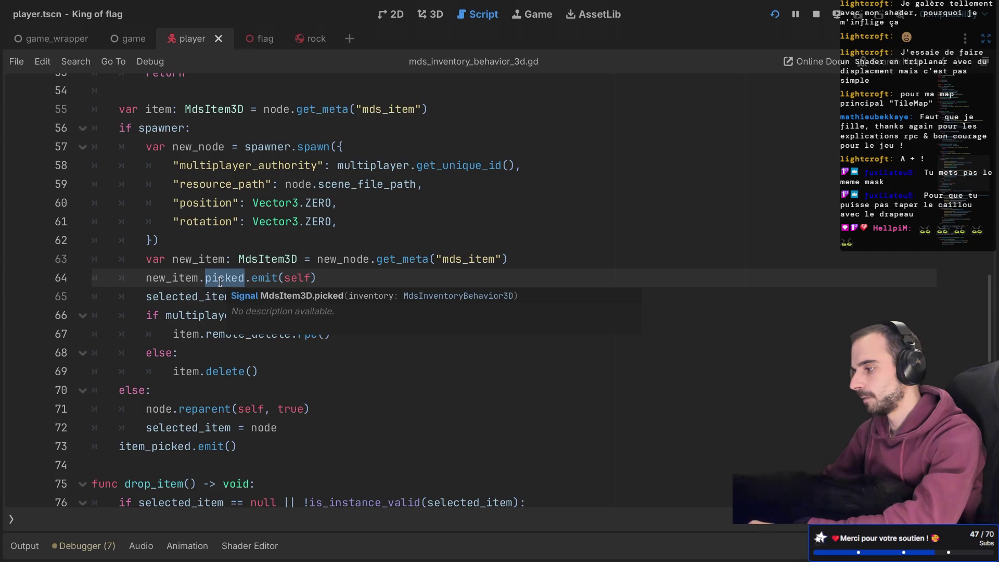
pyautogui.moveTo(238, 259)
pyautogui.mouseDown()
pyautogui.moveTo(297, 259)
pyautogui.moveTo(317, 279)
pyautogui.moveTo(527, 260)
pyautogui.mouseUp()
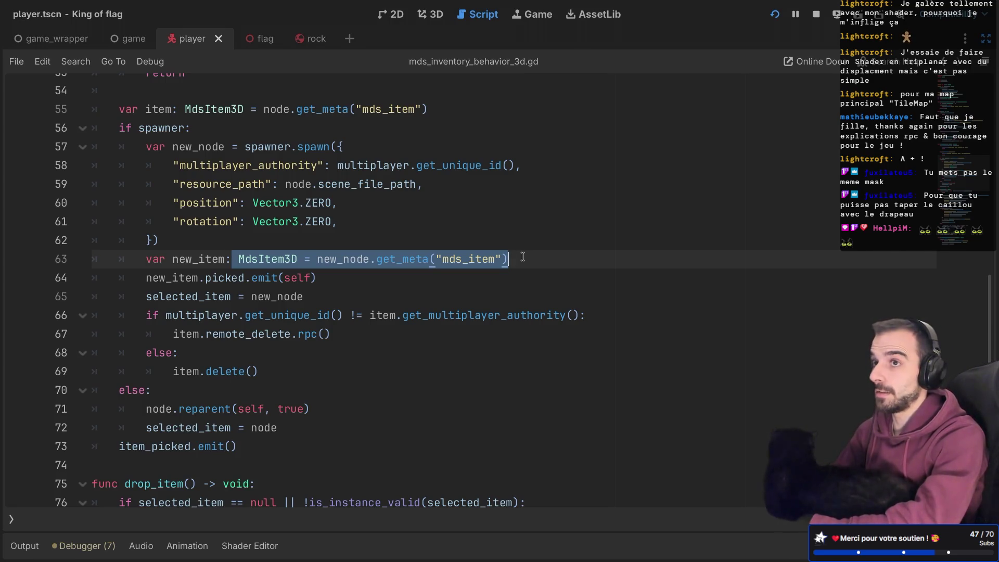
pyautogui.moveTo(146, 146)
pyautogui.mouseDown()
pyautogui.moveTo(205, 219)
pyautogui.moveTo(206, 243)
pyautogui.mouseUp()
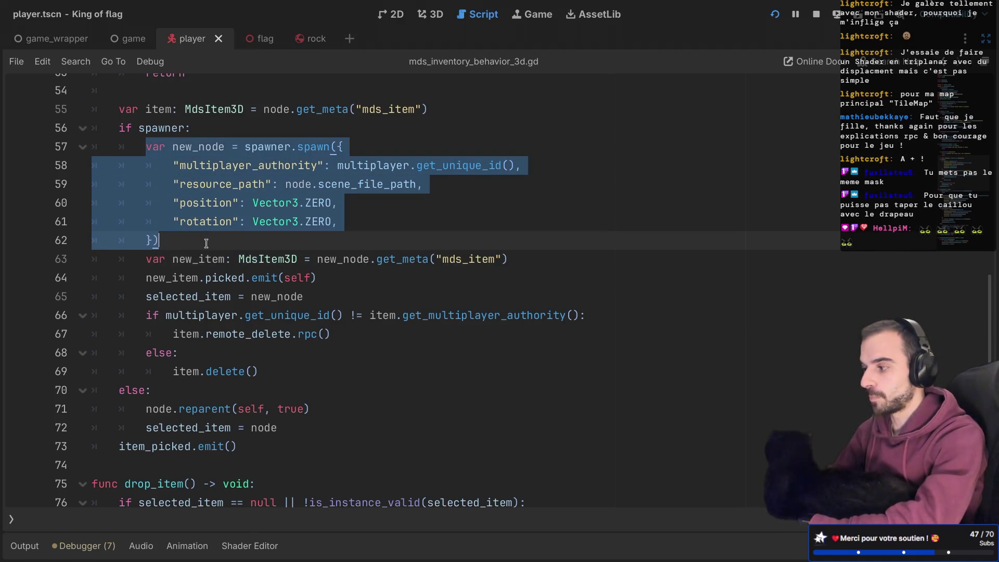
pyautogui.click(206, 243)
pyautogui.scroll(2, 207, 243)
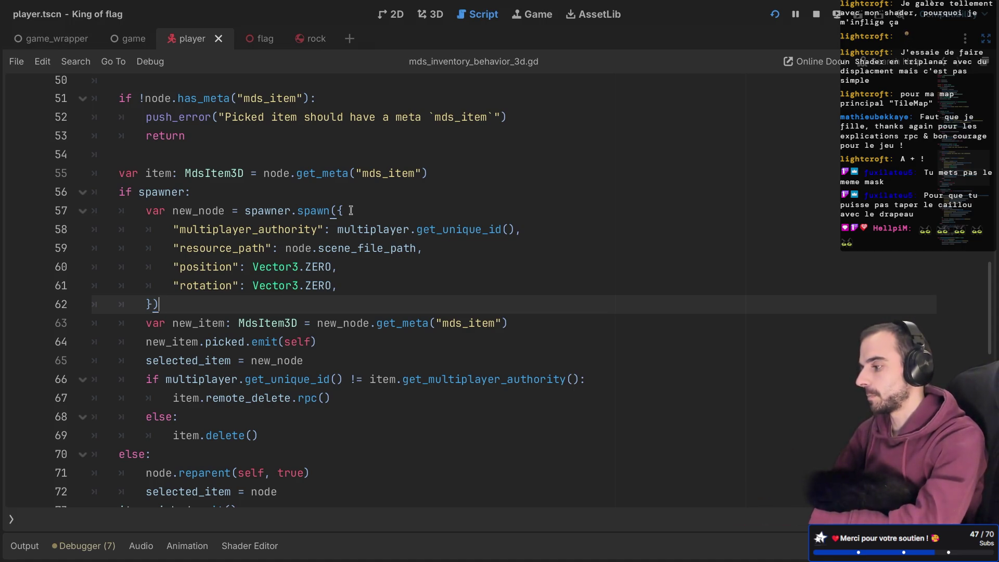
pyautogui.scroll(3, 219, 201)
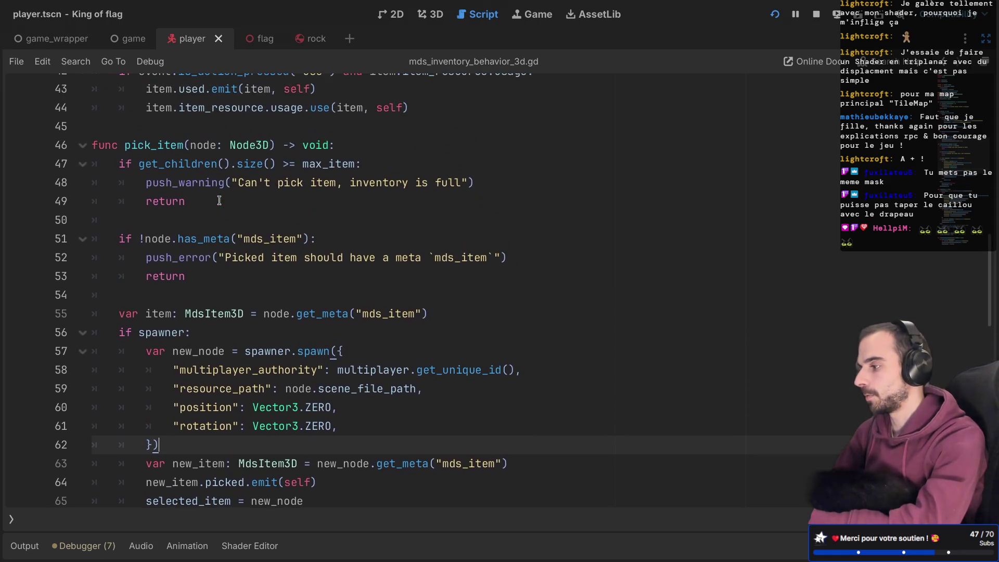
# - Review uses of item and the item_picked signal, then restore the side docks
pyautogui.scroll(-3, 219, 200)
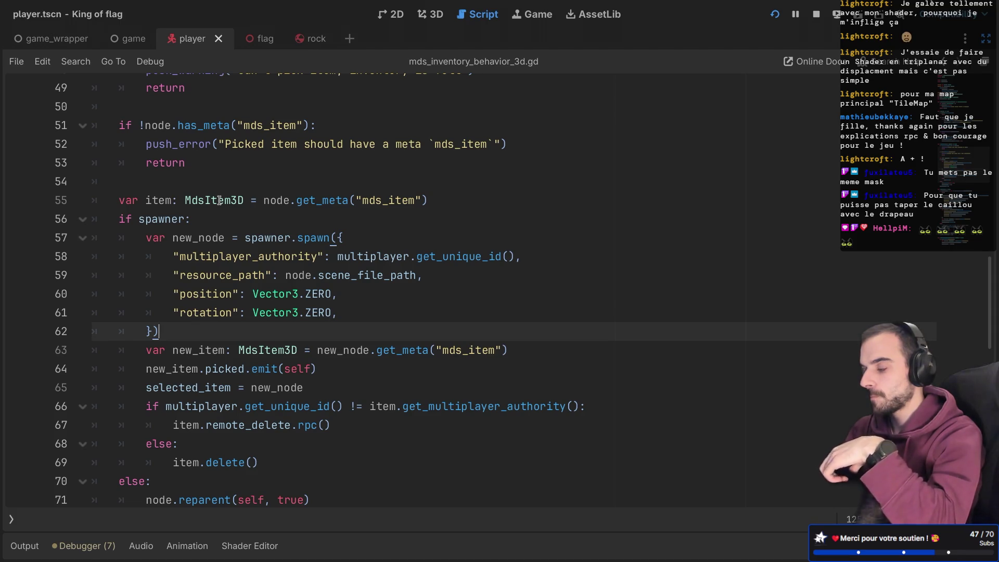
pyautogui.doubleClick(152, 200)
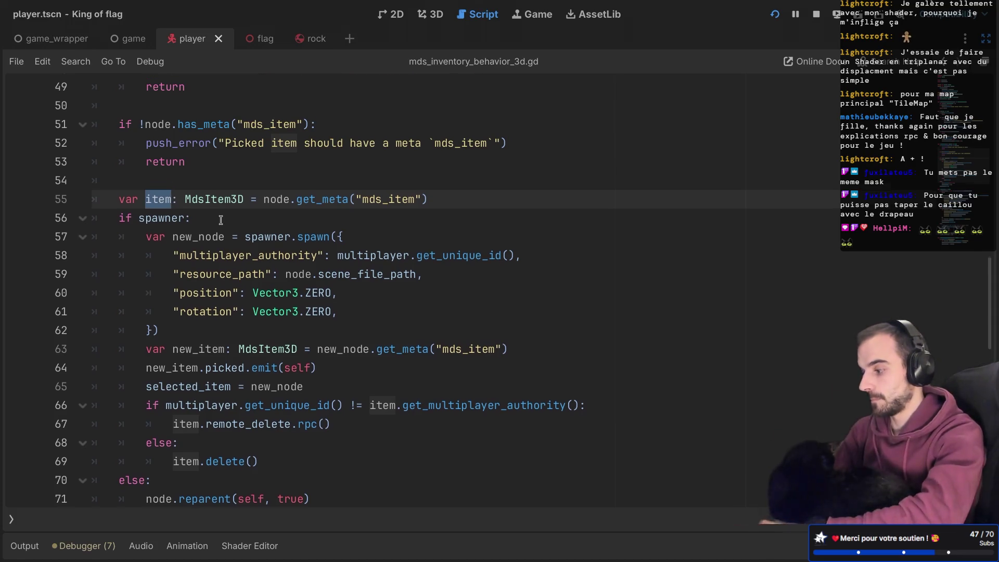
pyautogui.scroll(-2, 221, 220)
pyautogui.doubleClick(152, 433)
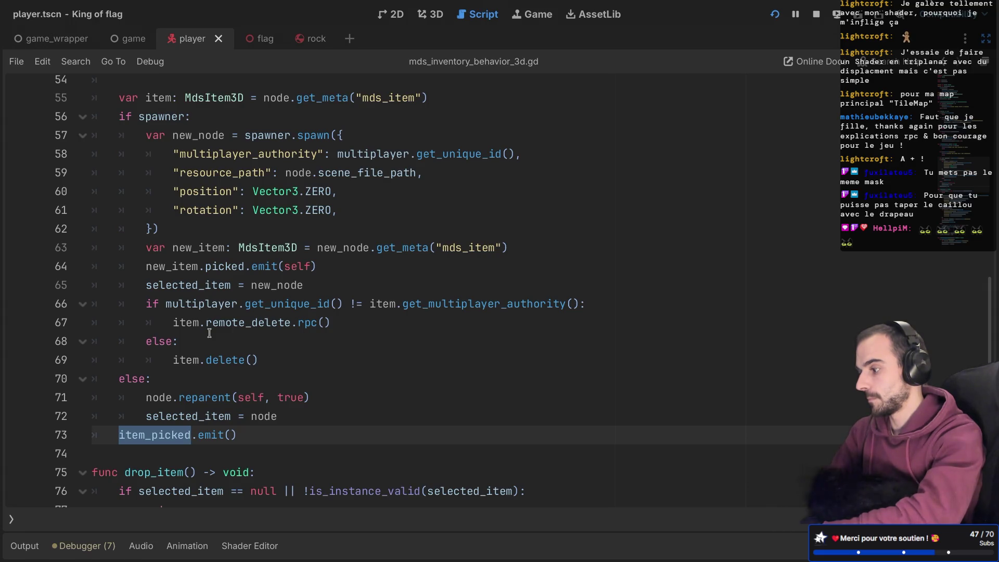
pyautogui.scroll(2, 193, 363)
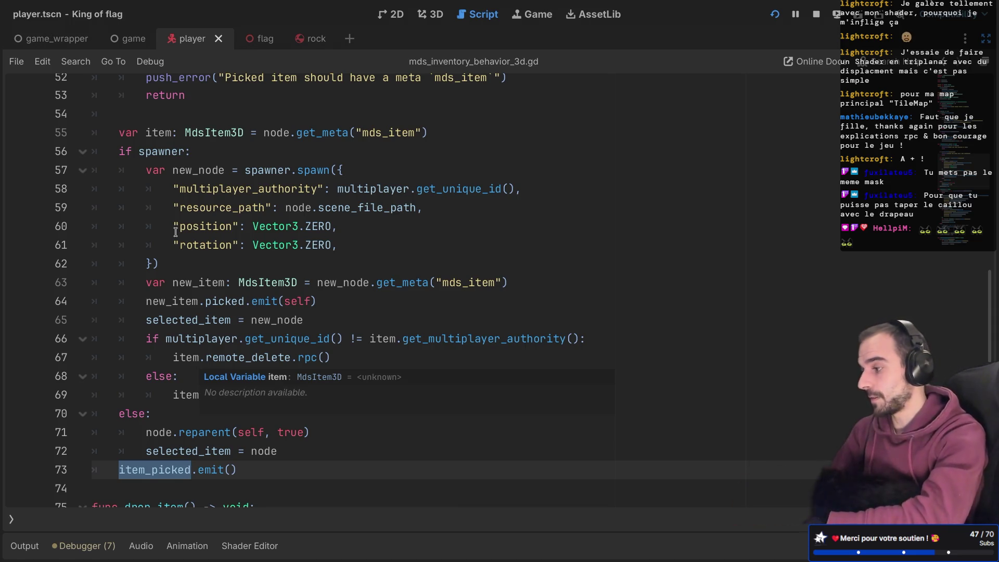
pyautogui.doubleClick(158, 134)
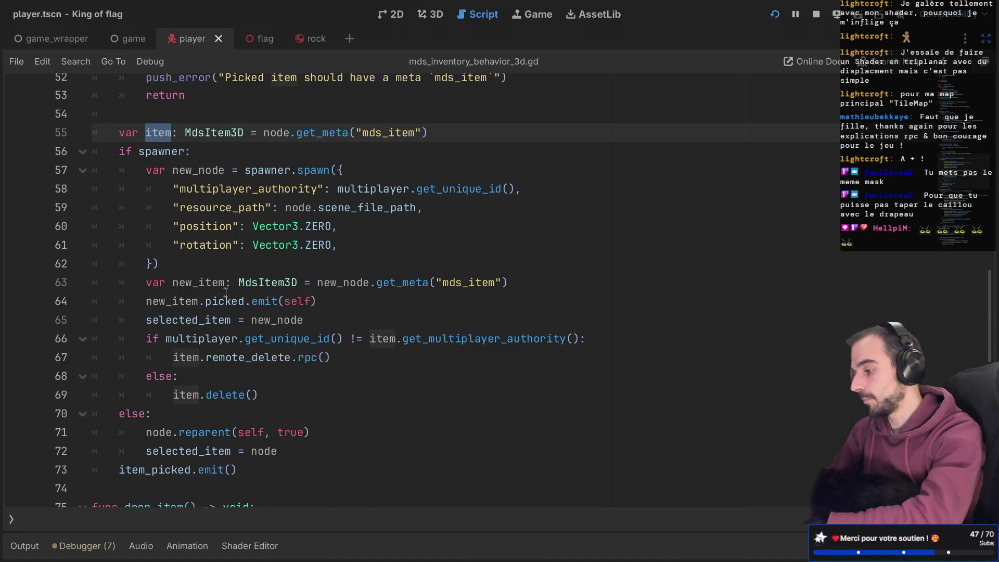
pyautogui.hotkey('ctrl', 'shift', 'F11')
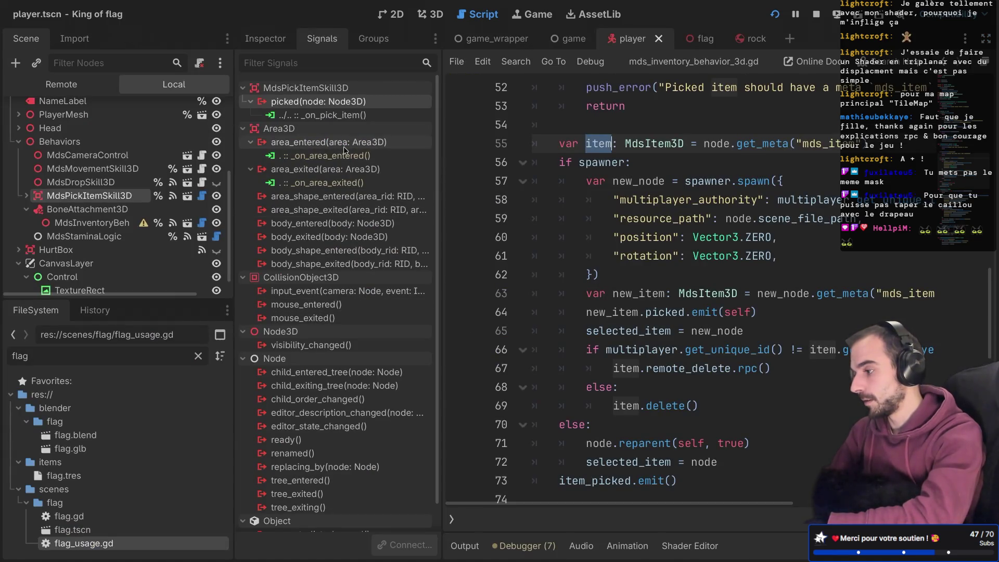
# - Jump to player.gd's _on_pick_item handler, which calls consume_stamina(20)
pyautogui.doubleClick(363, 118)
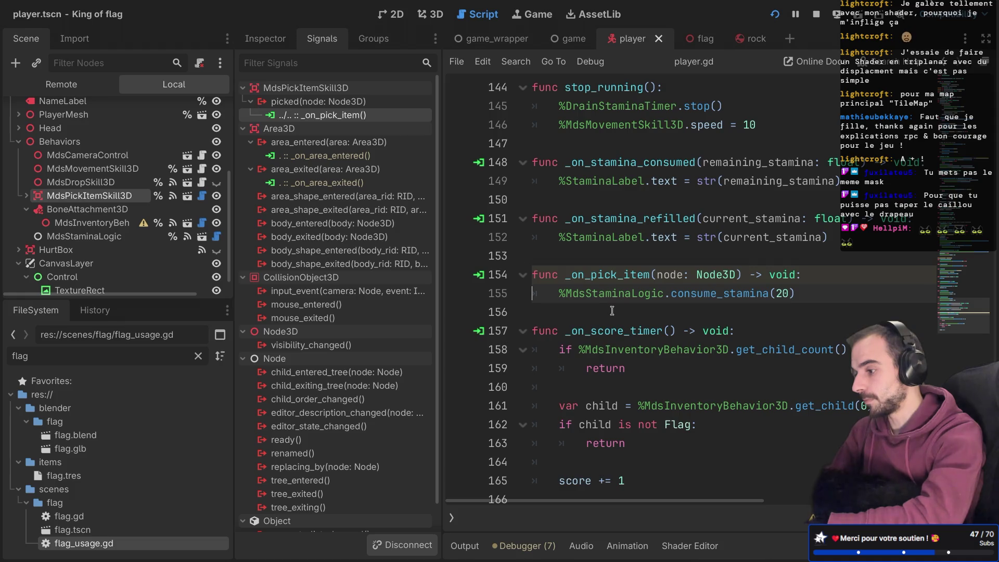
pyautogui.click(610, 293)
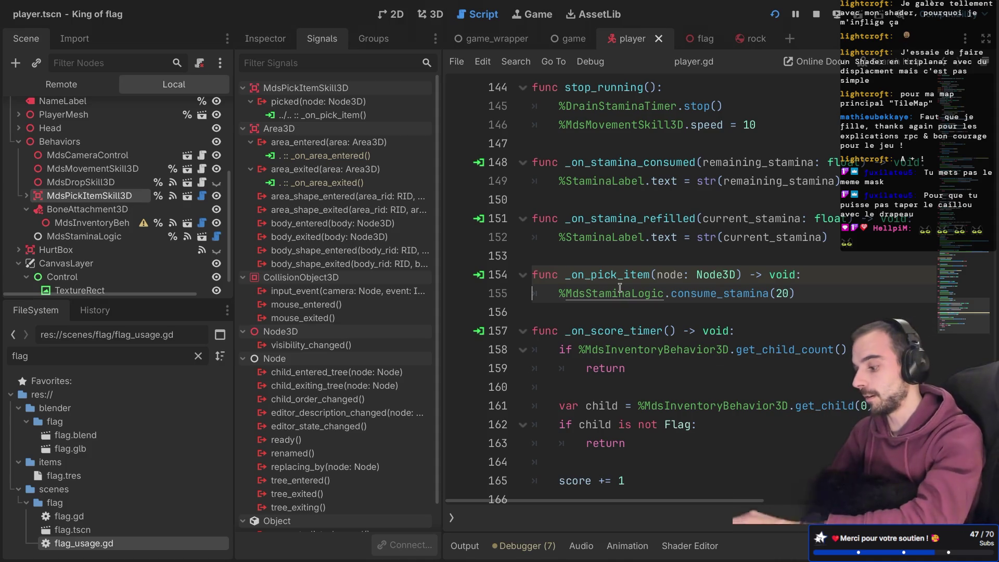
pyautogui.hotkey('ctrl', 'shift', 'F11')
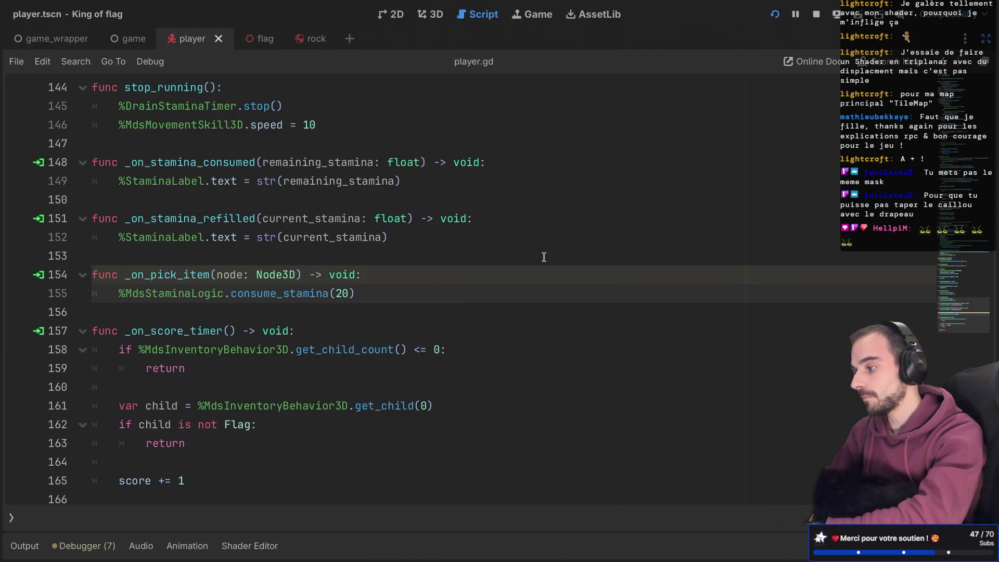
pyautogui.hotkey('ctrl', 'shift', 'F11')
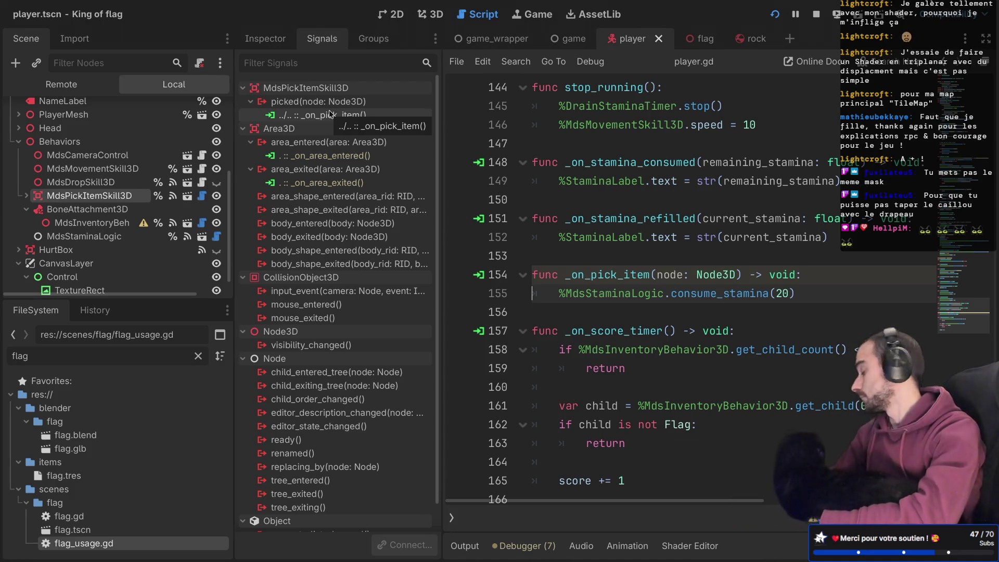
pyautogui.rightClick(330, 114)
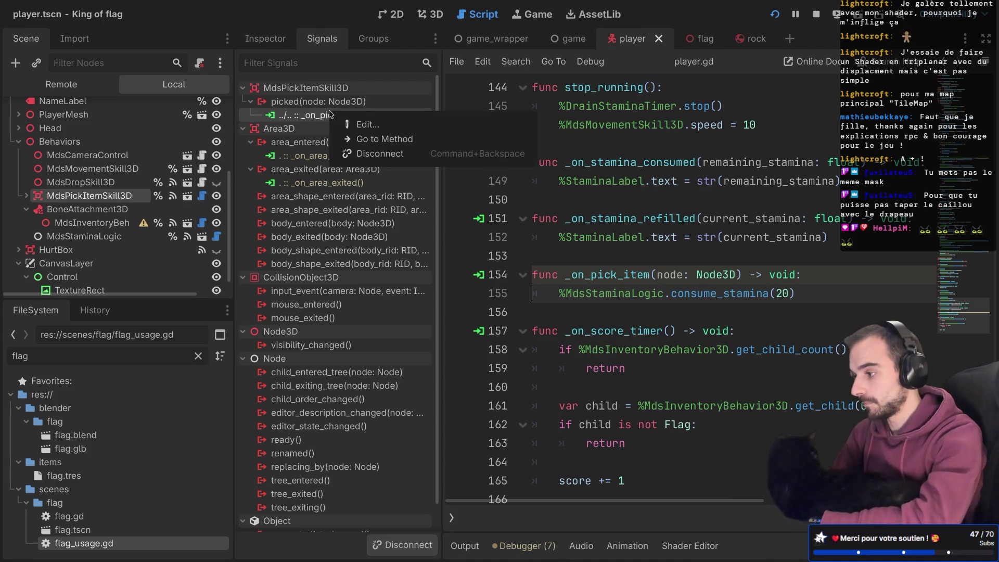
# - Disconnect picked from _on_pick_item, save player.gd, and confirm no remaining connections
pyautogui.click(364, 154)
pyautogui.hotkey('ctrl', 's')
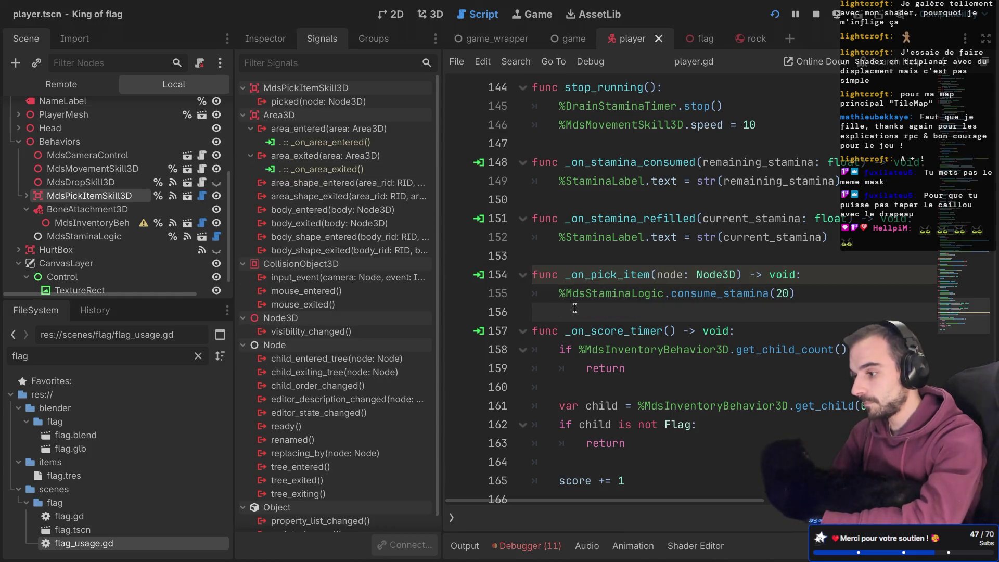
pyautogui.moveTo(804, 295); pyautogui.dragTo(508, 275)
pyautogui.click(544, 305)
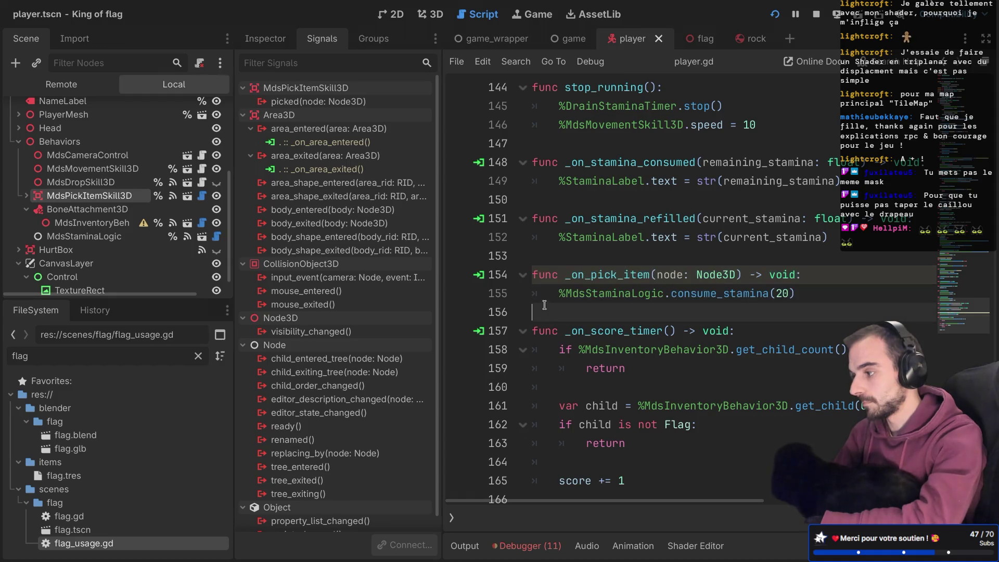
pyautogui.click(571, 267)
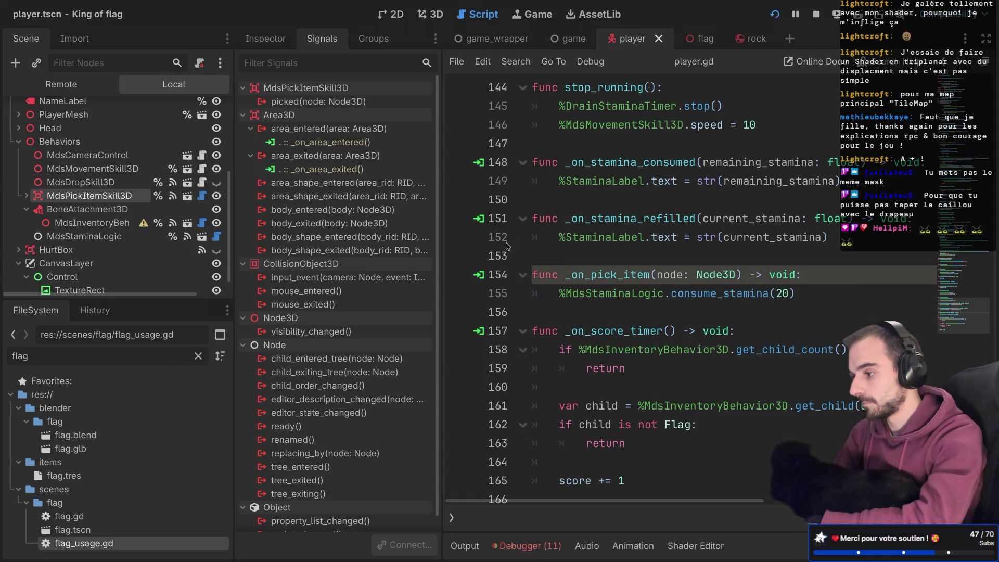
pyautogui.click(482, 277)
pyautogui.click(498, 359)
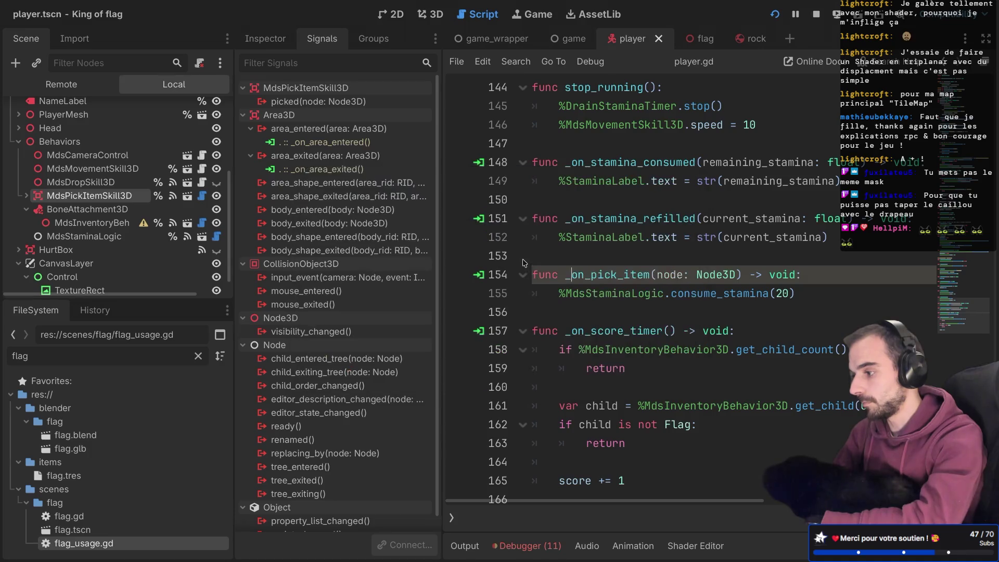
pyautogui.click(587, 291)
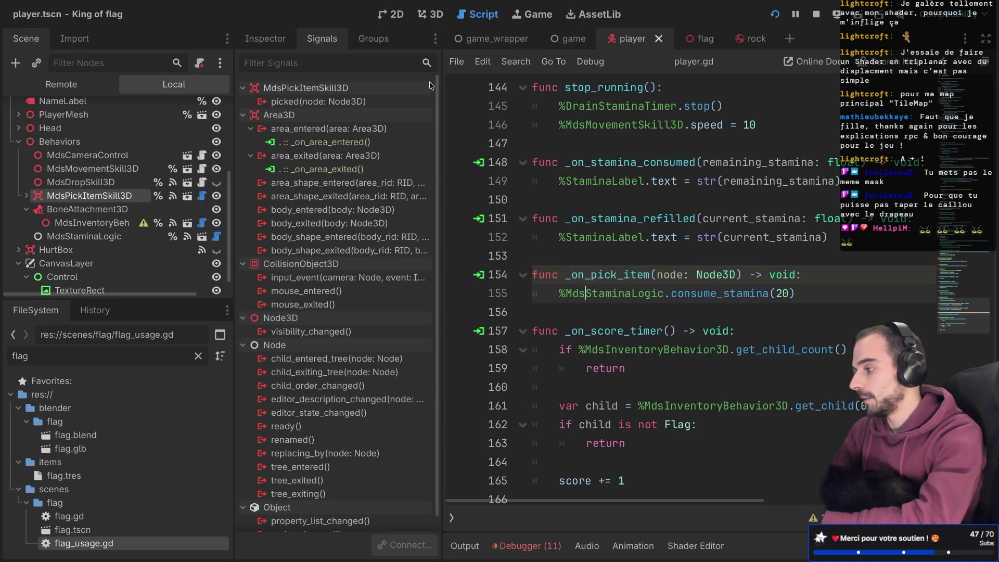
# - Open MdsInventoryBehavior3D's signals and its script in full-width view
pyautogui.click(26, 210)
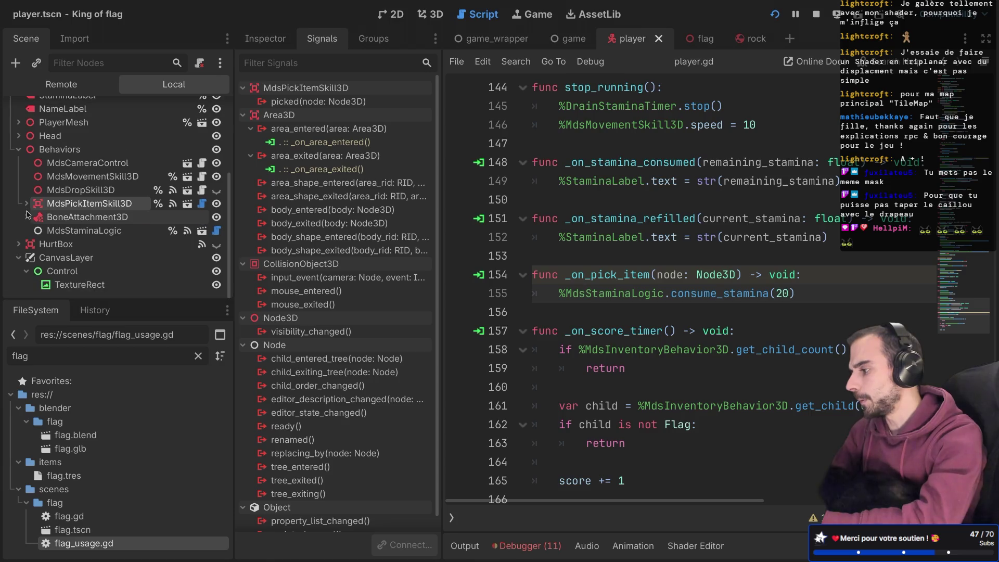
pyautogui.click(26, 217)
pyautogui.click(79, 236)
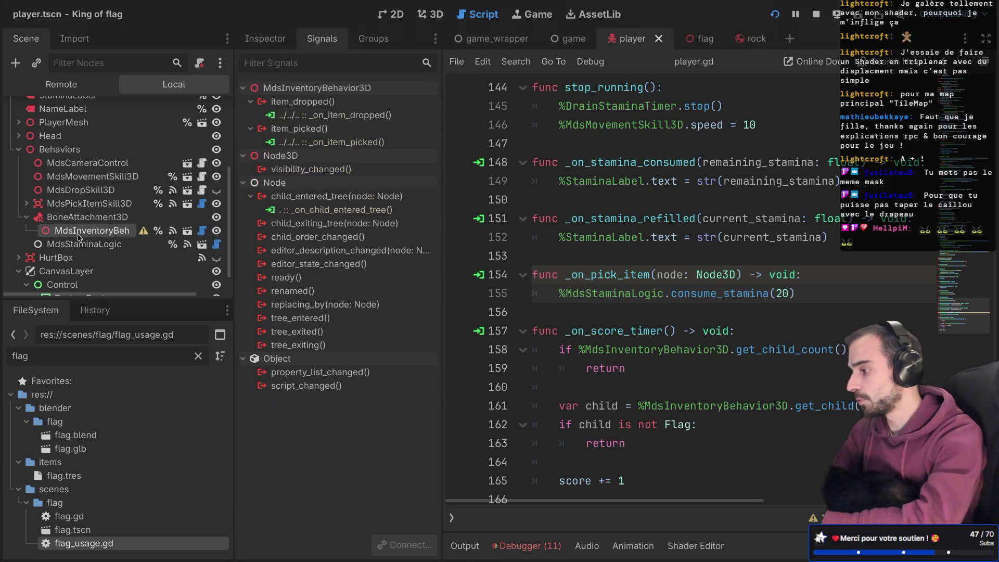
pyautogui.click(202, 231)
pyautogui.hotkey('ctrl', 'shift', 'F11')
# - Add item.picked.emit() on line 56 after the item lookup and save the script
pyautogui.scroll(-1, 459, 292)
pyautogui.scroll(1, 460, 292)
pyautogui.click(460, 198)
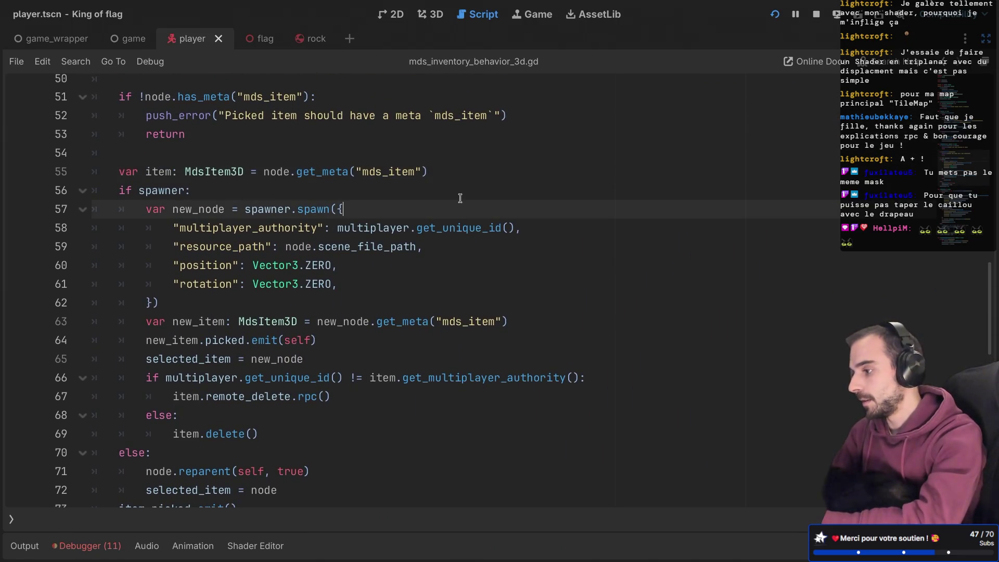
pyautogui.click(446, 173)
pyautogui.press('Return')
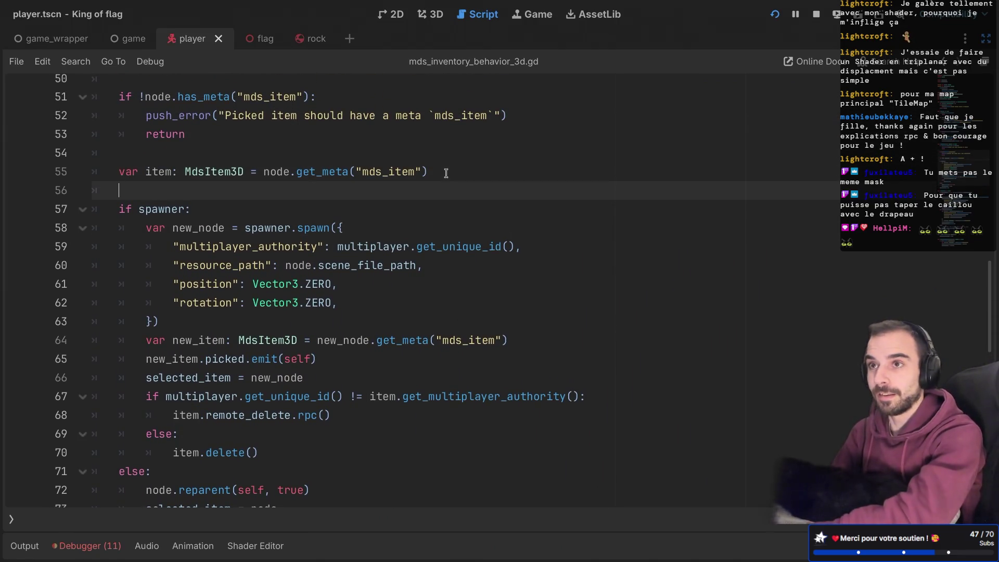
pyautogui.write('item')
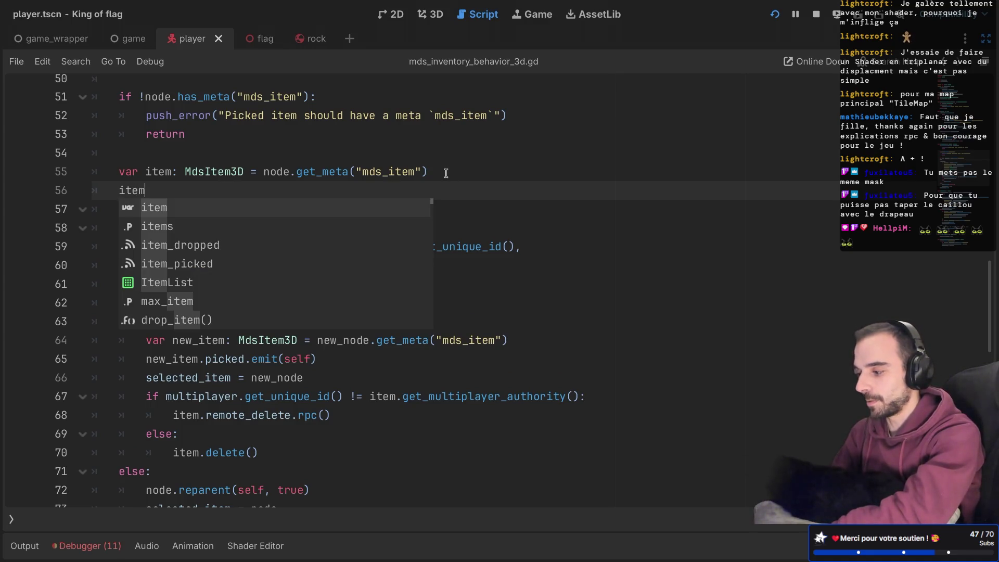
pyautogui.write('.')
pyautogui.scroll(-1, 446, 173)
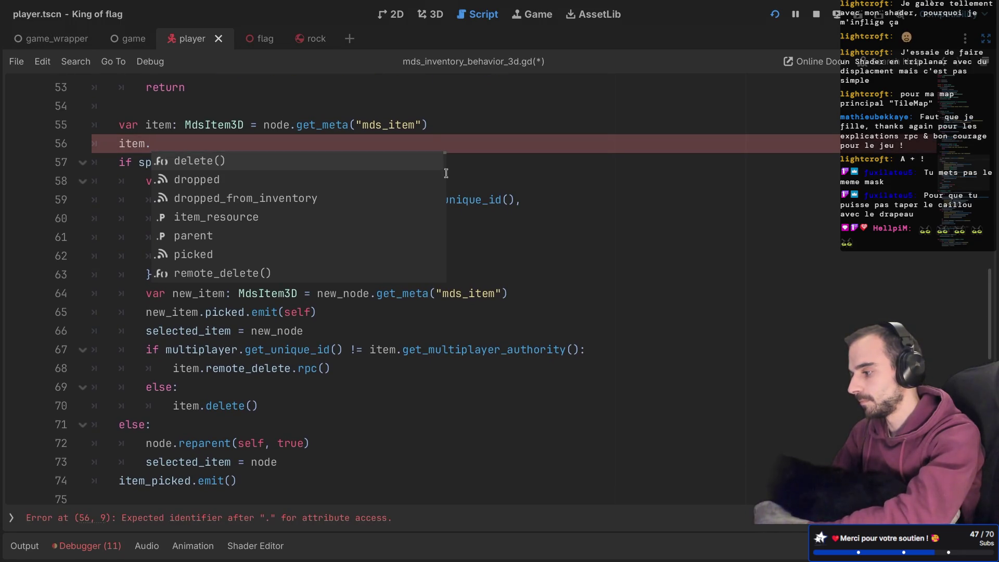
pyautogui.write('picked.emi')
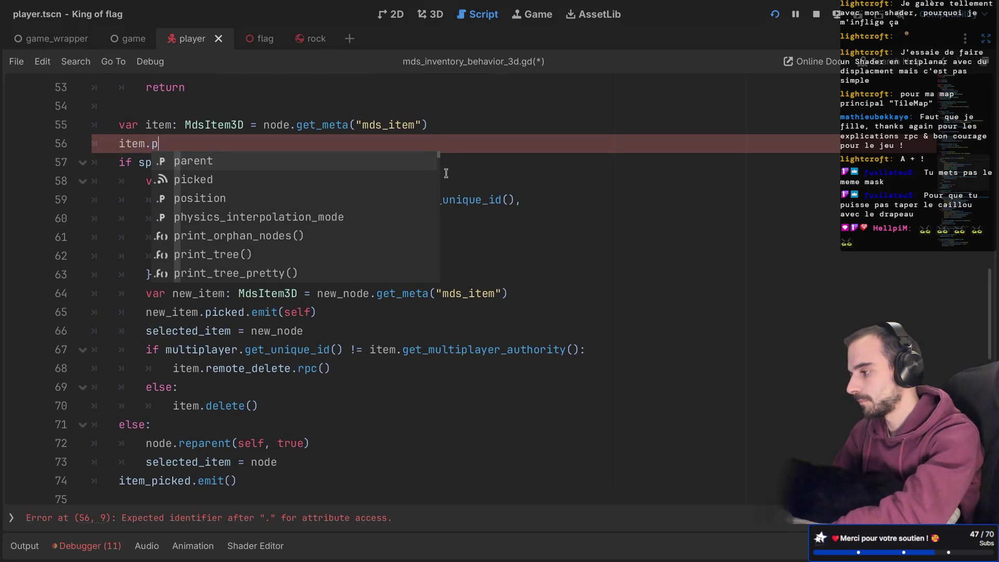
pyautogui.press('Return')
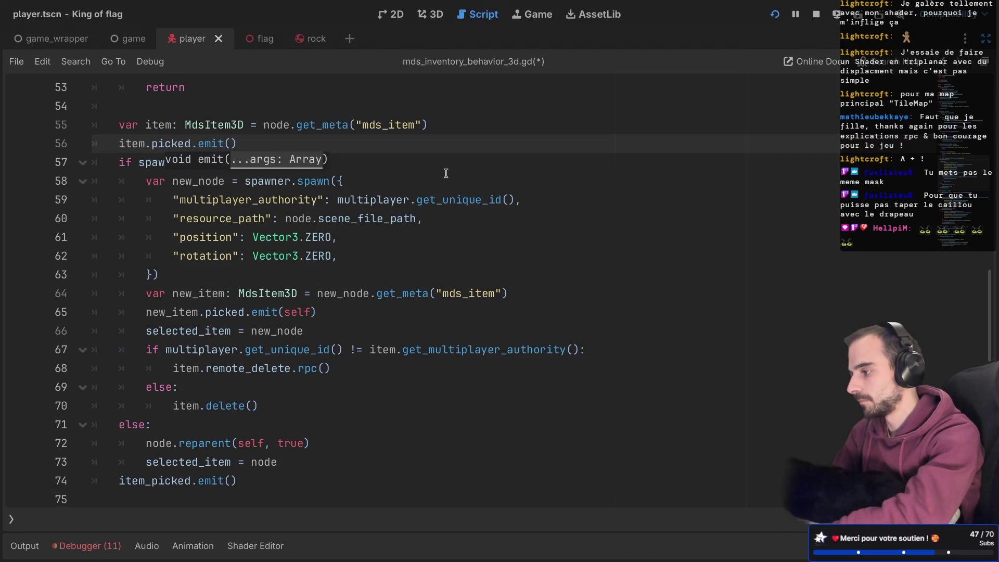
pyautogui.click(264, 138)
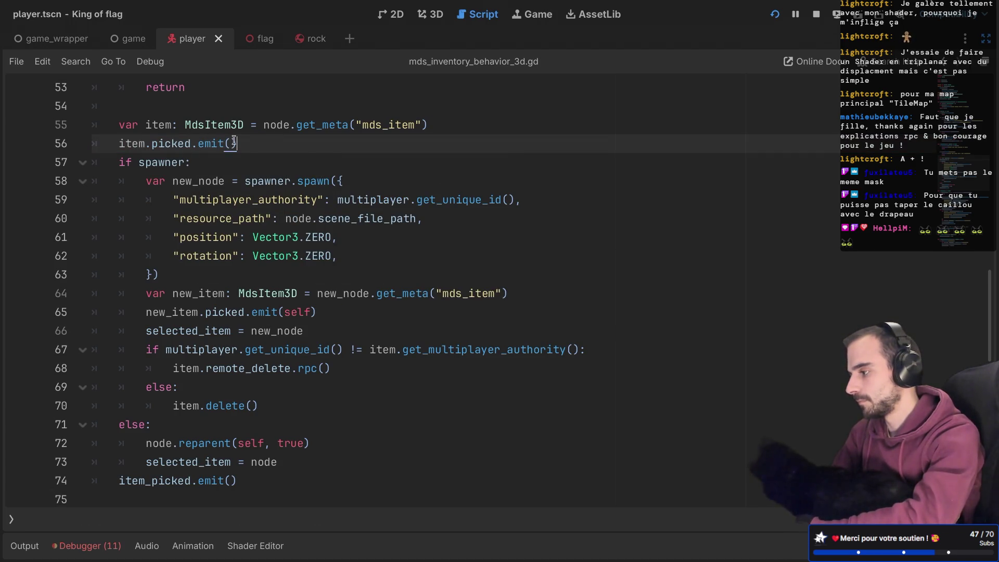
pyautogui.hotkey('ctrl', 's')
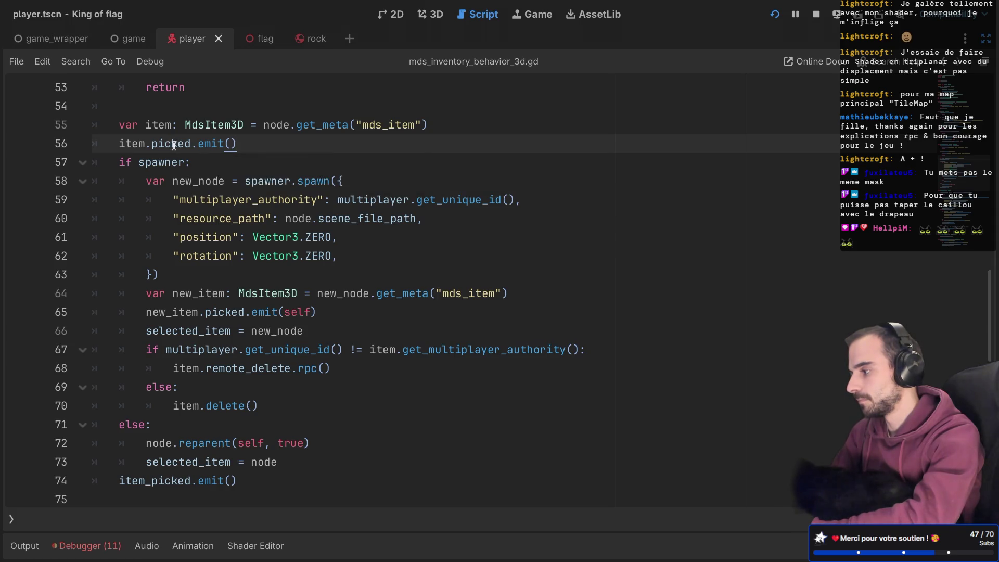
# - Check the picked usages on lines 56 and 65, then open the picked declaration in mds_item_3d.gd
pyautogui.doubleClick(174, 145)
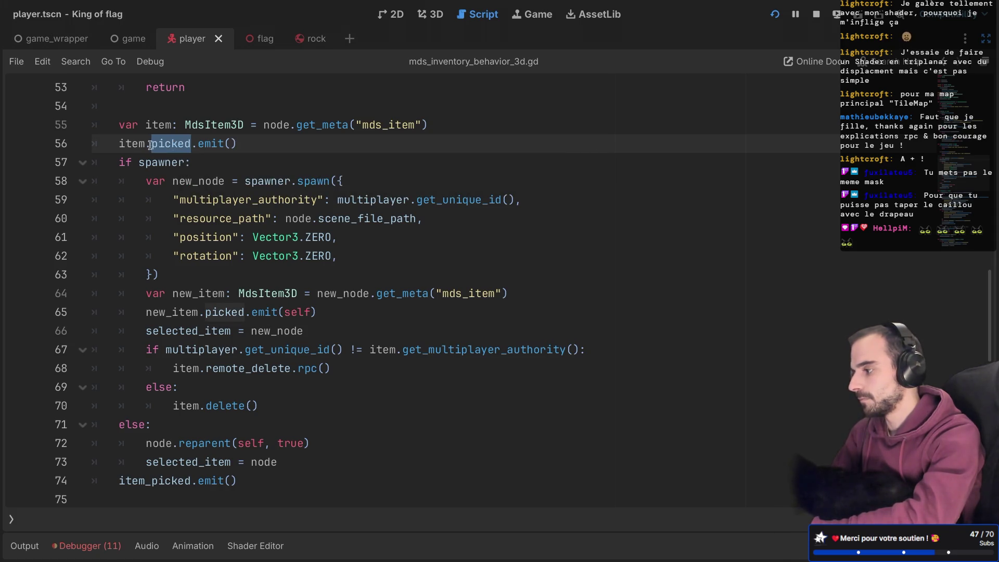
pyautogui.click(150, 145)
pyautogui.moveTo(154, 146)
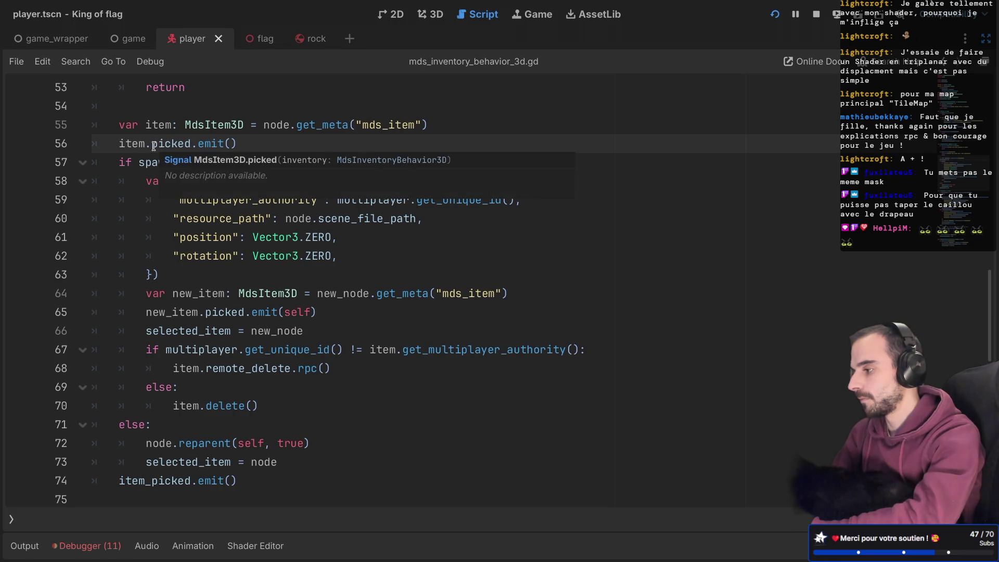
pyautogui.write('Pre')
pyautogui.press('BackSpace')
pyautogui.press('BackSpace')
pyautogui.press('BackSpace')
pyautogui.click(234, 129)
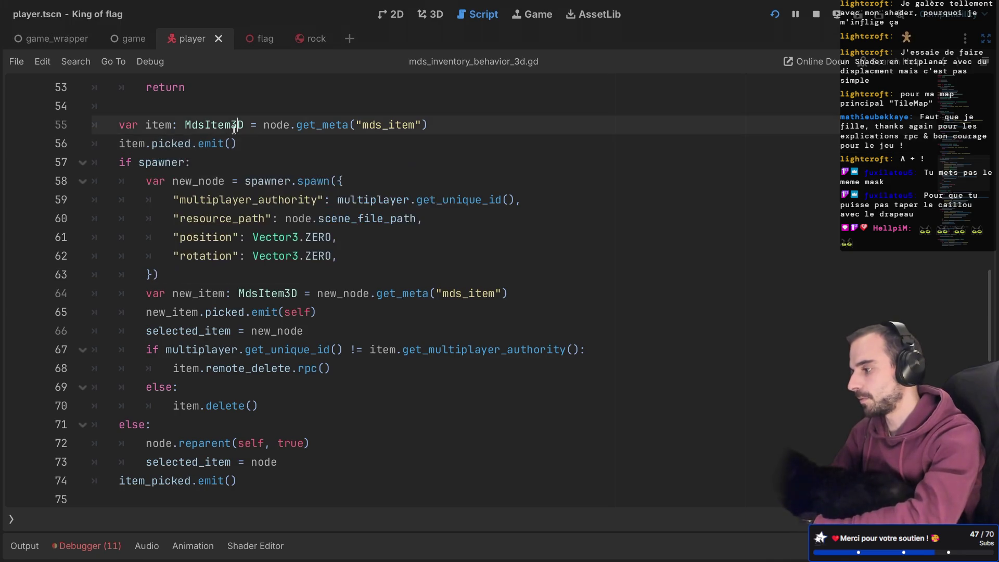
pyautogui.scroll(-1, 239, 250)
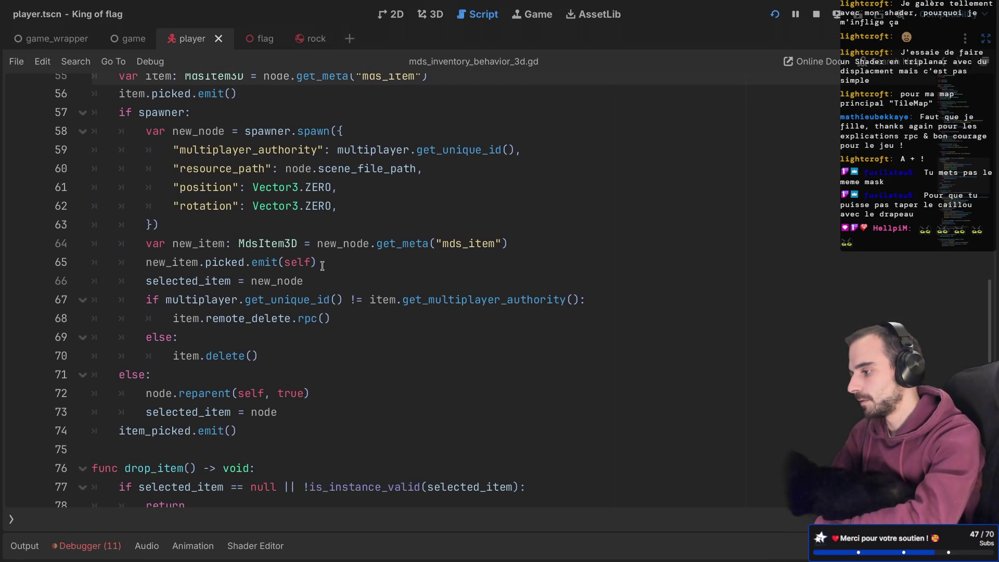
pyautogui.doubleClick(300, 264)
pyautogui.doubleClick(224, 262)
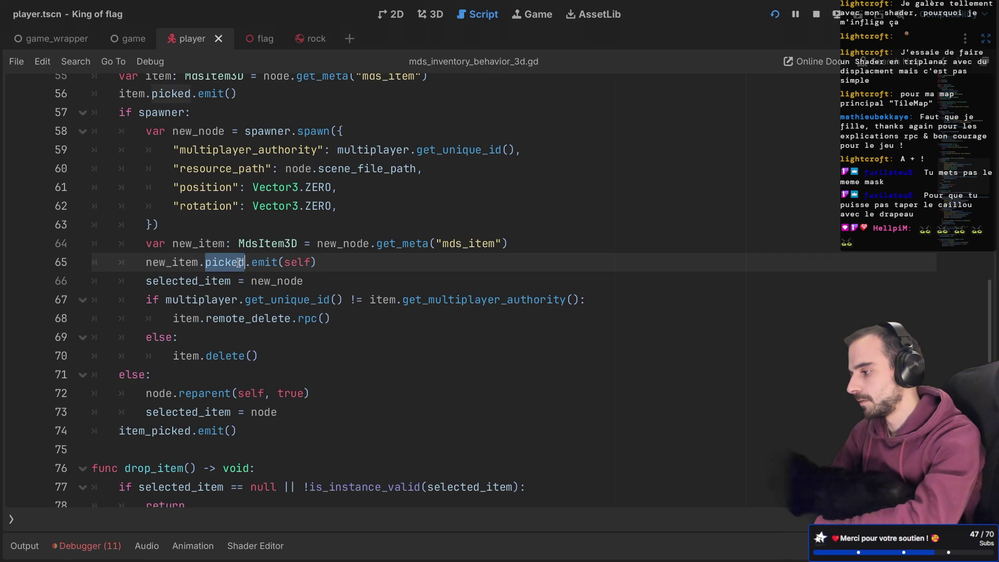
pyautogui.keyDown('ctrl'); pyautogui.click(174, 94); pyautogui.keyUp('ctrl')
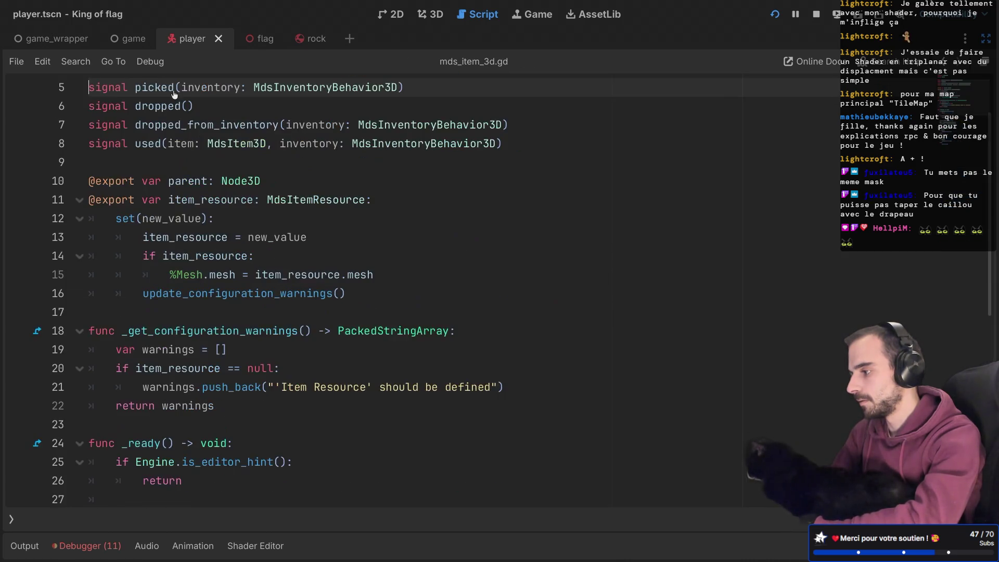
# - Delete 'inventory: MdsInventoryBehavior3D' from line 5 so the signal reads picked()
pyautogui.scroll(2, 192, 154)
pyautogui.moveTo(185, 162); pyautogui.dragTo(402, 162)
pyautogui.click(381, 199)
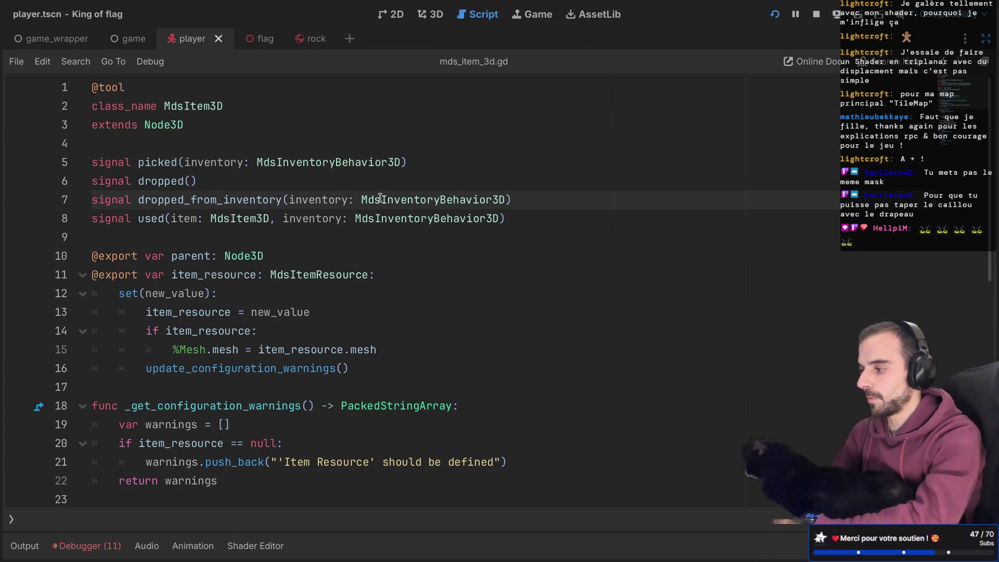
pyautogui.scroll(-3, 369, 257)
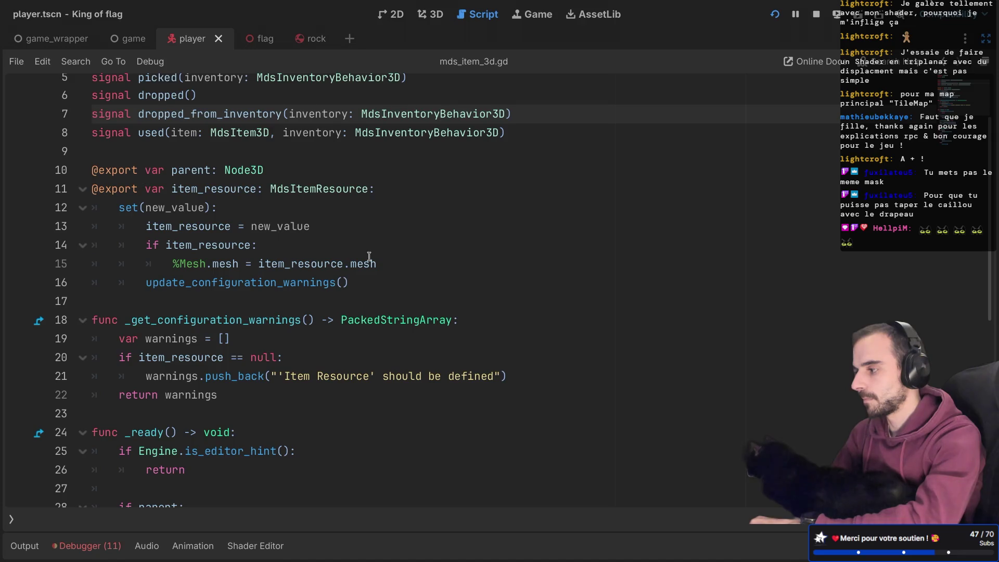
pyautogui.scroll(3, 369, 256)
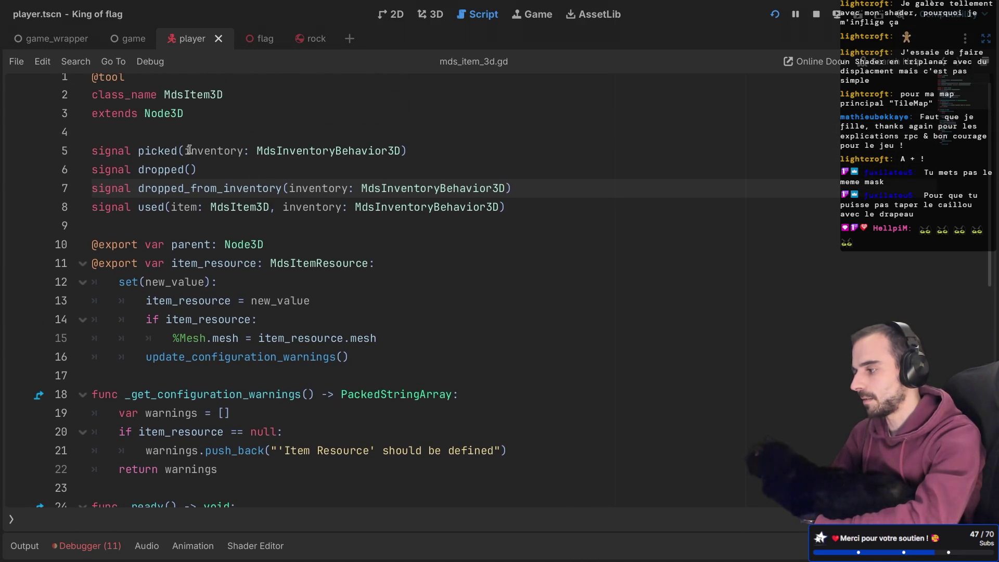
pyautogui.moveTo(185, 152); pyautogui.dragTo(396, 152)
pyautogui.press('BackSpace')
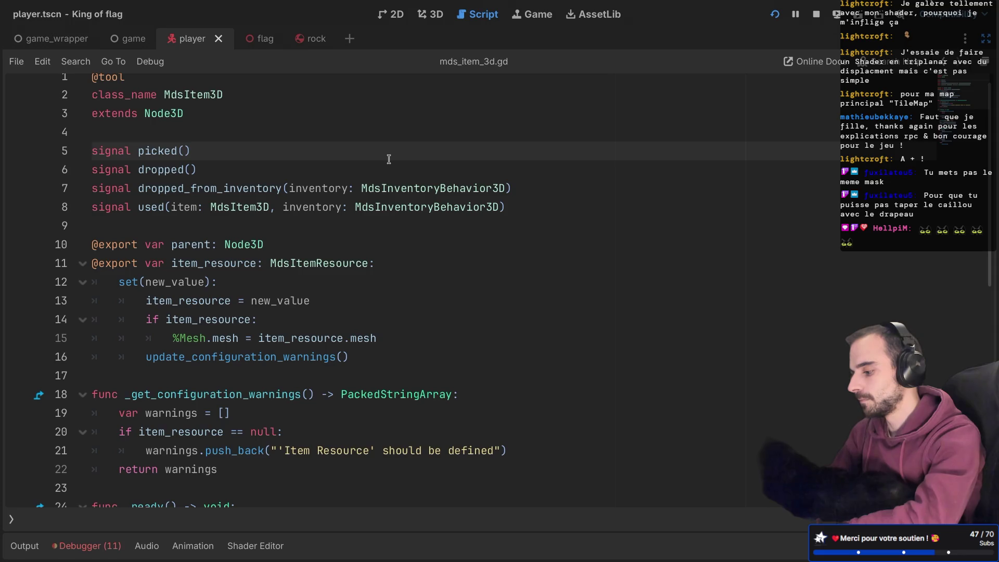
pyautogui.scroll(-1, 389, 159)
pyautogui.hotkey('ctrl', 'shift', 'F11')
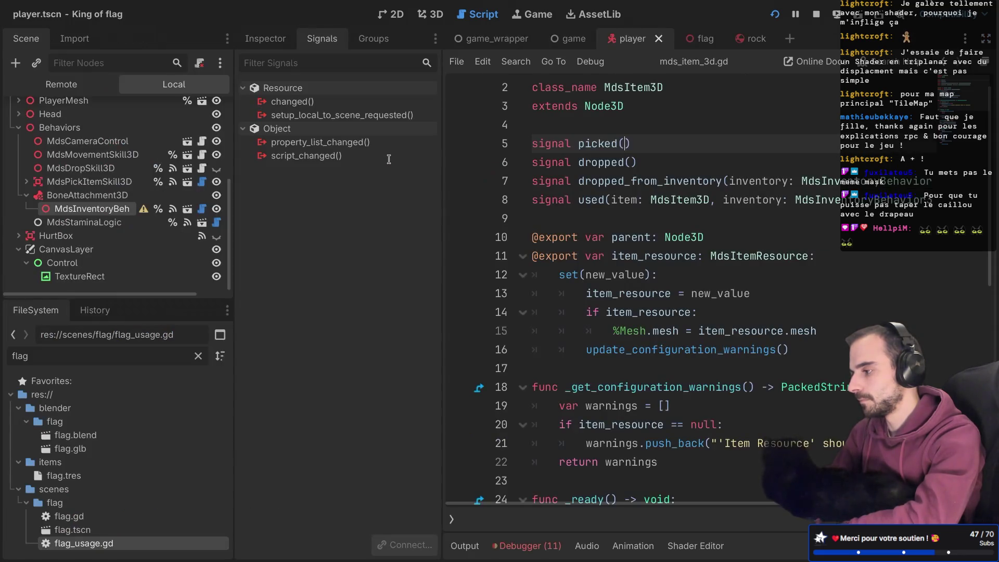
pyautogui.hotkey('ctrl', 'shift', 'F11')
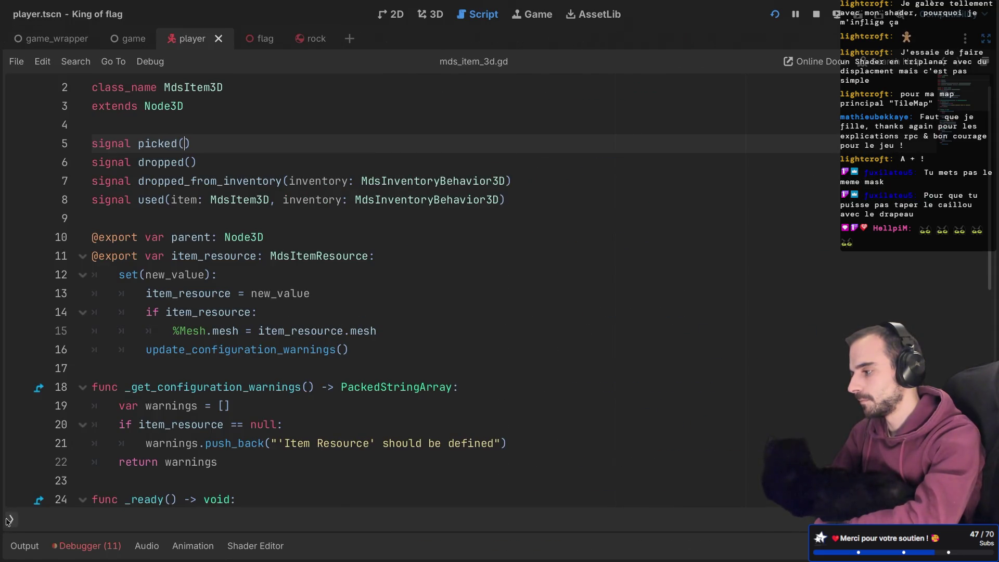
pyautogui.click(10, 519)
# - Delete line 65 'new_item.picked.emit(self)' from pick_item in mds_inventory_behavior_3d.gd
pyautogui.click(78, 134)
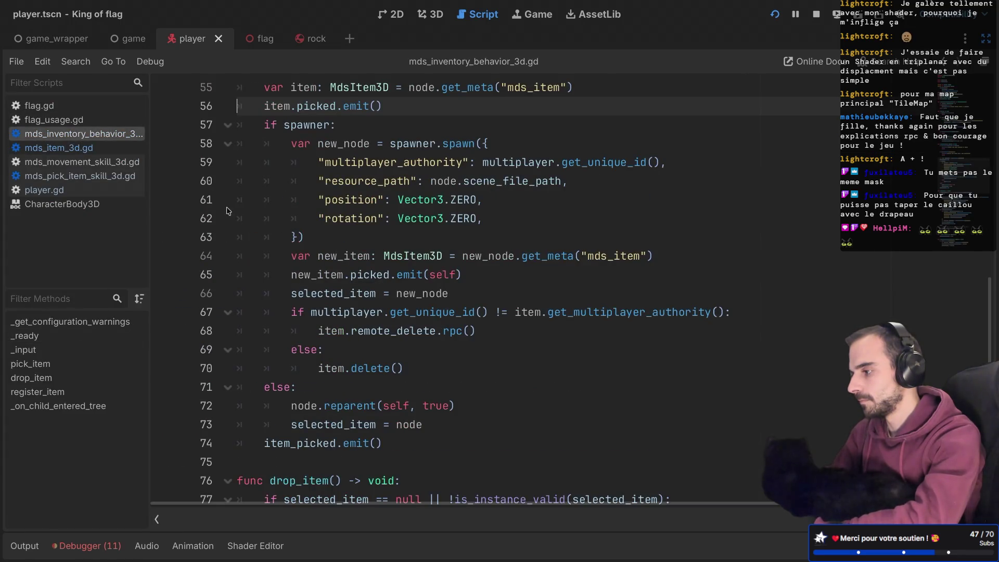
pyautogui.doubleClick(320, 107)
pyautogui.moveTo(462, 275)
pyautogui.mouseDown()
pyautogui.moveTo(241, 275)
pyautogui.moveTo(244, 264)
pyautogui.mouseUp()
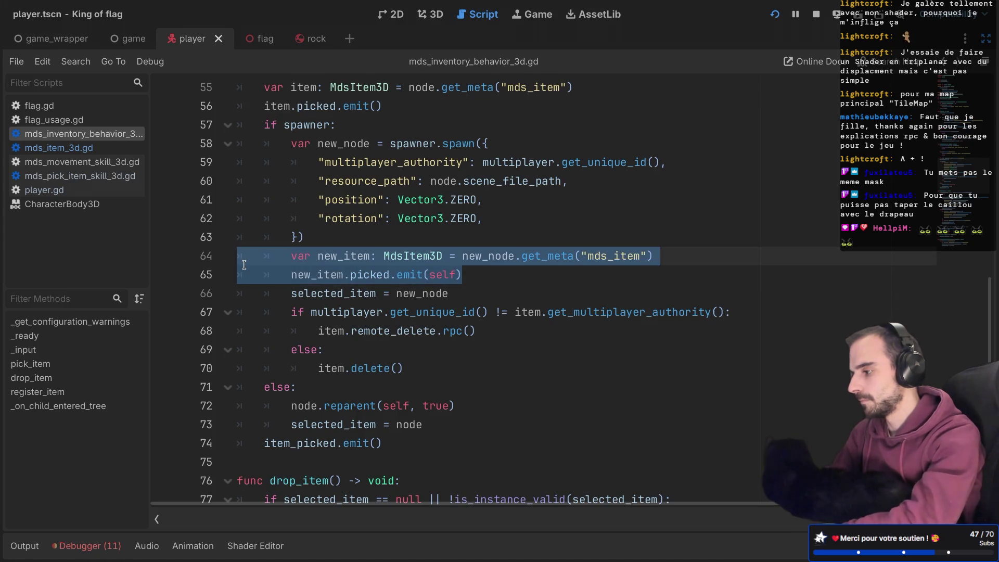
pyautogui.click(485, 282)
pyautogui.moveTo(491, 279); pyautogui.dragTo(235, 278)
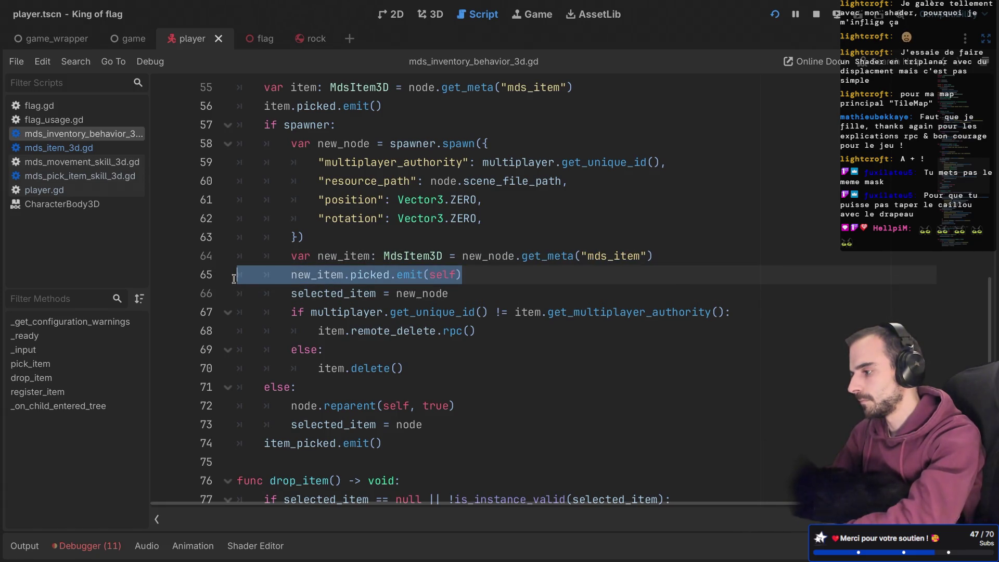
pyautogui.press('BackSpace')
pyautogui.press('BackSpace')
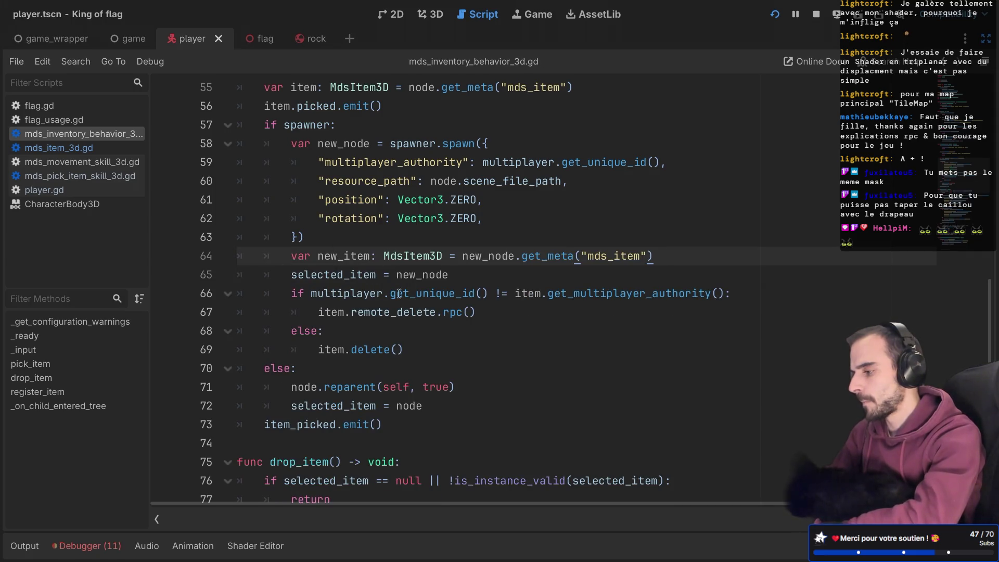
pyautogui.scroll(-1, 399, 294)
pyautogui.scroll(1, 399, 294)
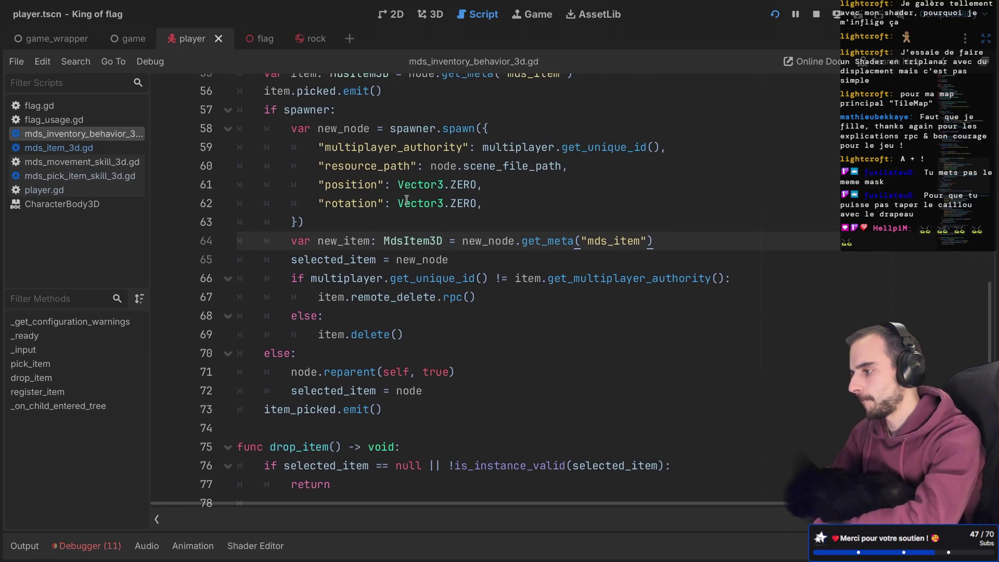
pyautogui.scroll(1, 397, 171)
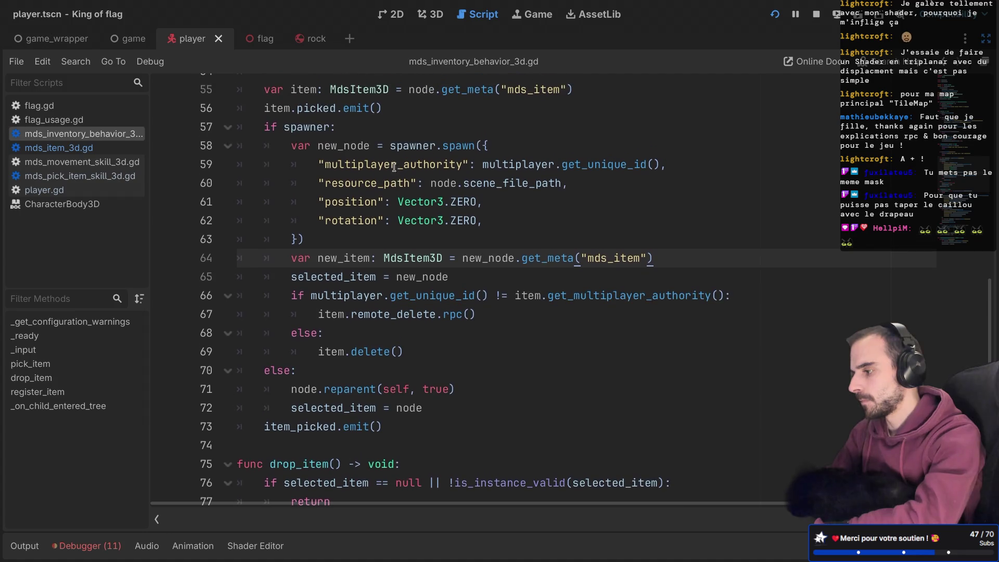
pyautogui.doubleClick(307, 108)
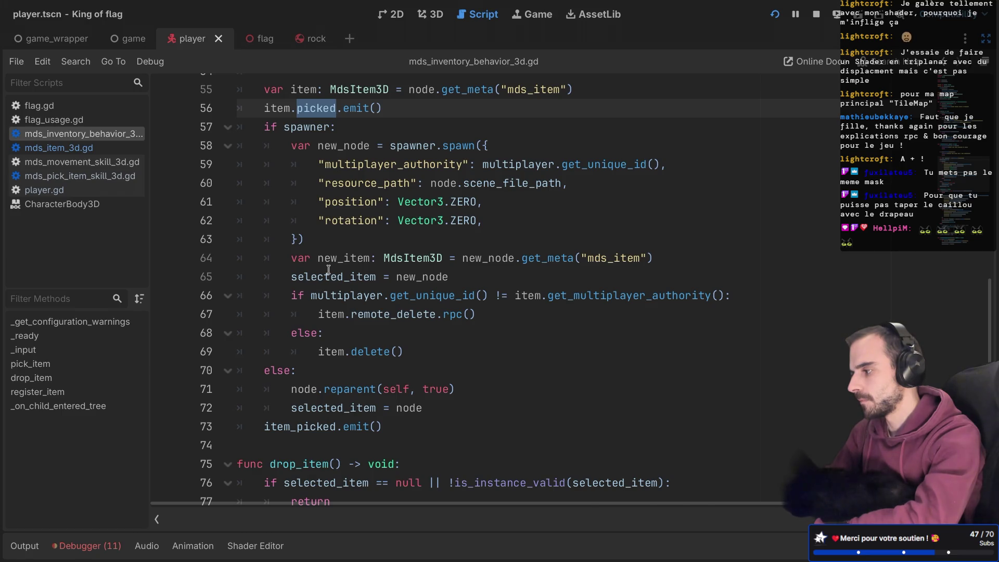
# - Inspect MdsInventoryBehavior3D's signals, confirming item_picked is connected to _on_item_picked
pyautogui.hotkey('ctrl', 'shift', 'F11')
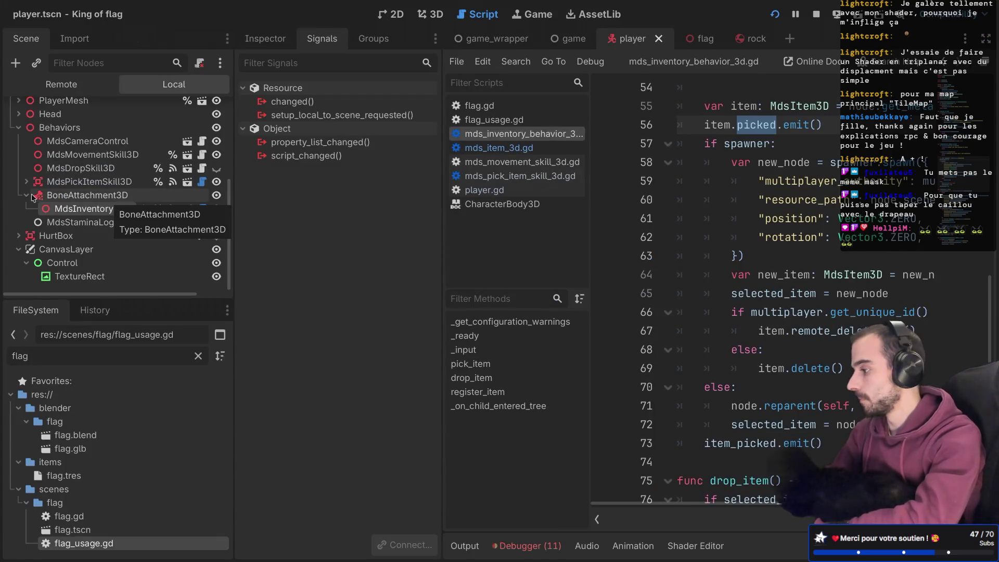
pyautogui.click(83, 209)
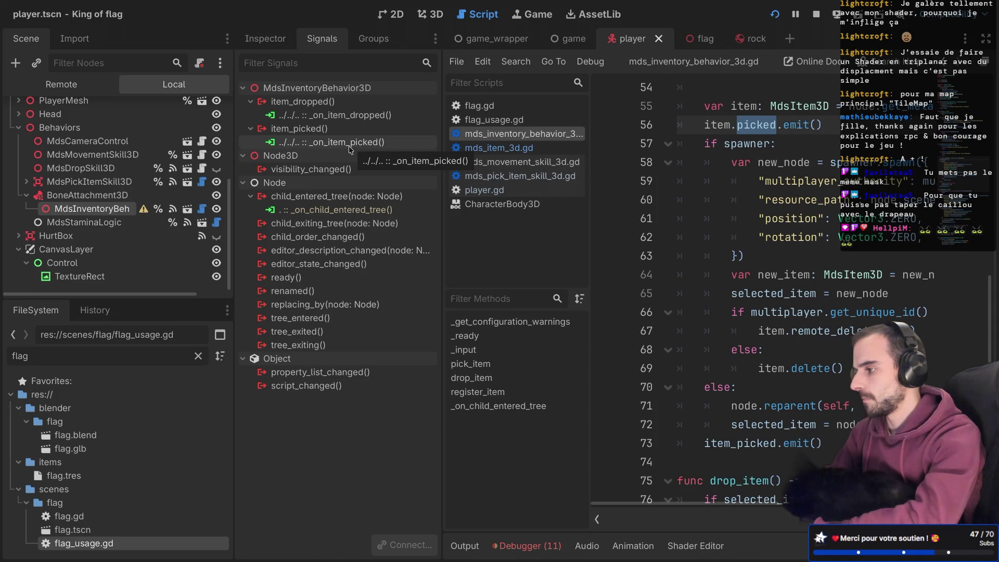
pyautogui.rightClick(316, 133)
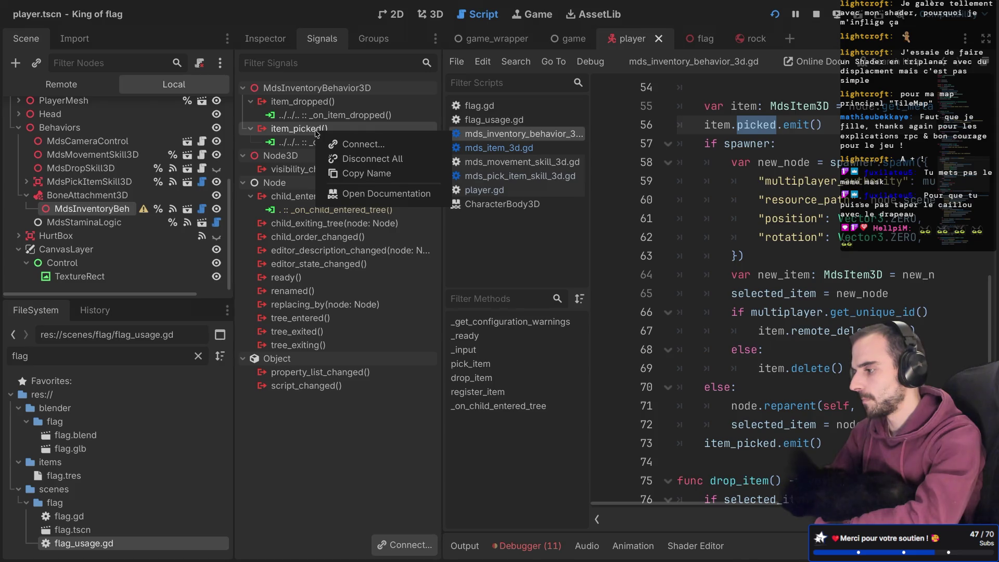
pyautogui.click(316, 134)
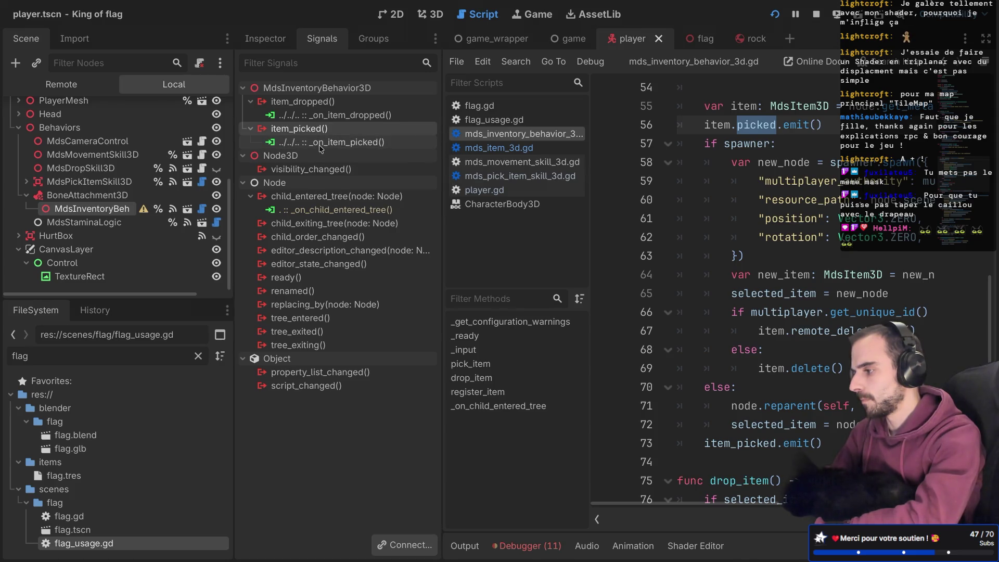
pyautogui.hotkey('ctrl', 'shift', 'F11')
# - Rename the signal declared on line 5 from item_picked to new_item_in_inventory
pyautogui.scroll(-1, 346, 239)
pyautogui.scroll(1, 346, 239)
pyautogui.scroll(15, 346, 240)
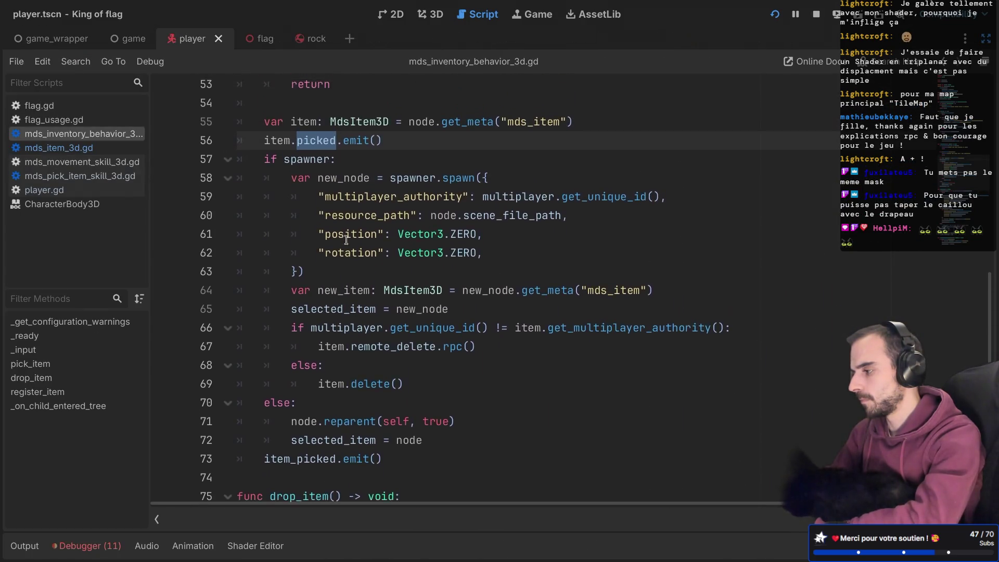
pyautogui.doubleClick(308, 163)
pyautogui.write('new_item')
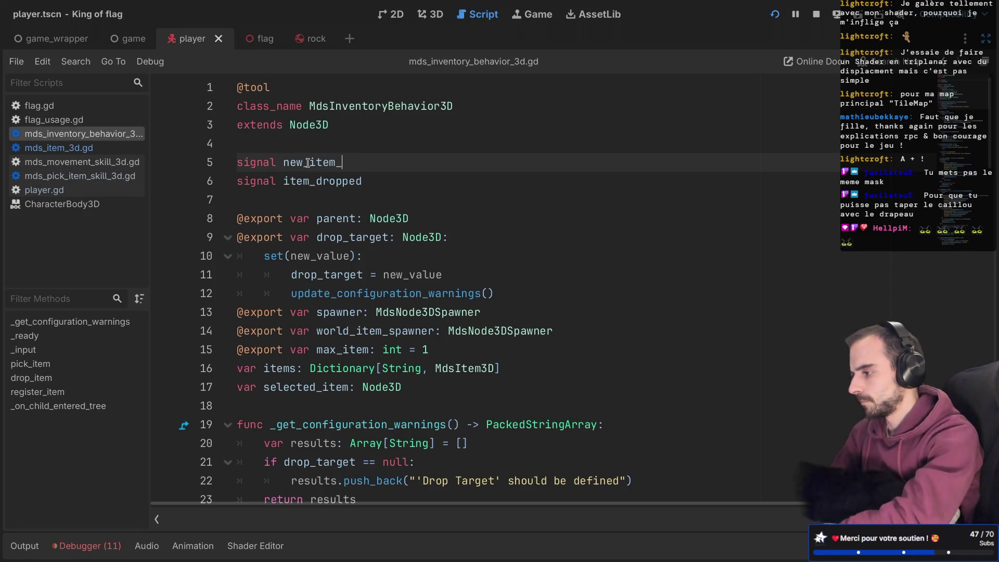
pyautogui.write('_in_en')
pyautogui.press('BackSpace')
pyautogui.press('BackSpace')
pyautogui.write('inventory')
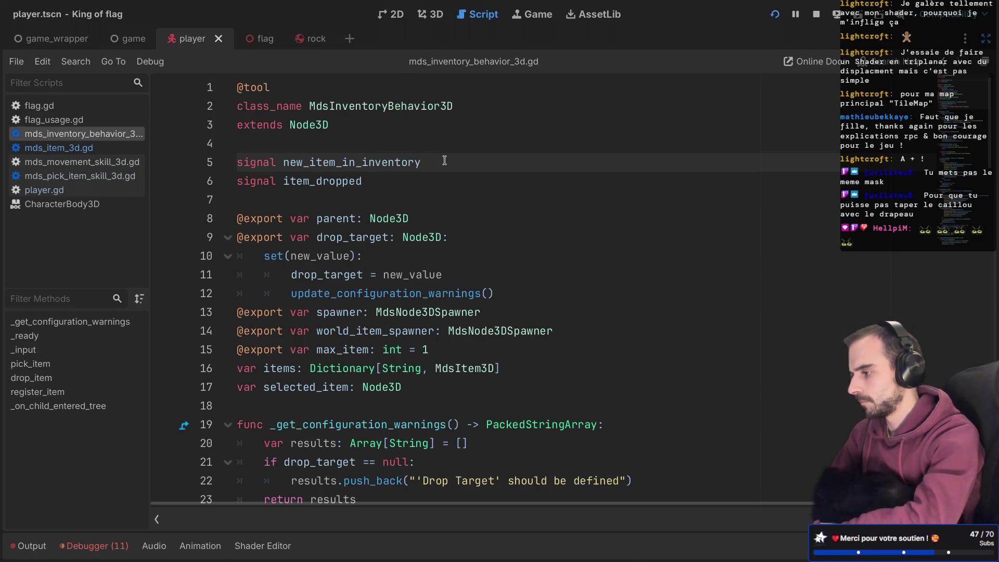
pyautogui.hotkey('shift', 'Up')
# - Make line 73 emit new_item_in_inventory instead of item_picked, and save the script
pyautogui.scroll(-18, 441, 150)
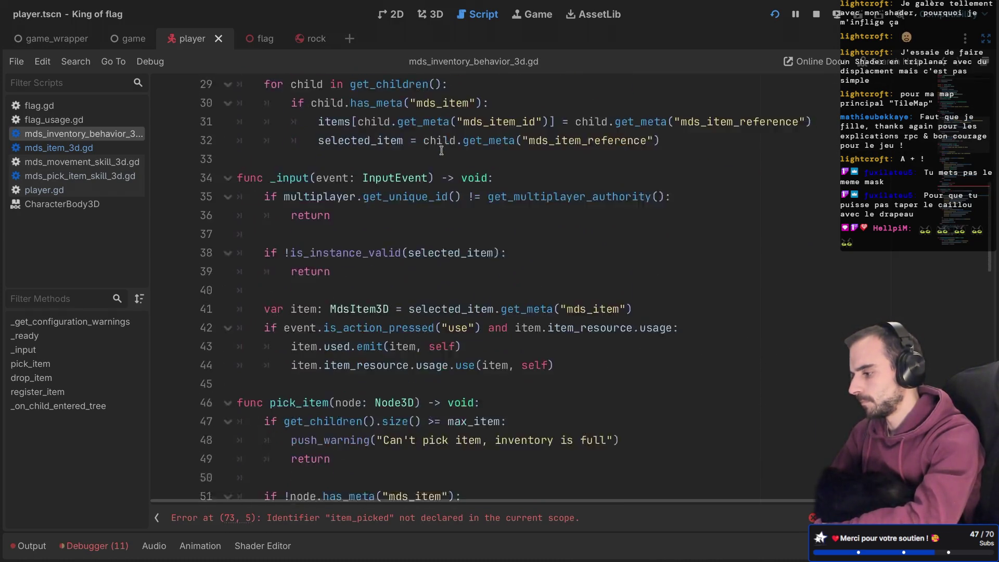
pyautogui.scroll(-2, 442, 150)
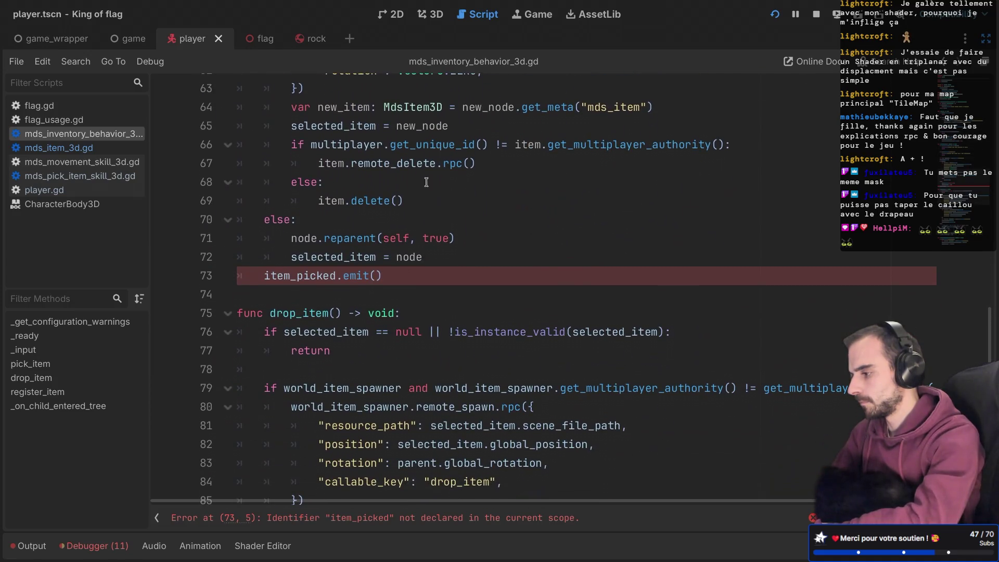
pyautogui.doubleClick(316, 268)
pyautogui.write('new')
pyautogui.press('Return')
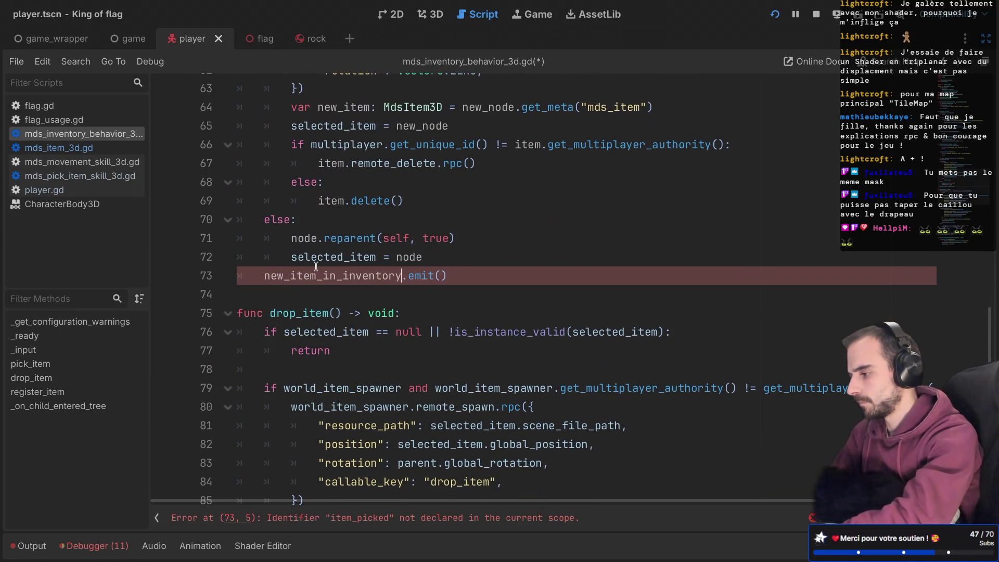
pyautogui.hotkey('ctrl', 's')
pyautogui.hotkey('ctrl', 'shift', 'F11')
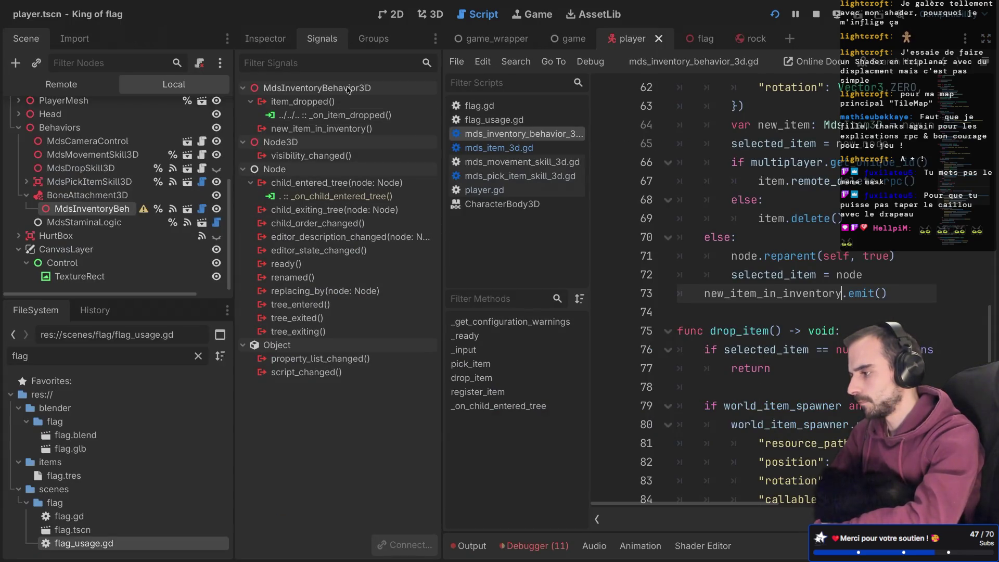
# - Connect new_item_in_inventory to the player's existing _on_item_picked method
pyautogui.click(312, 129)
pyautogui.rightClick(313, 129)
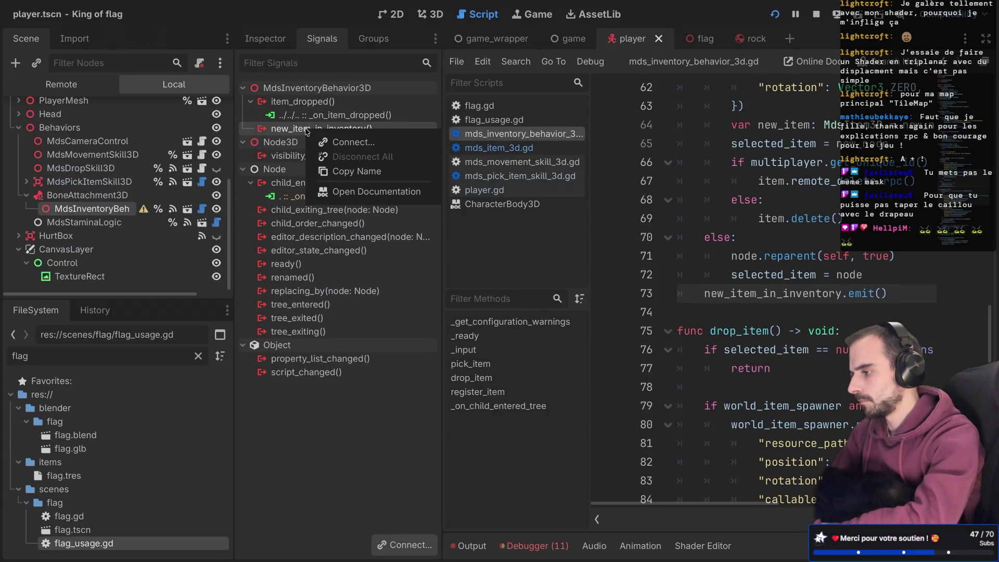
pyautogui.click(328, 145)
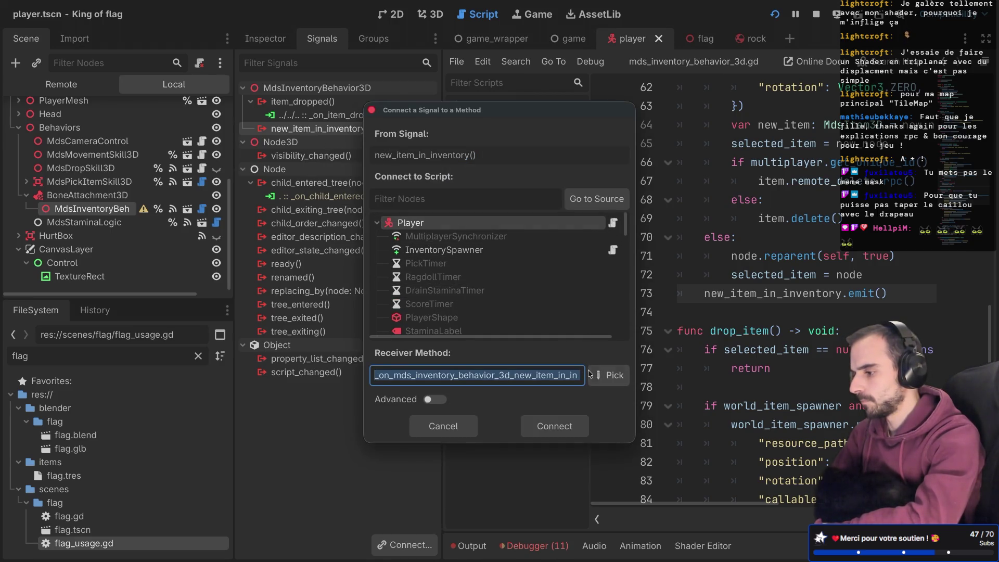
pyautogui.click(609, 375)
pyautogui.doubleClick(469, 154)
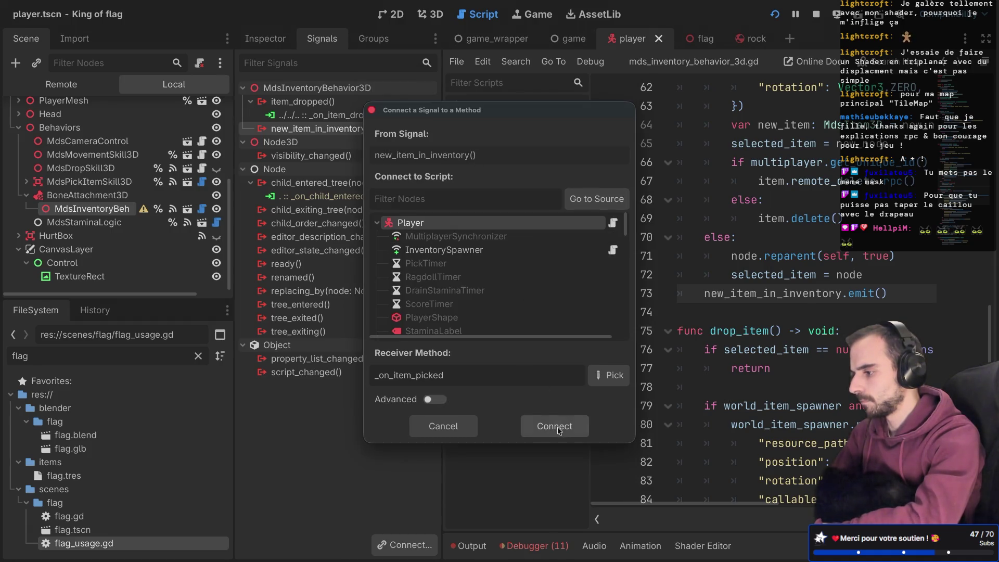
pyautogui.click(558, 427)
# - Review player.gd's _on_item_picked handler, which sets the speed to 5 on line 91
pyautogui.hotkey('ctrl', 'shift', 'F11')
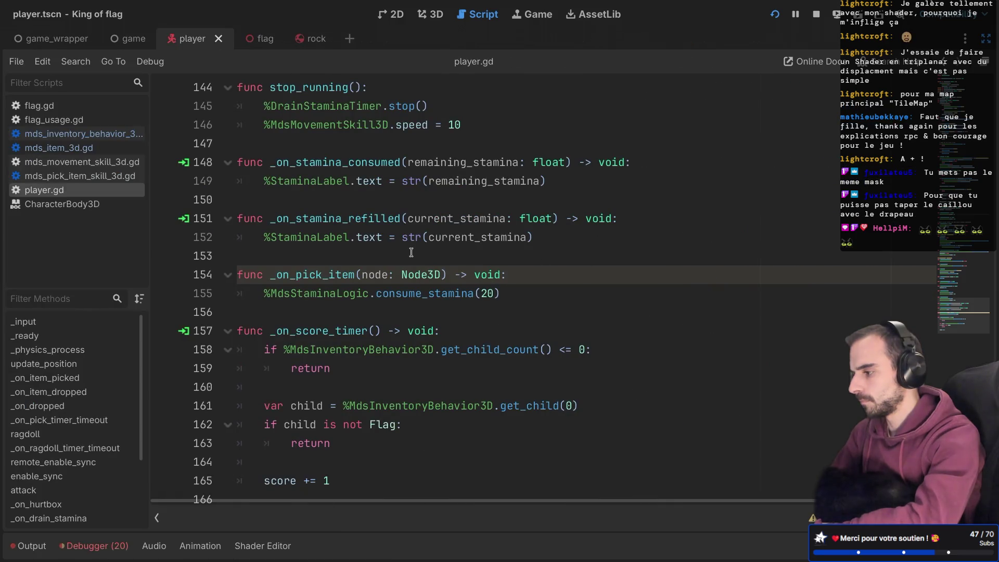
pyautogui.scroll(-1, 411, 253)
pyautogui.scroll(5, 411, 253)
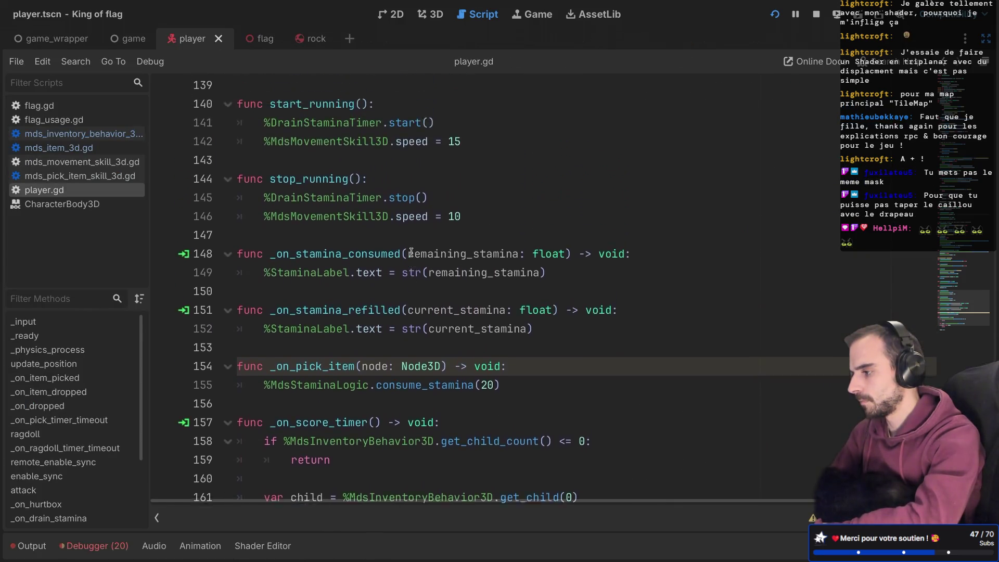
pyautogui.scroll(10, 411, 252)
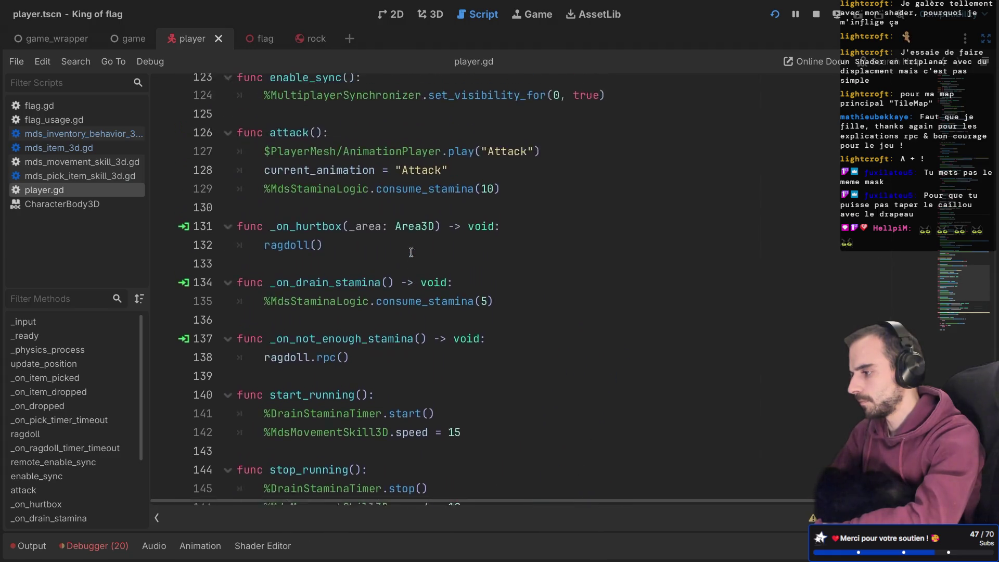
pyautogui.scroll(10, 411, 252)
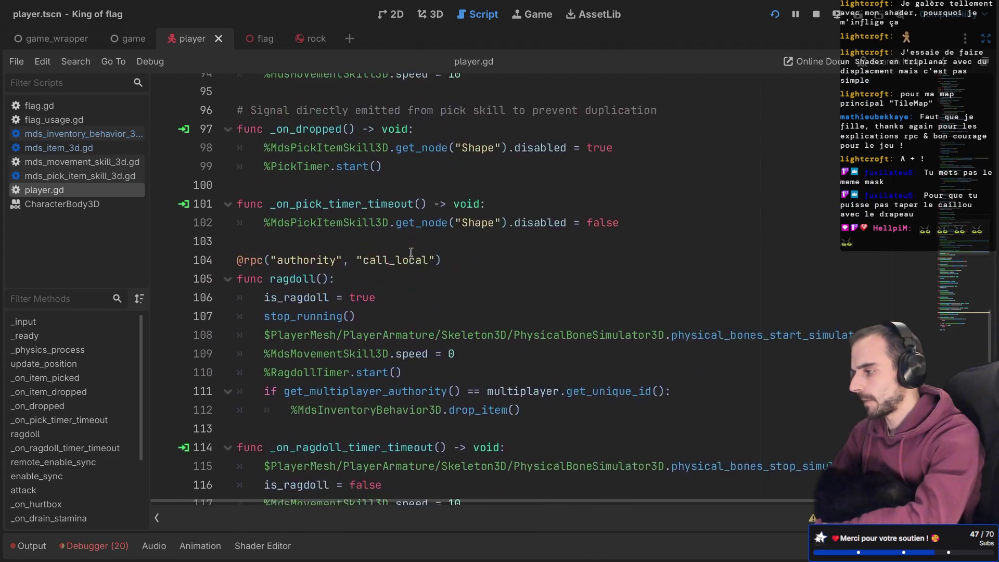
pyautogui.scroll(3, 412, 253)
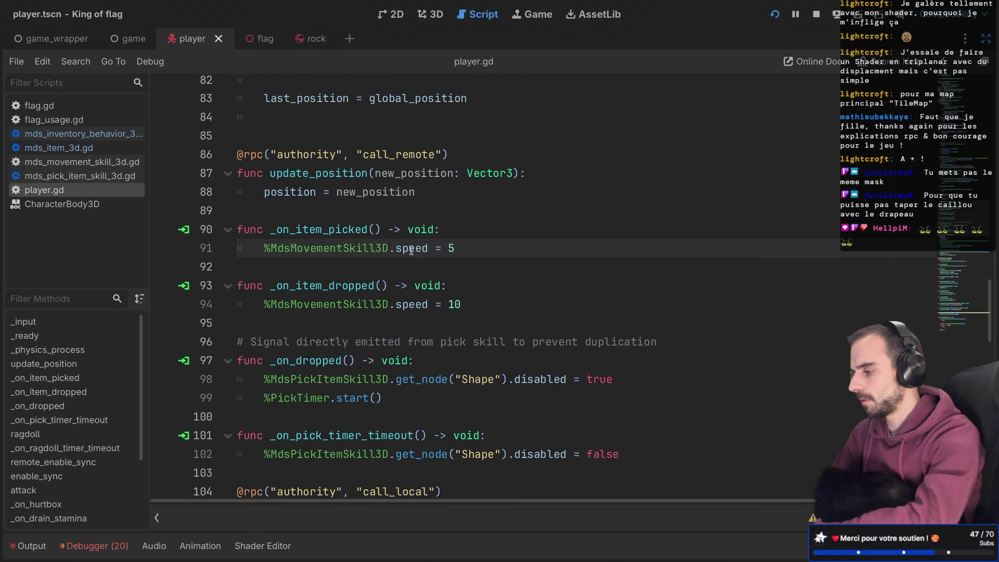
pyautogui.doubleClick(411, 250)
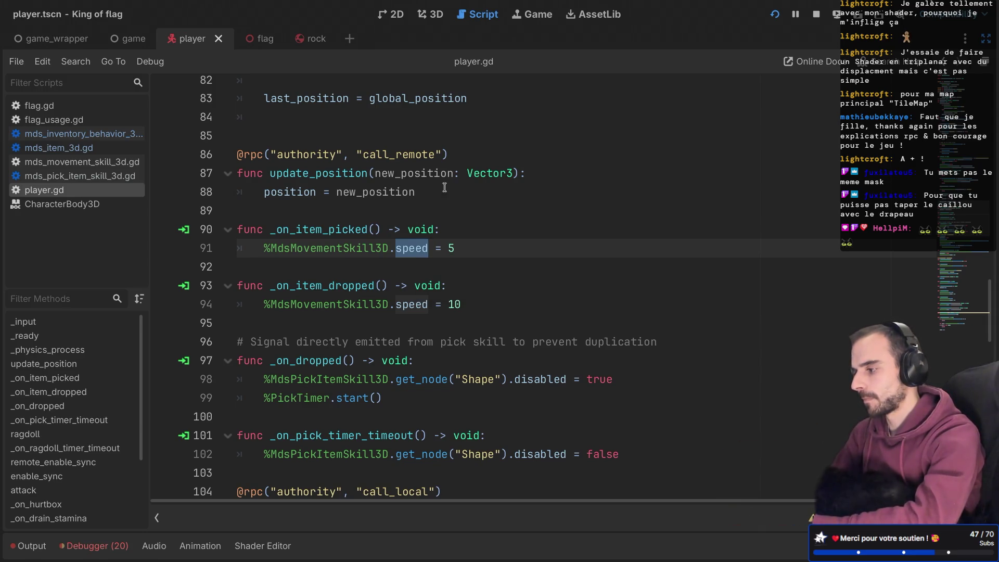
pyautogui.scroll(-10, 445, 187)
pyautogui.hotkey('ctrl', 'shift', 'F11')
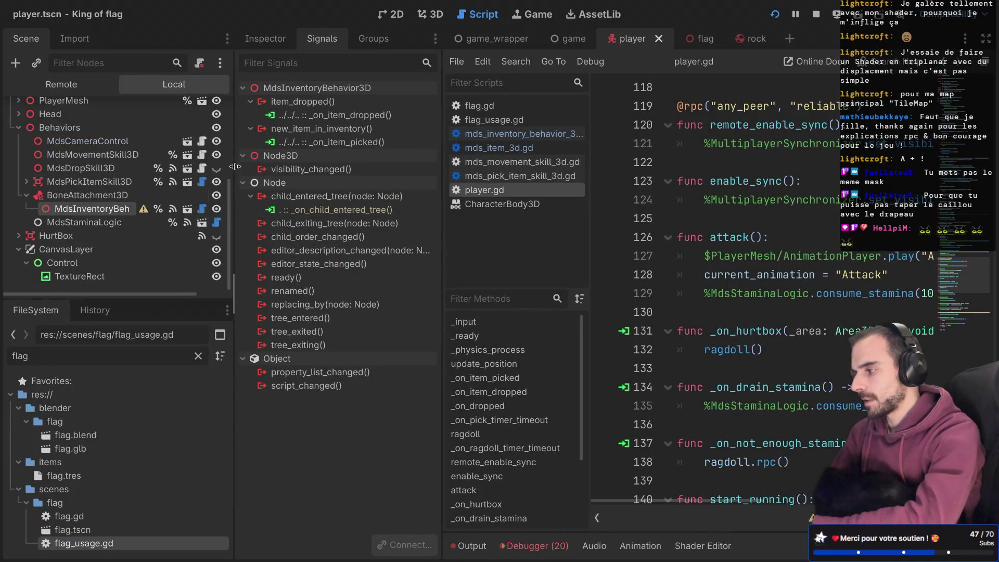
# - Review pick_item in mds_inventory_behavior_3d.gd, where the MdsItem3D's picked signal is emitted on line 56
pyautogui.click(202, 209)
pyautogui.hotkey('ctrl', 'shift', 'F11')
pyautogui.scroll(4, 426, 192)
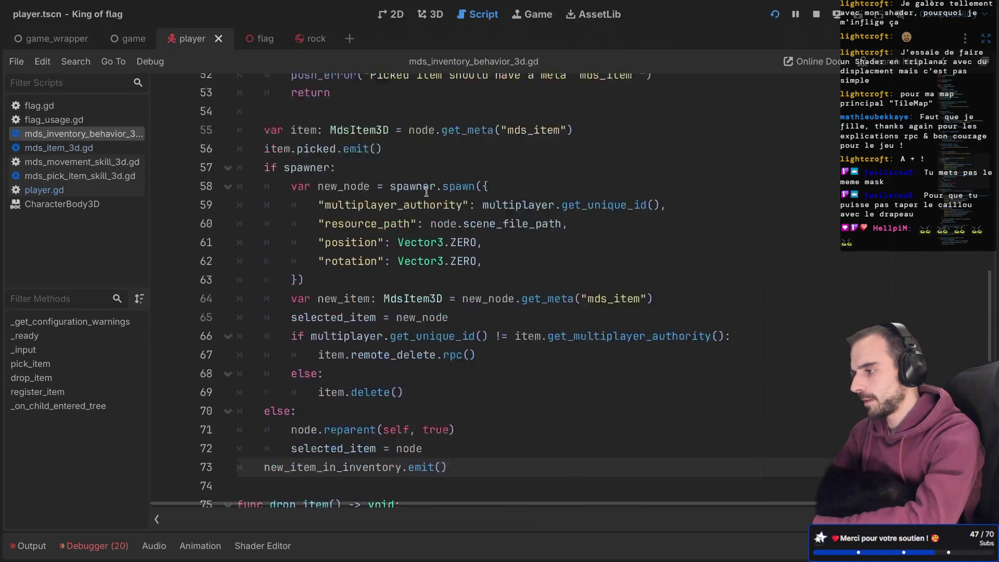
pyautogui.doubleClick(308, 196)
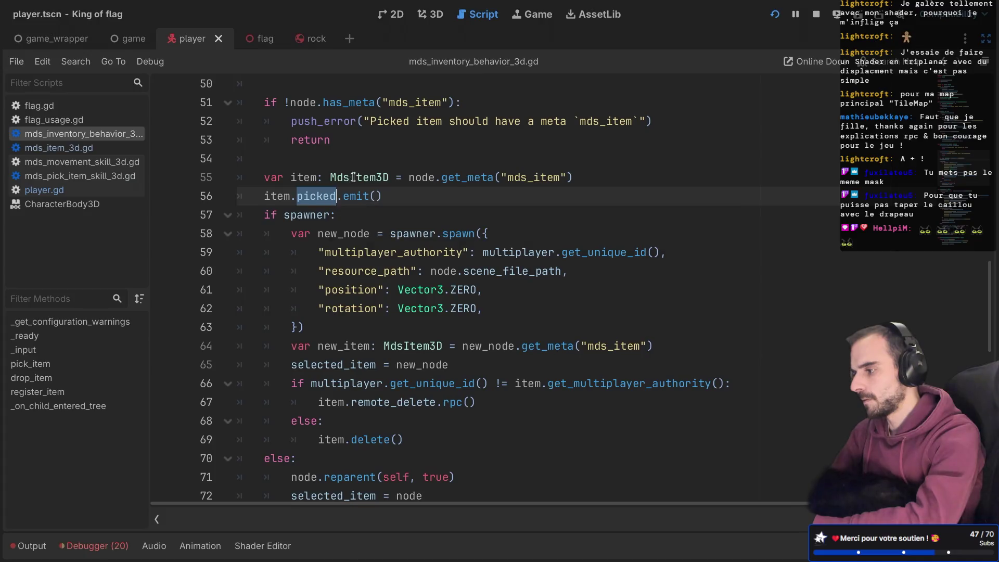
pyautogui.doubleClick(354, 177)
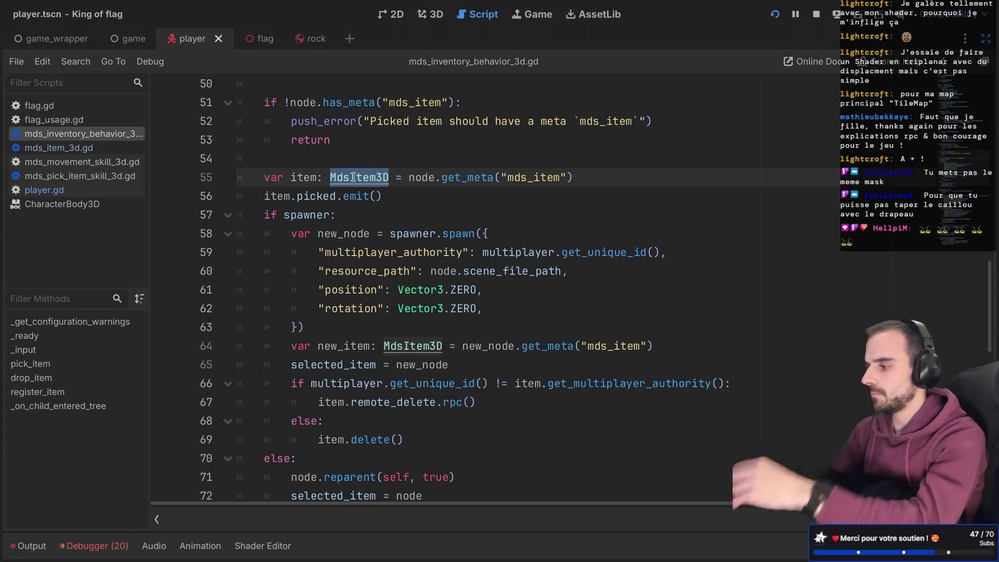
pyautogui.scroll(-3, 400, 216)
pyautogui.hotkey('ctrl', 'shift', 'F11')
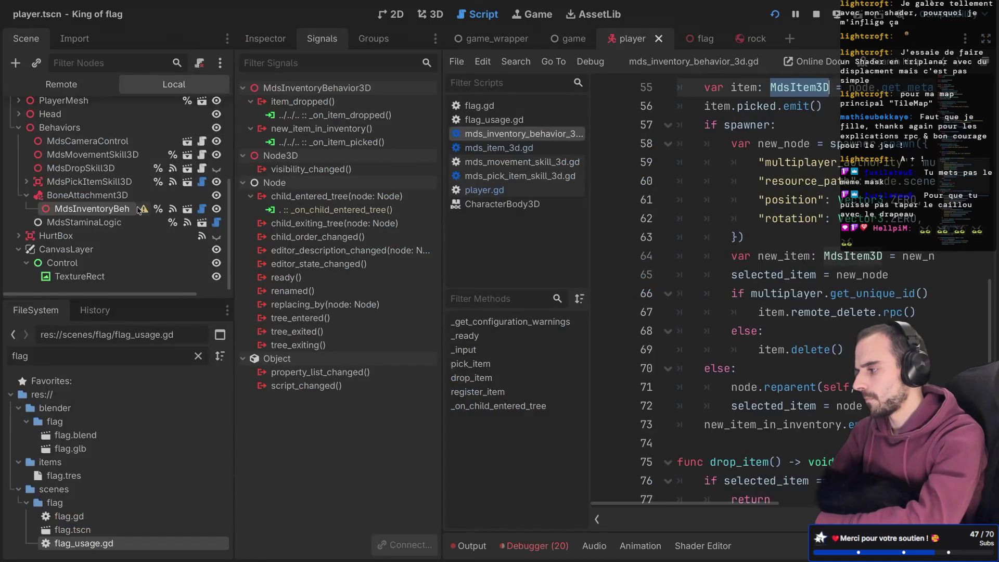
# - Collapse the Behaviors node in the player scene tree
pyautogui.scroll(2, 97, 207)
pyautogui.scroll(2, 97, 207)
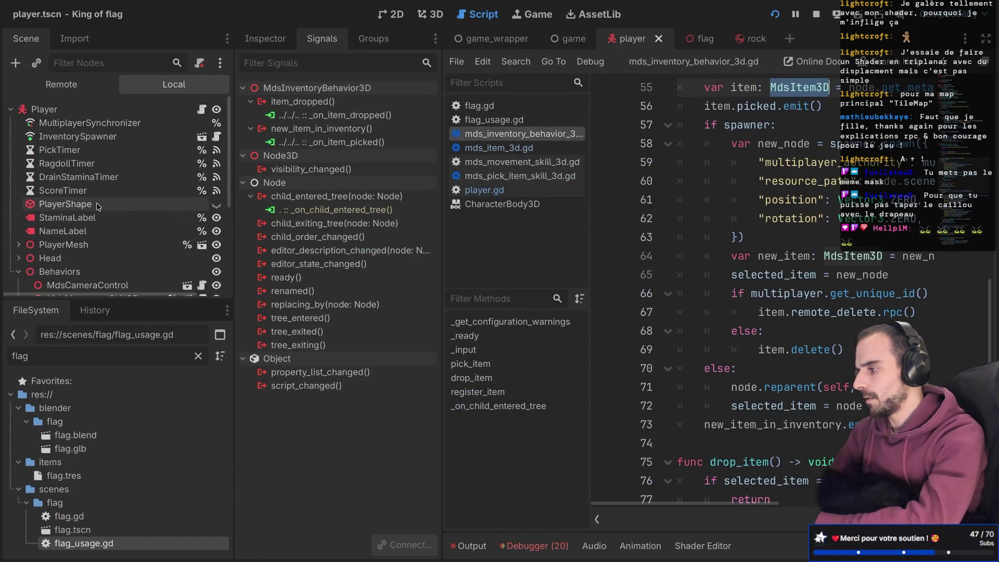
pyautogui.scroll(-2, 97, 207)
pyautogui.click(18, 217)
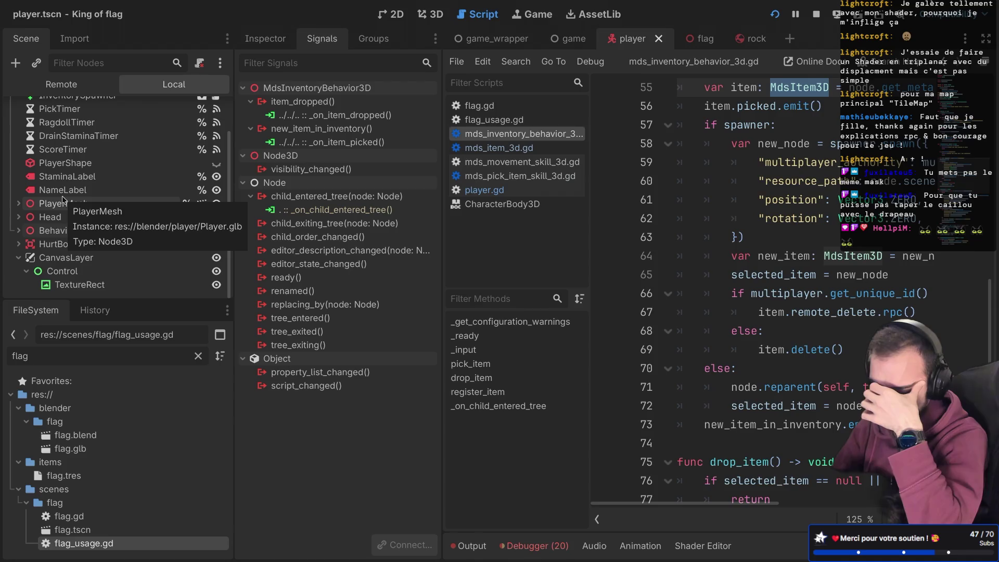
# - Switch the script editor to player.gd in full-width view
pyautogui.hotkey('ctrl', 'shift', 'F11')
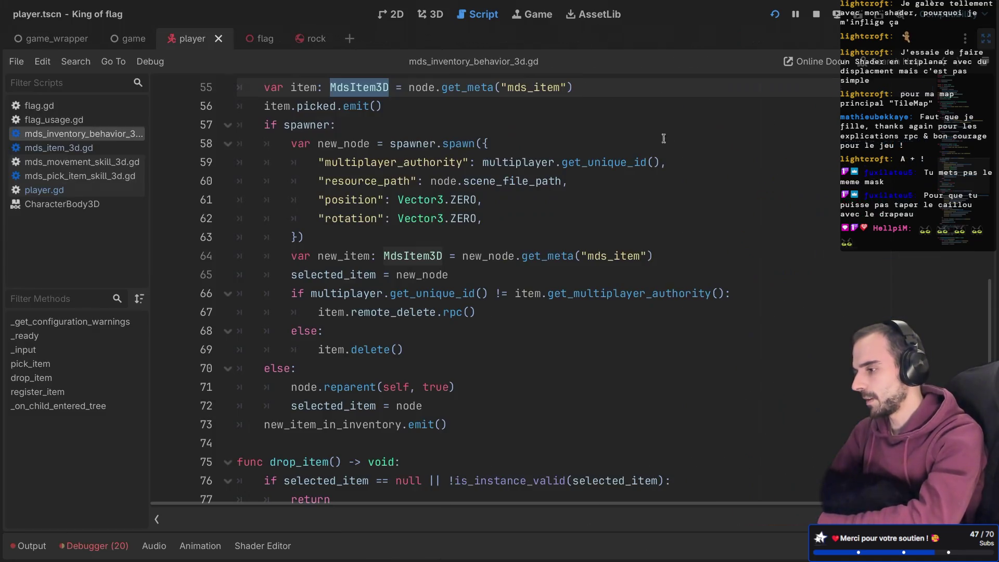
pyautogui.hotkey('ctrl', 'shift', 'F11')
pyautogui.scroll(-2, 123, 233)
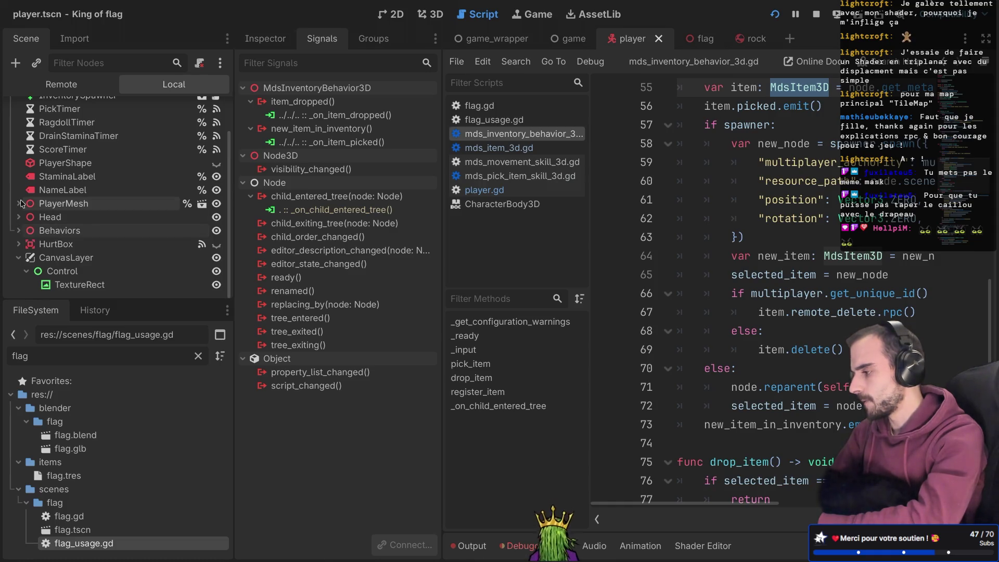
pyautogui.scroll(2, 41, 186)
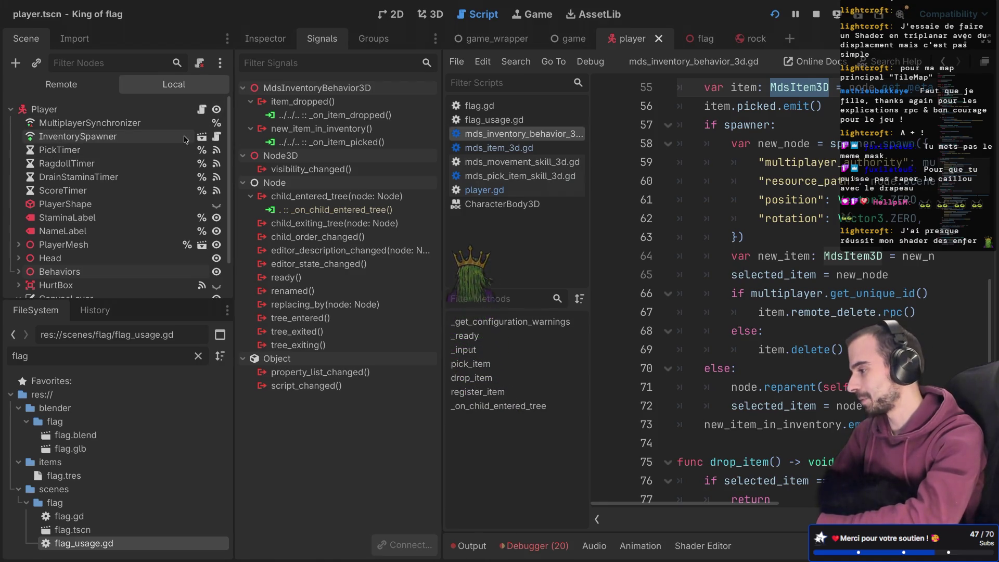
pyautogui.click(201, 109)
pyautogui.hotkey('ctrl', 'shift', 'F11')
pyautogui.scroll(-4, 365, 168)
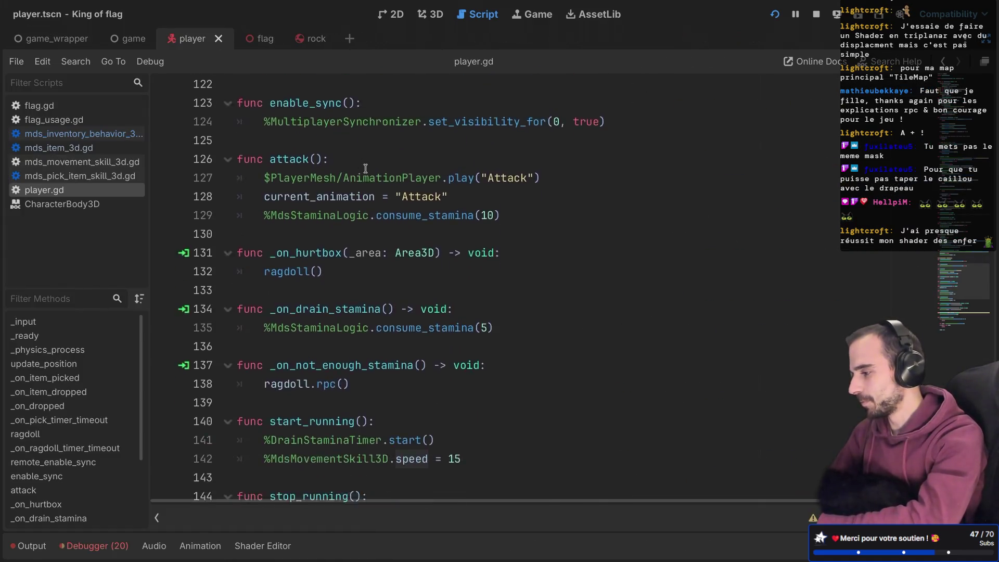
# - Locate the _on_item_picked handler on line 90 of player.gd
pyautogui.scroll(-2, 366, 168)
pyautogui.scroll(4, 366, 168)
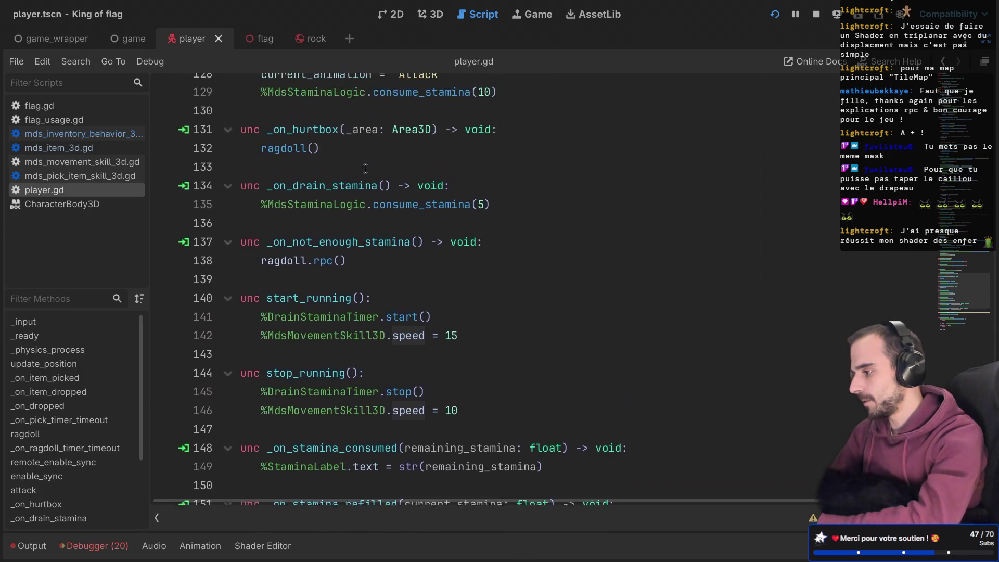
pyautogui.scroll(5, 366, 168)
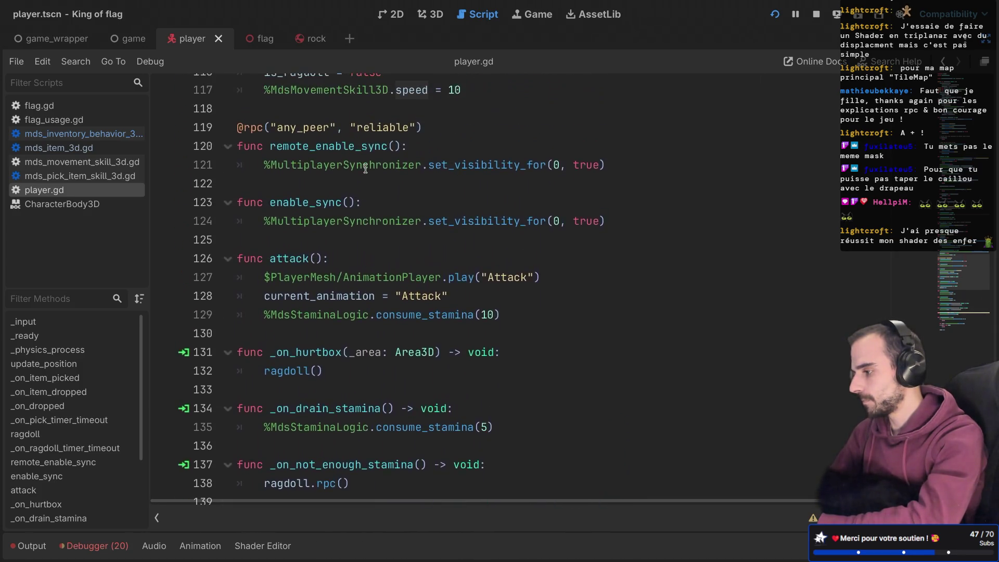
pyautogui.scroll(6, 366, 168)
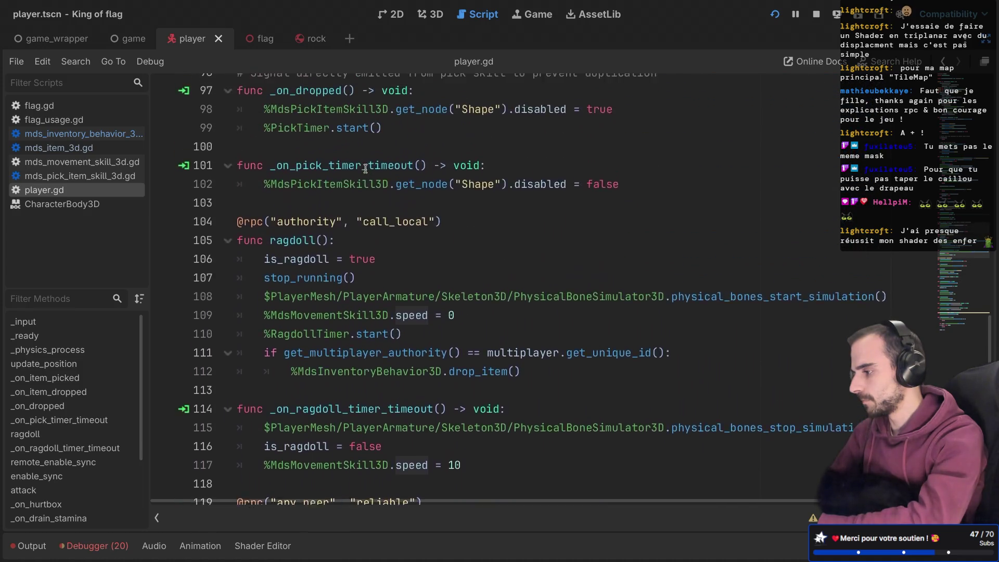
pyautogui.scroll(3, 365, 168)
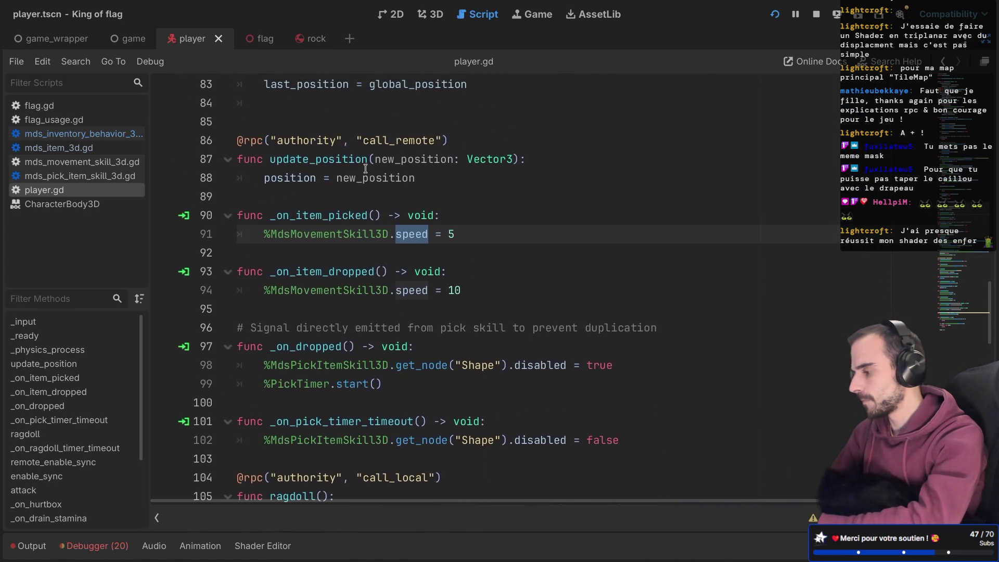
pyautogui.doubleClick(312, 217)
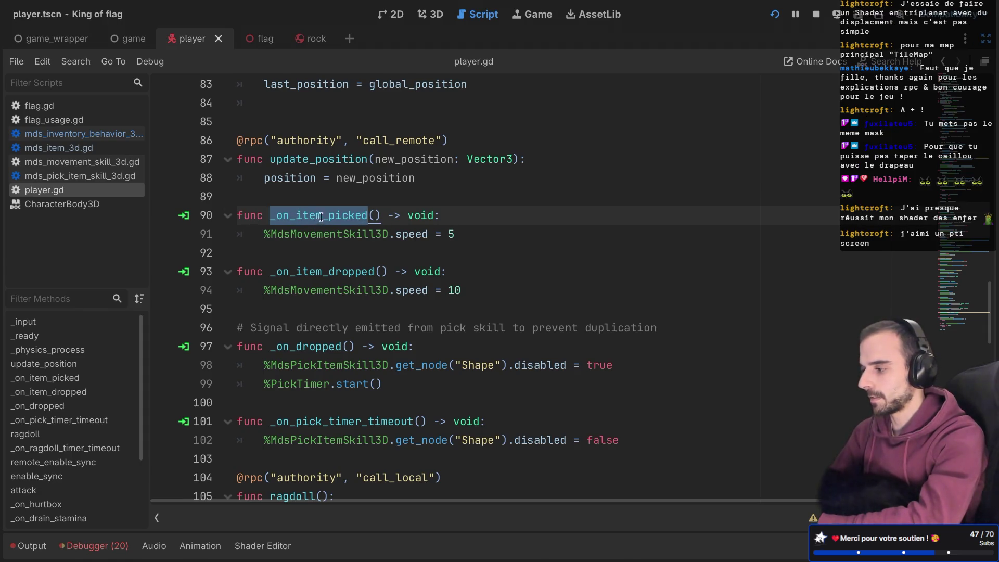
pyautogui.doubleClick(324, 217)
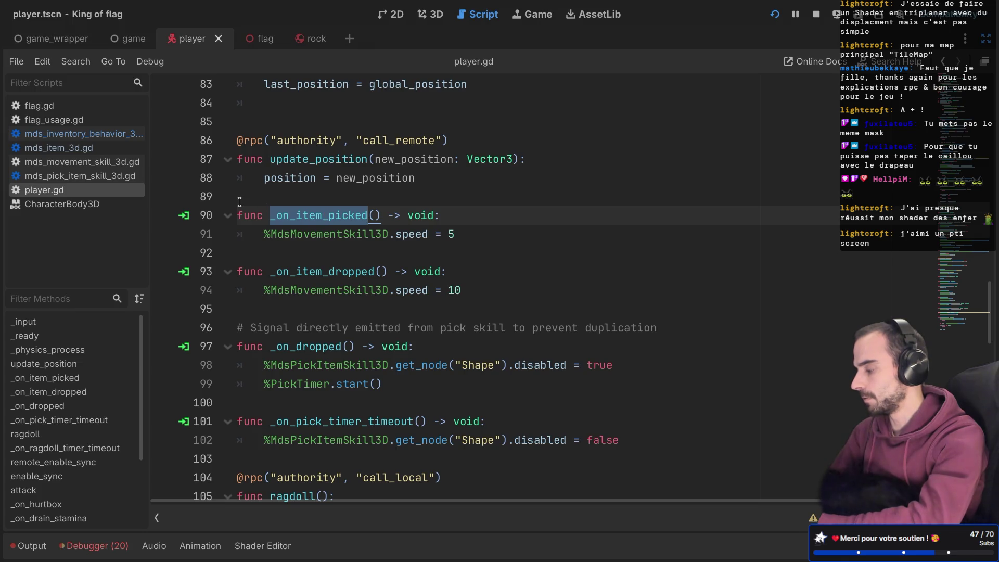
# - Expand Behaviors and open the inventory behaviour node's script
pyautogui.hotkey('ctrl', 'shift', 'F11')
pyautogui.scroll(-2, 88, 229)
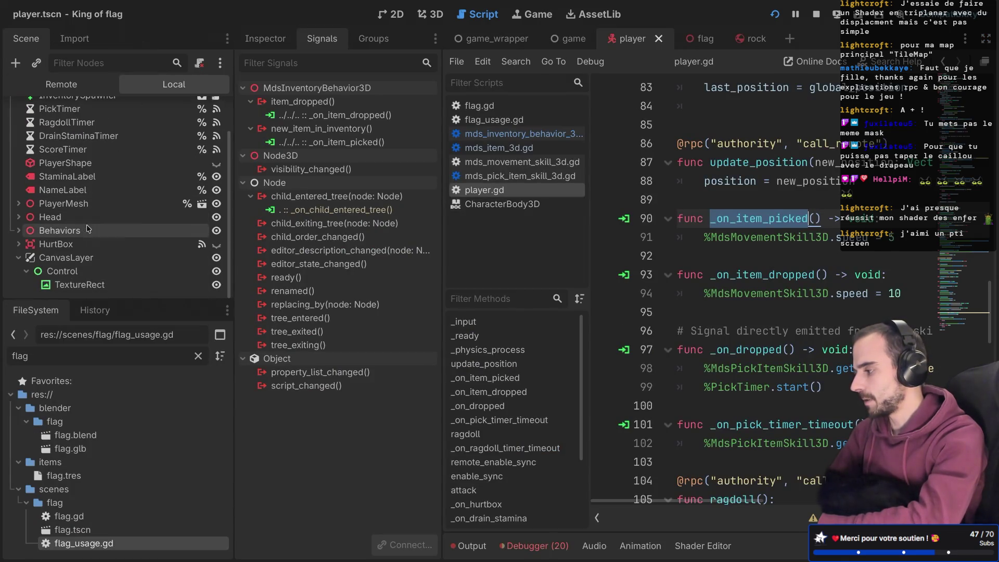
pyautogui.click(15, 231)
pyautogui.scroll(-3, 63, 239)
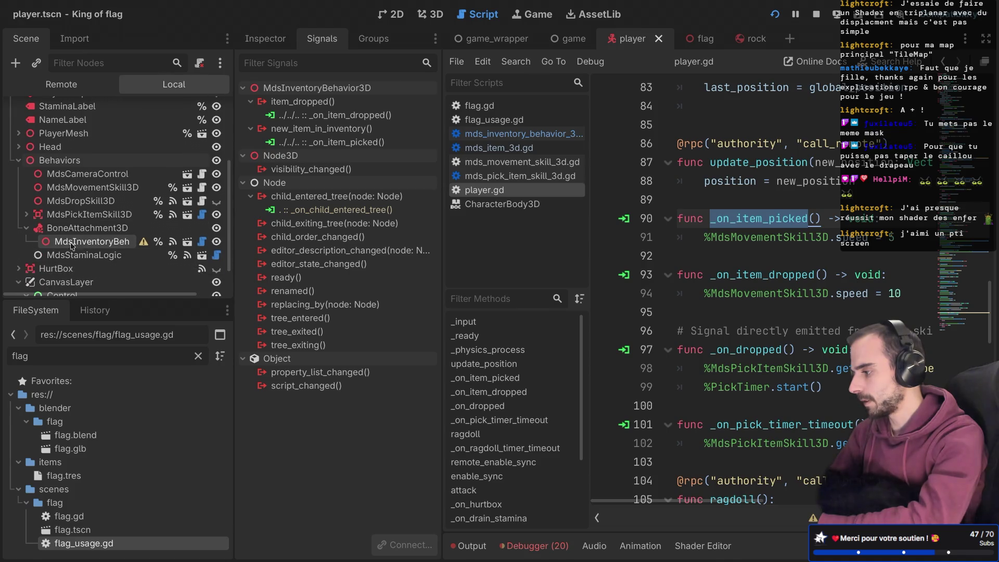
pyautogui.click(202, 242)
pyautogui.hotkey('ctrl', 'shift', 'F11')
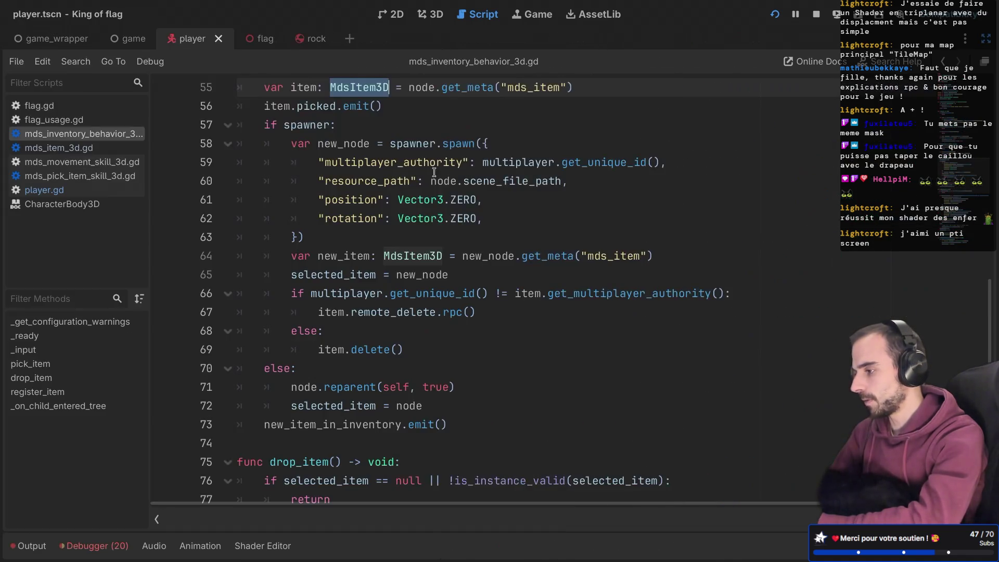
pyautogui.scroll(15, 427, 183)
# - Declare the signal as new_item_in_inventory(new_item: MdsItem3D) and save the script
pyautogui.click(443, 162)
pyautogui.write('()')
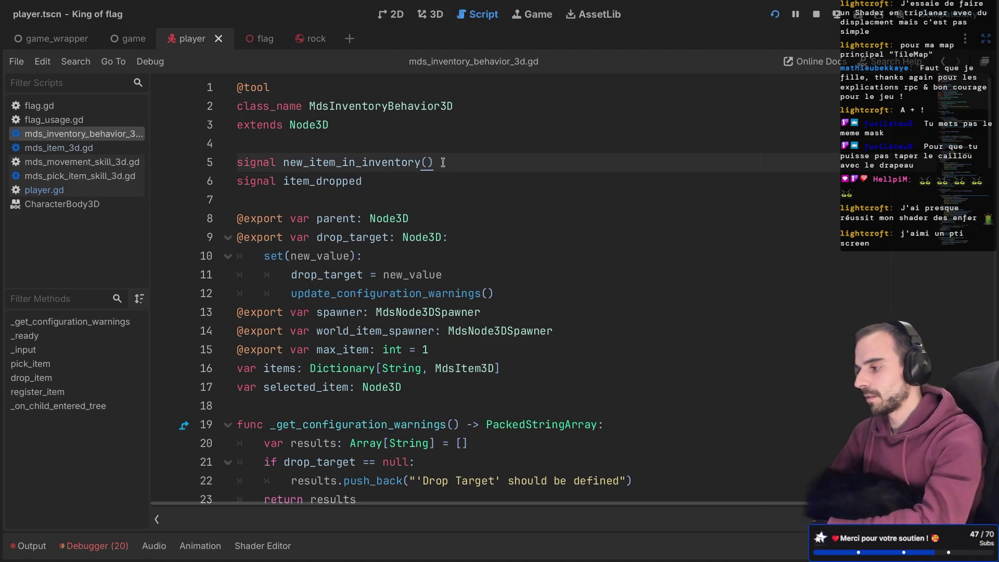
pyautogui.write('ne')
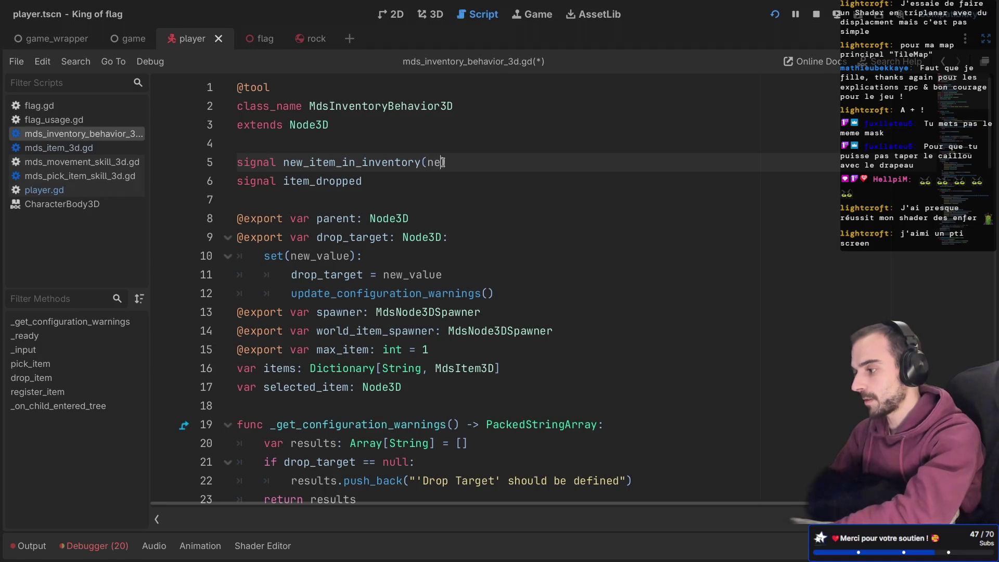
pyautogui.write('w_item: MdsItem')
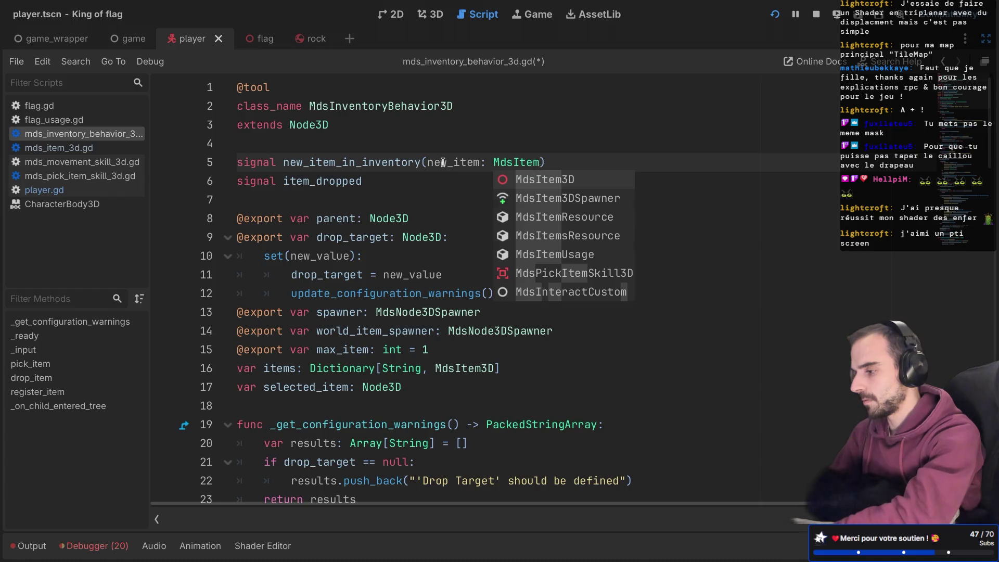
pyautogui.press('Return')
pyautogui.hotkey('ctrl', 's')
pyautogui.click(509, 152)
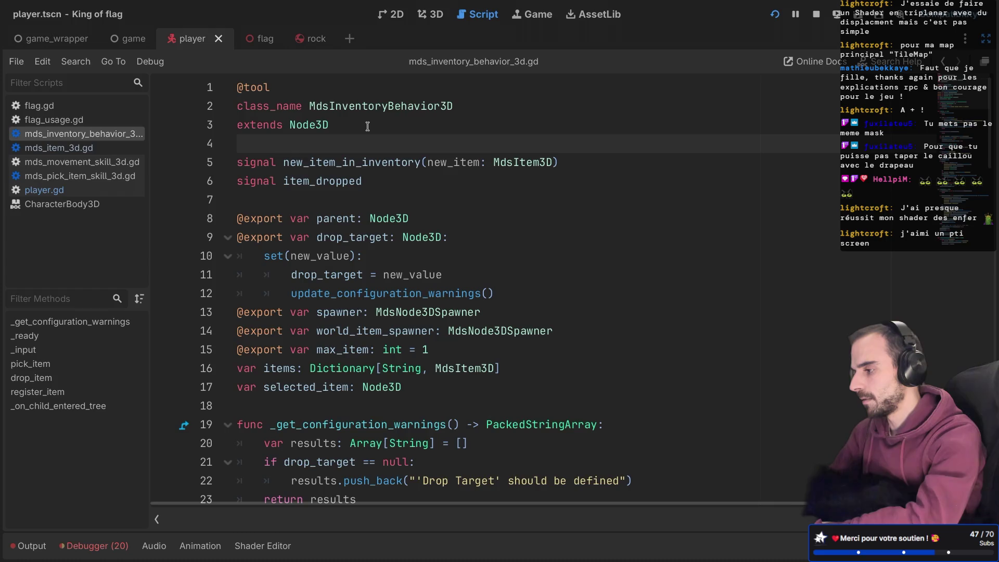
pyautogui.hotkey('ctrl', 'shift', 'F11')
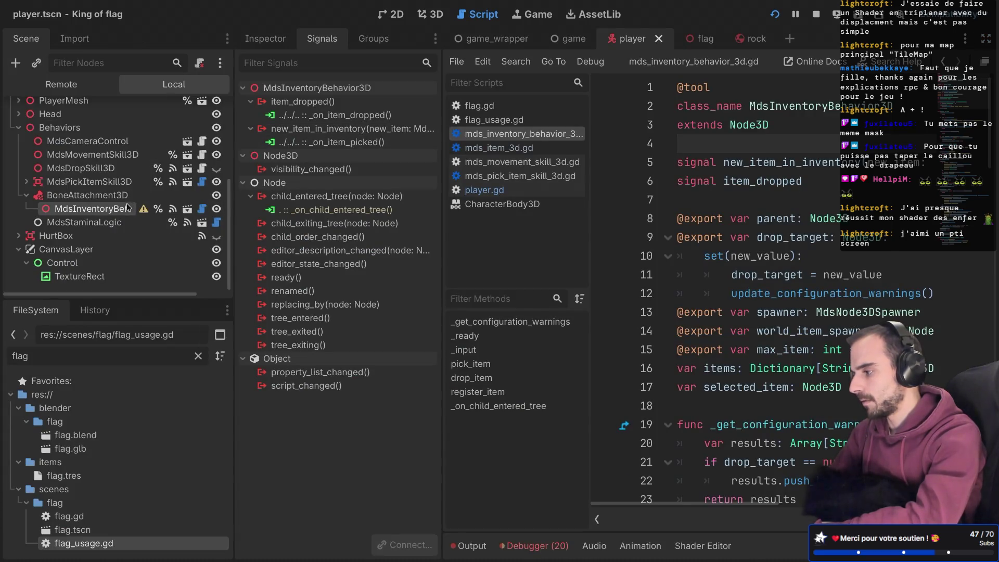
# - Connect new_item_in_inventory to a new Player method named _on_new_item_in_inventory
pyautogui.doubleClick(347, 134)
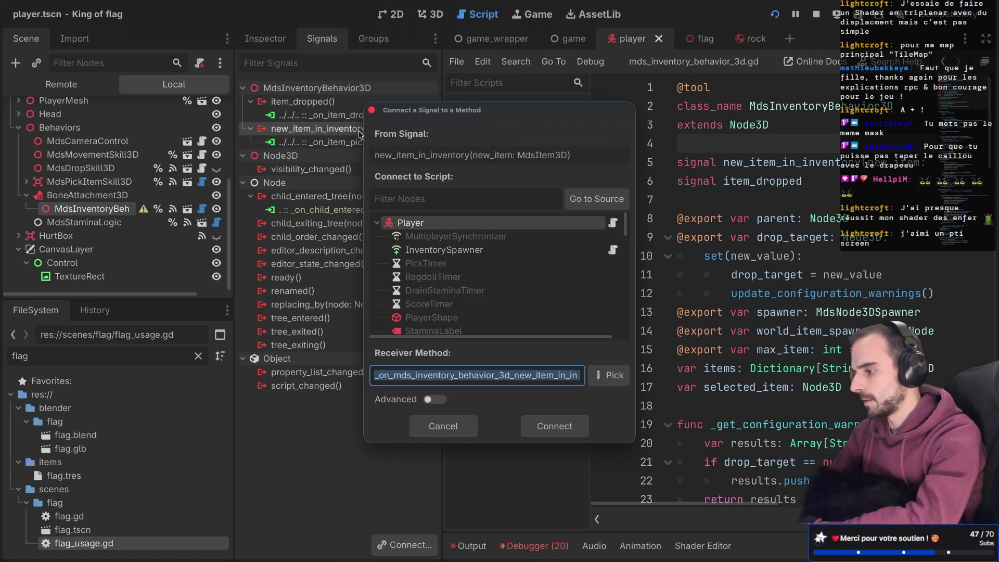
pyautogui.doubleClick(503, 378)
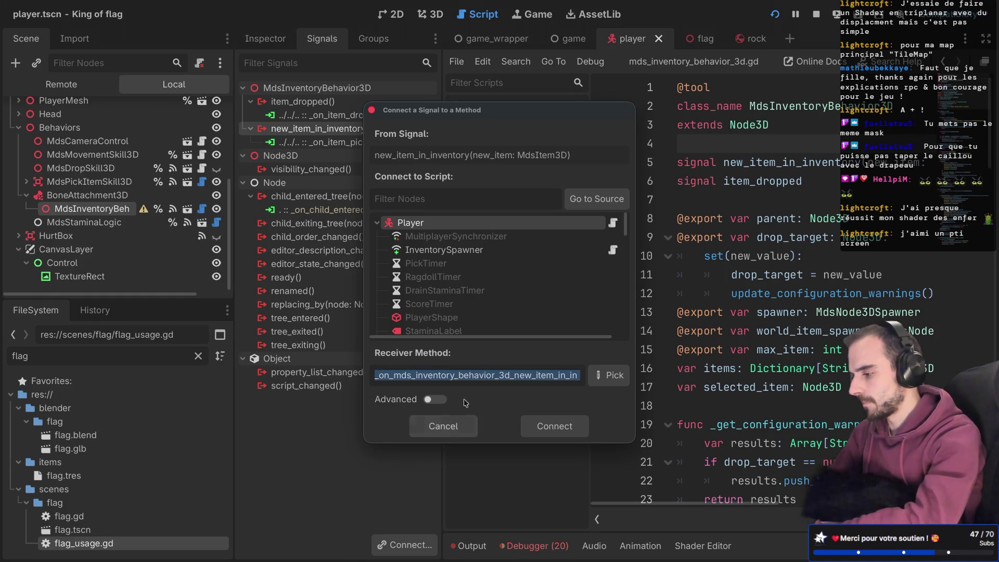
pyautogui.click(509, 376)
pyautogui.moveTo(511, 373); pyautogui.dragTo(389, 374)
pyautogui.press('BackSpace')
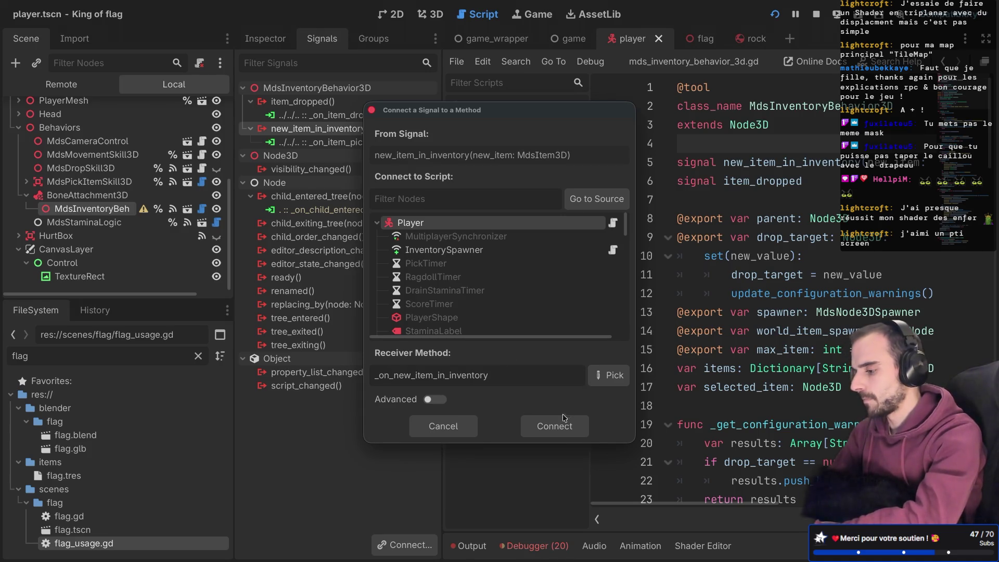
pyautogui.click(562, 423)
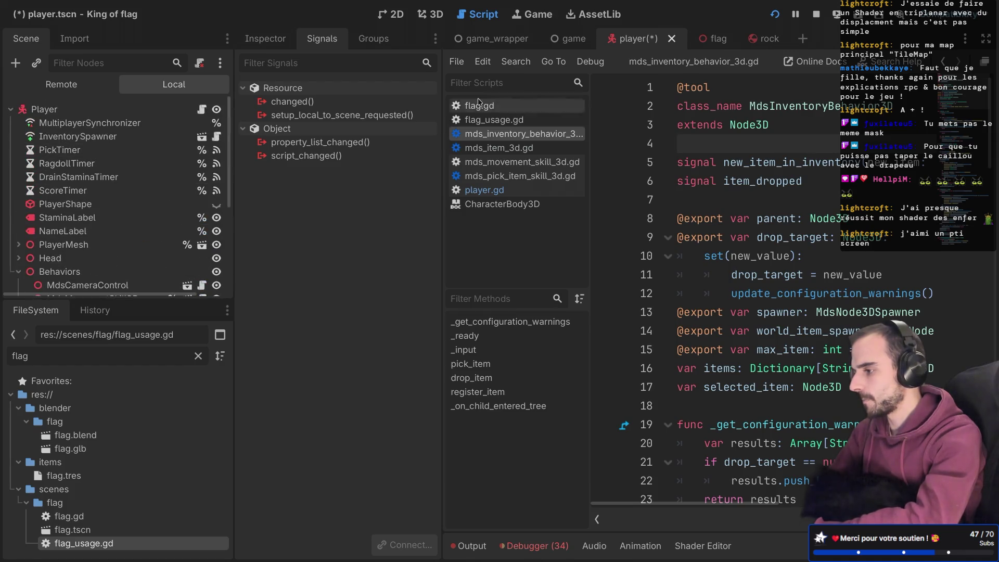
pyautogui.click(497, 191)
# - Cut the speed = 5 line, delete the _on_item_picked function from player.gd, and save
pyautogui.hotkey('ctrl', 'shift', 'F11')
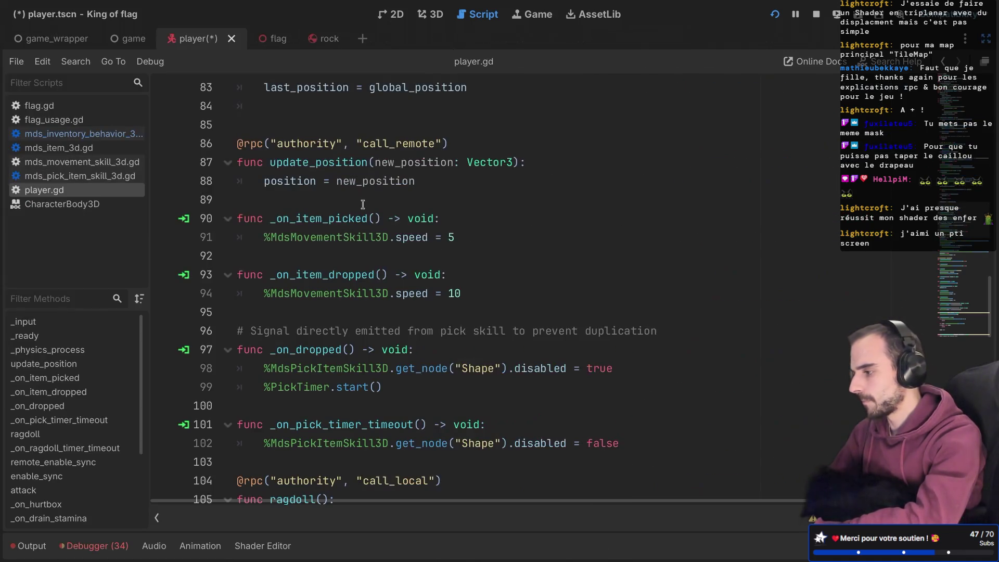
pyautogui.moveTo(457, 235); pyautogui.dragTo(472, 222)
pyautogui.hotkey('ctrl', 'c')
pyautogui.press('Delete')
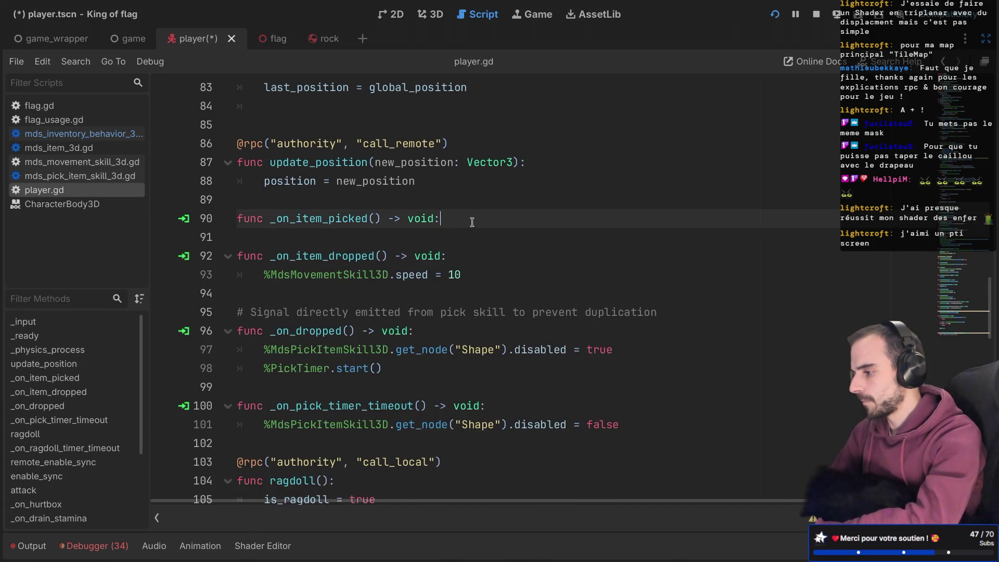
pyautogui.hotkey('shift', 'Home')
pyautogui.press('Delete')
pyautogui.press('Delete')
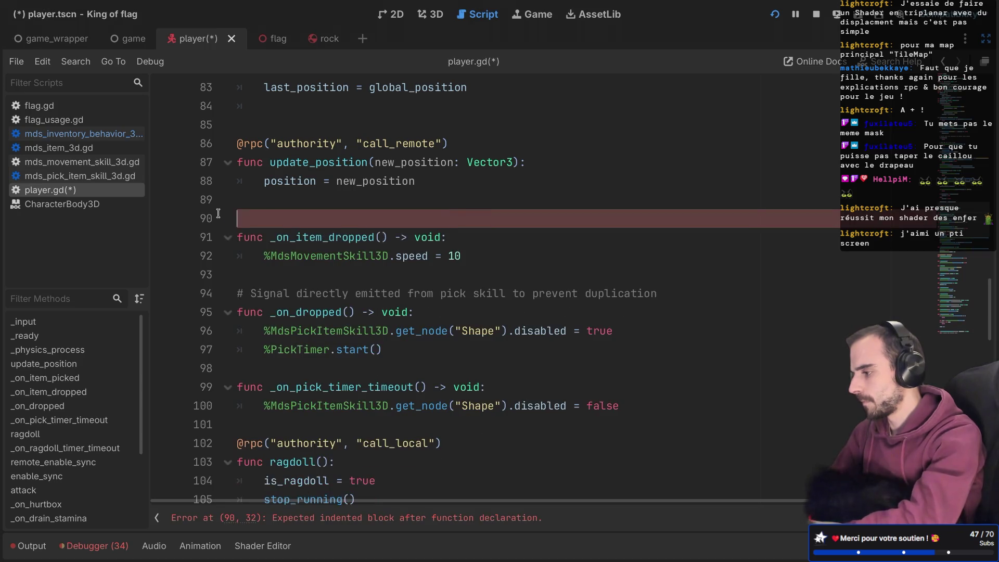
pyautogui.hotkey('ctrl', 's')
pyautogui.scroll(-20, 331, 218)
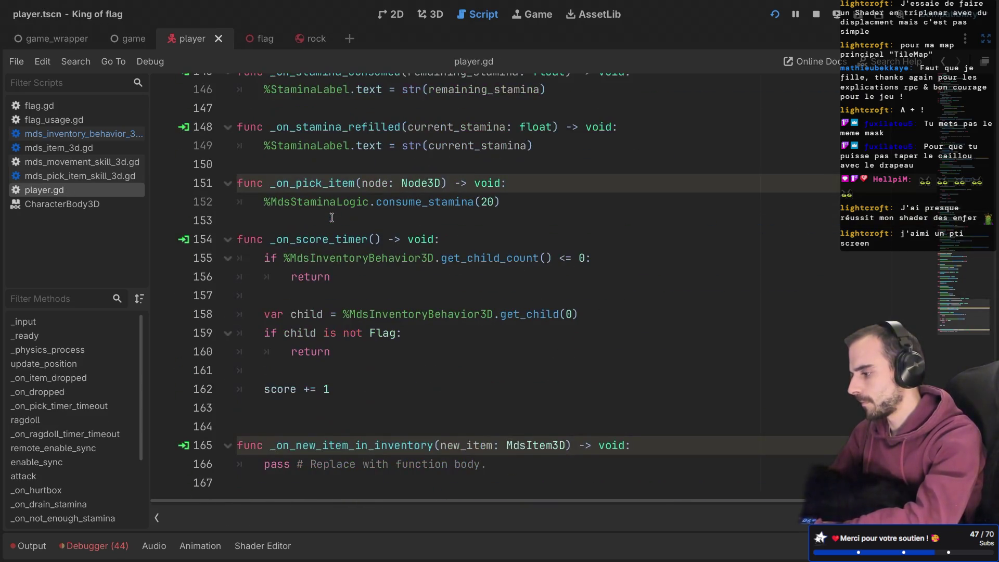
# - Replace pass in _on_new_item_in_inventory with the speed = 5 line and remove stray blank lines
pyautogui.tripleClick(295, 475)
pyautogui.hotkey('ctrl', 'v')
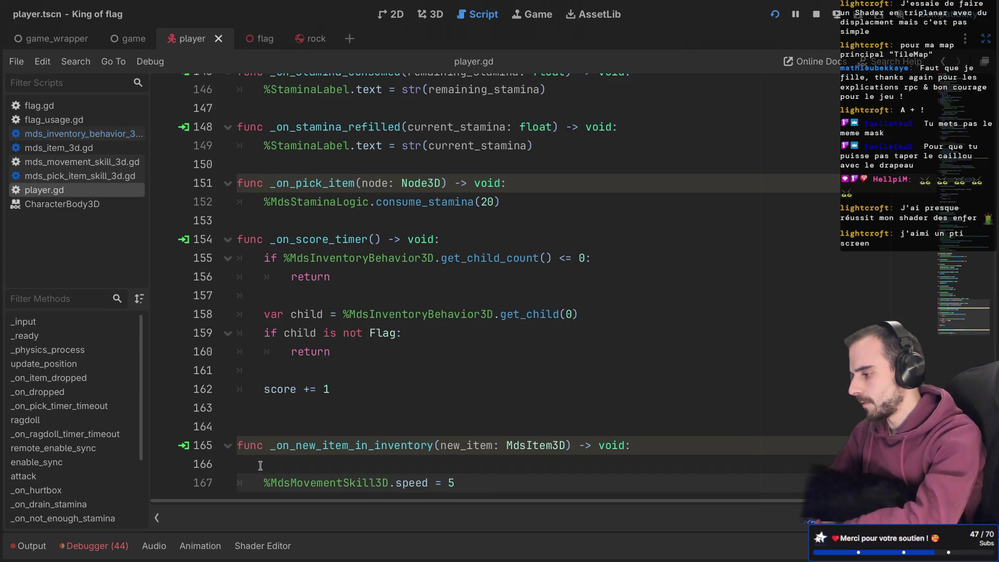
pyautogui.press('BackSpace')
pyautogui.click(314, 413)
pyautogui.press('BackSpace')
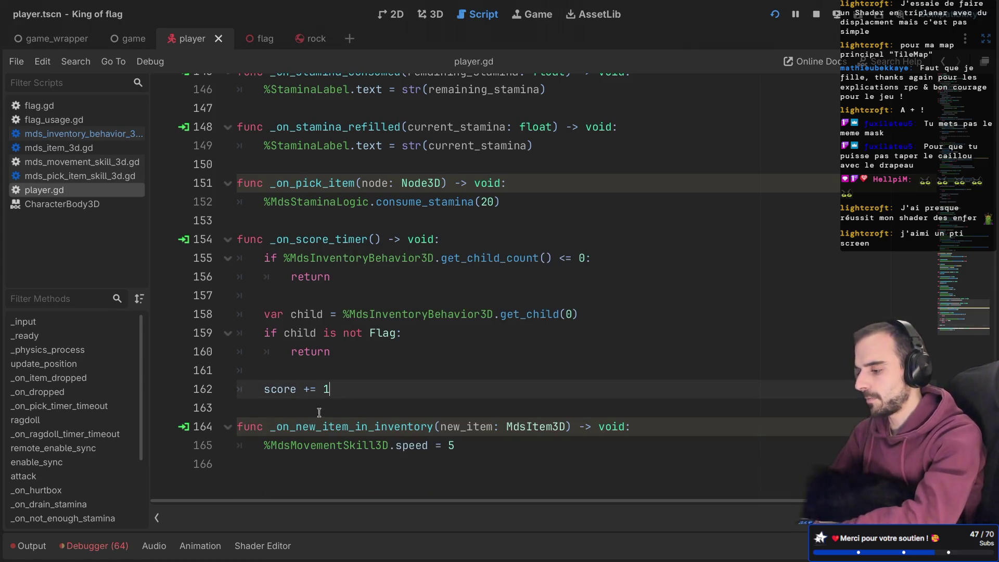
pyautogui.doubleClick(472, 424)
pyautogui.doubleClick(525, 424)
pyautogui.click(514, 370)
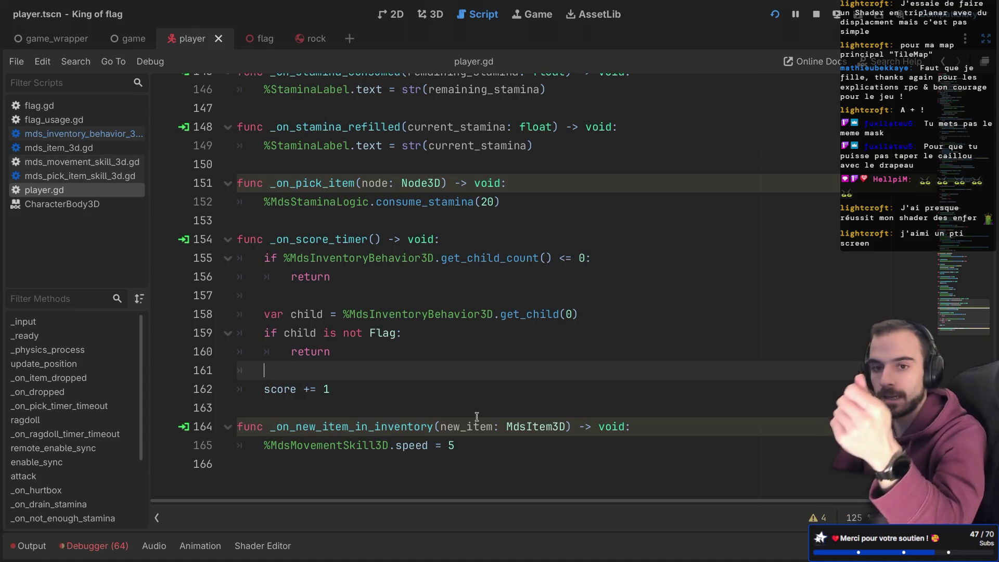
# - Check the flag and player scenes, then reopen mds_inventory_behavior_3d.gd at its signal declarations
pyautogui.hotkey('ctrl', 'shift', 'F11')
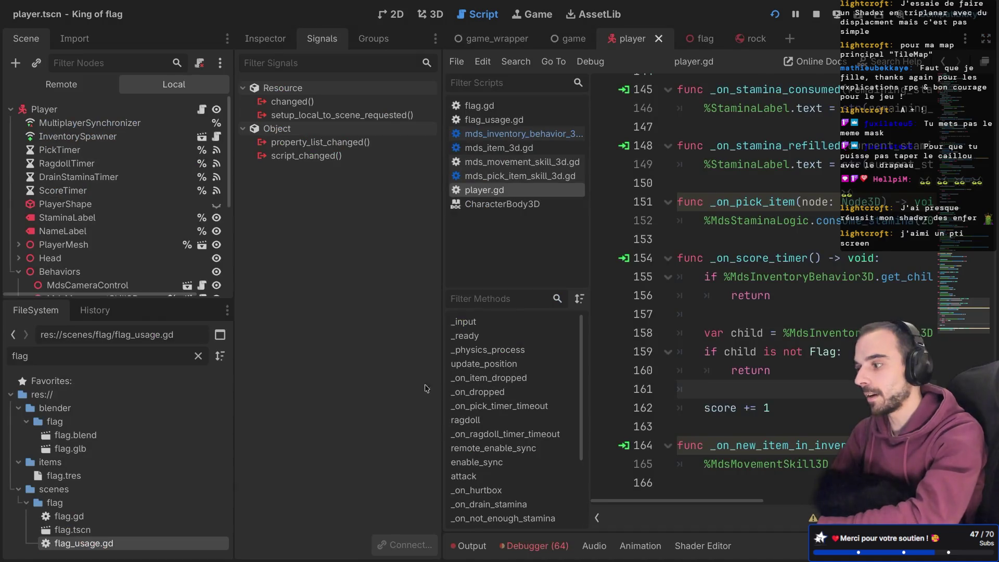
pyautogui.scroll(-3, 176, 166)
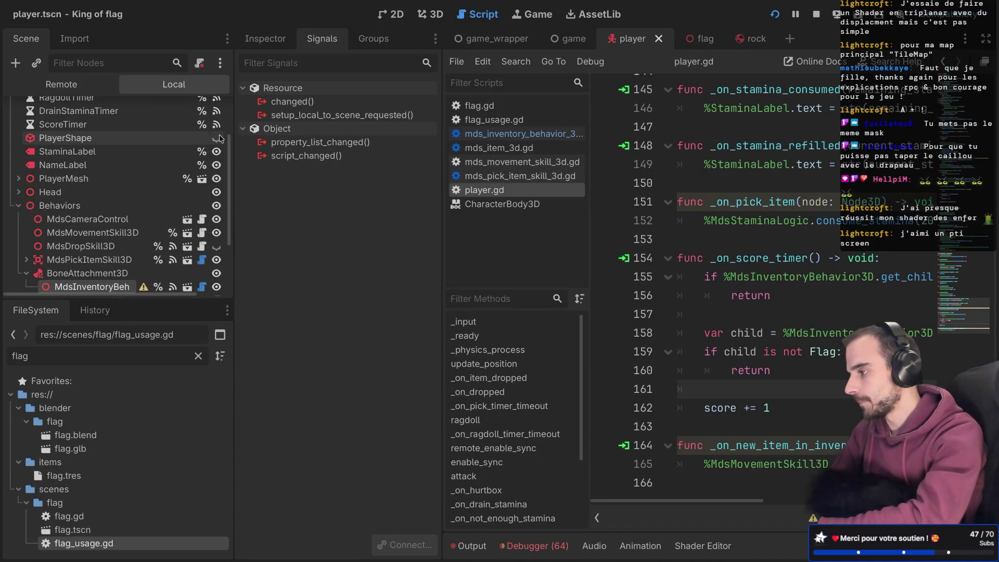
pyautogui.scroll(-3, 87, 212)
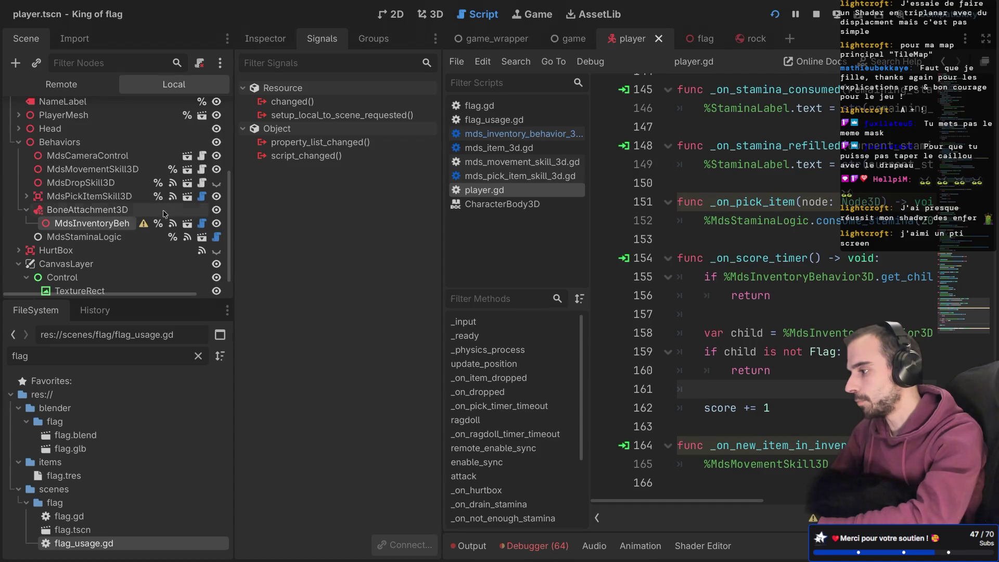
pyautogui.scroll(5, 98, 177)
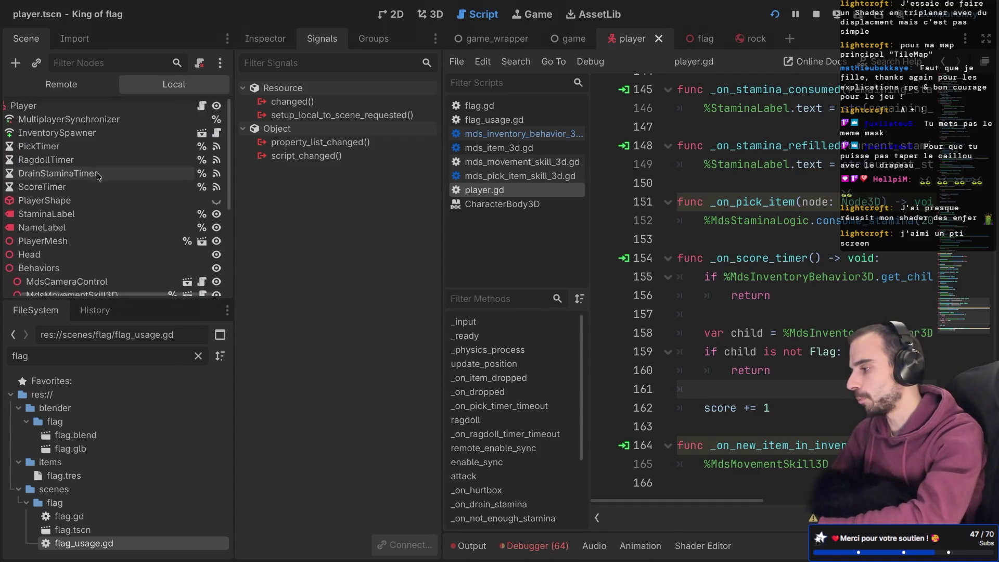
pyautogui.hscroll(-2, 99, 177)
pyautogui.scroll(-5, 98, 176)
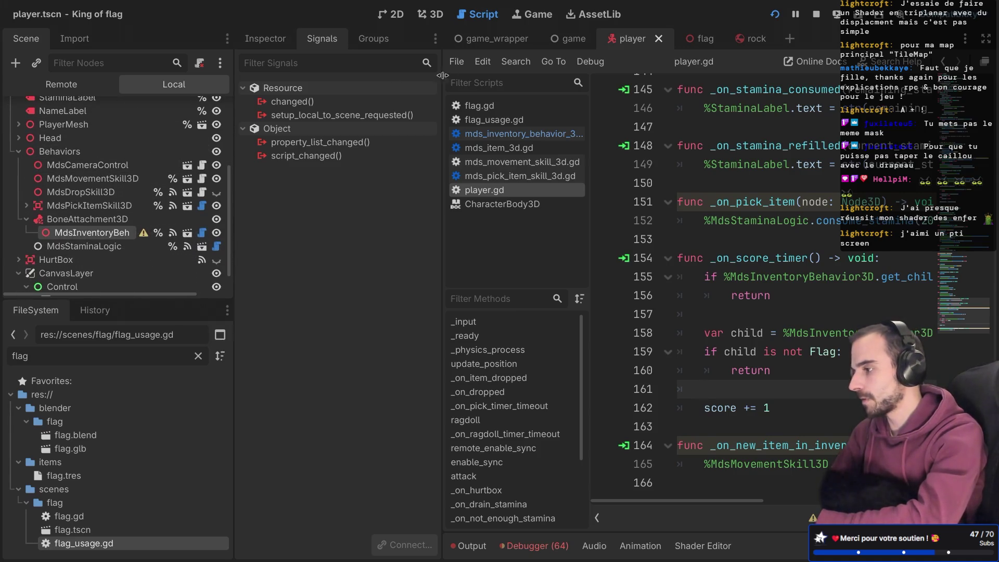
pyautogui.click(701, 38)
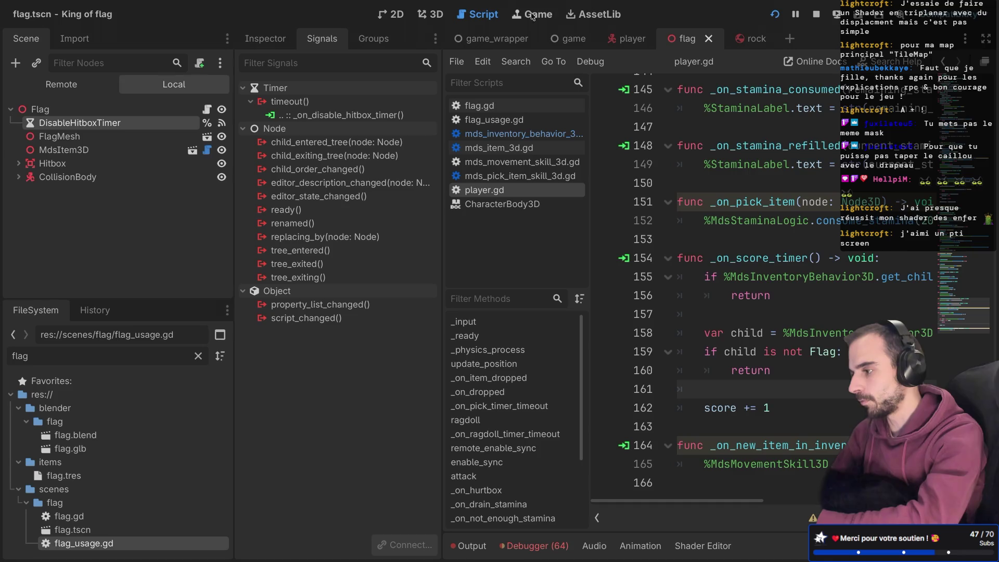
pyautogui.click(631, 39)
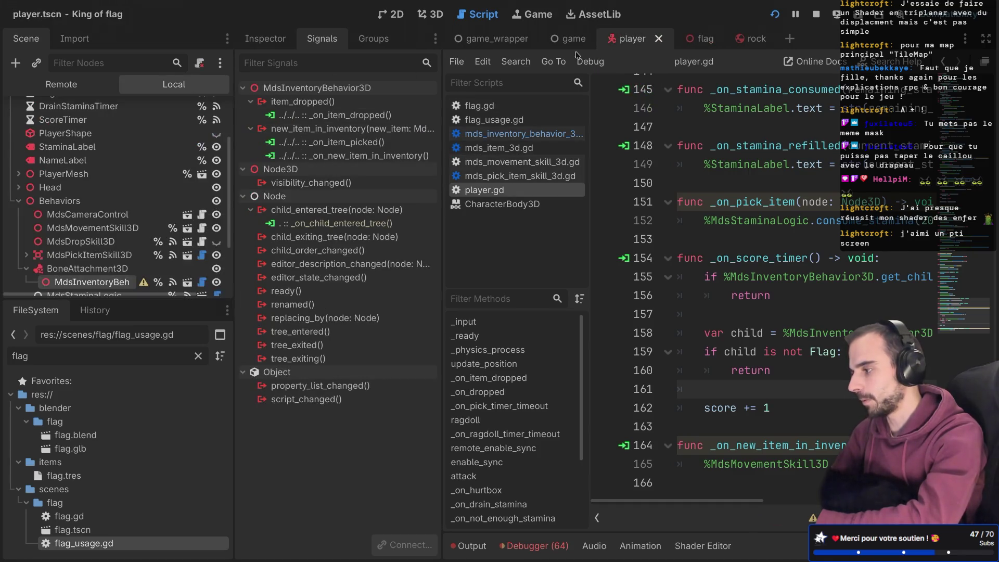
pyautogui.click(520, 133)
pyautogui.hotkey('ctrl', 'shift', 'F11')
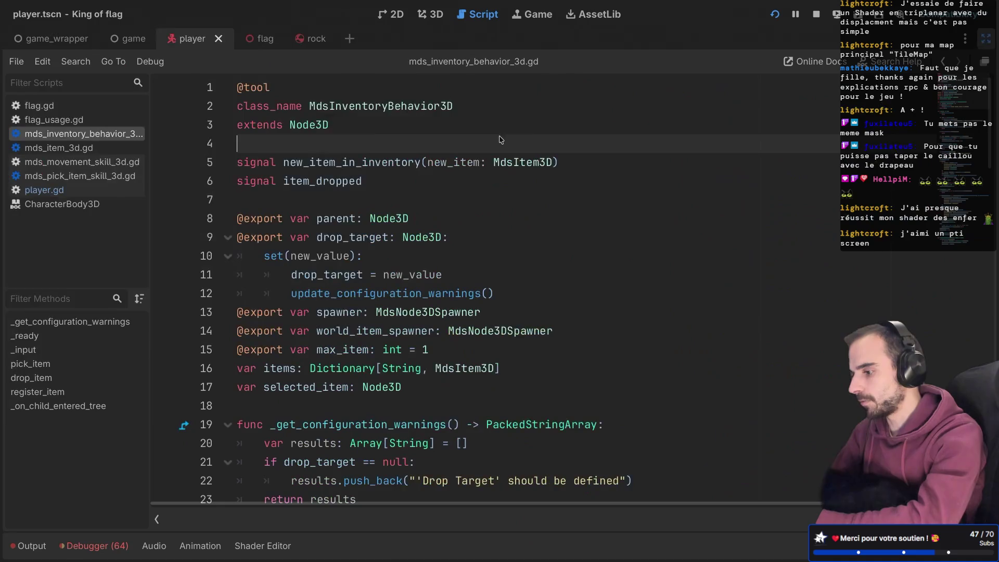
# - Move the new_item_in_inventory.emit() call into the else branch below line 72 and indent it
pyautogui.scroll(-20, 435, 228)
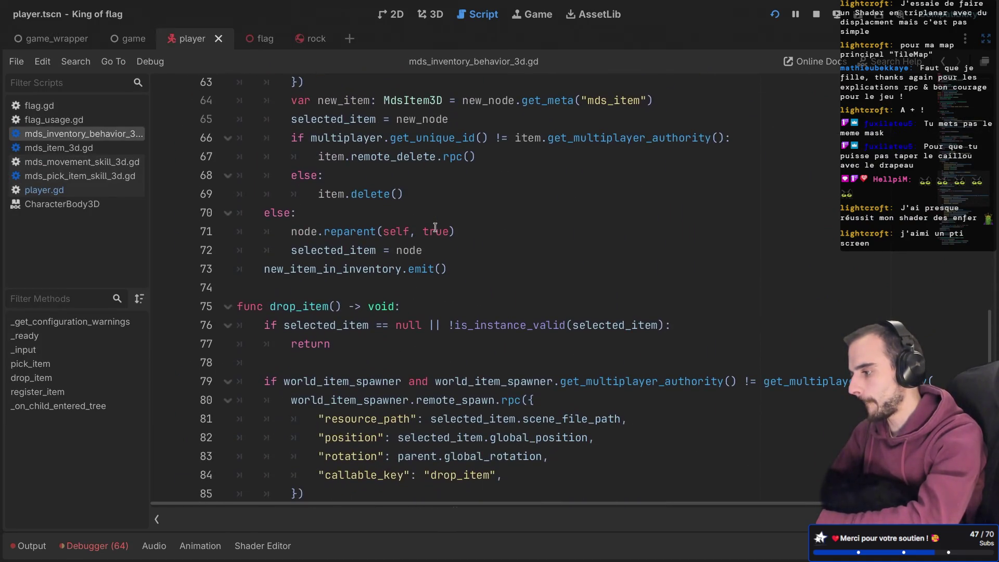
pyautogui.scroll(3, 435, 228)
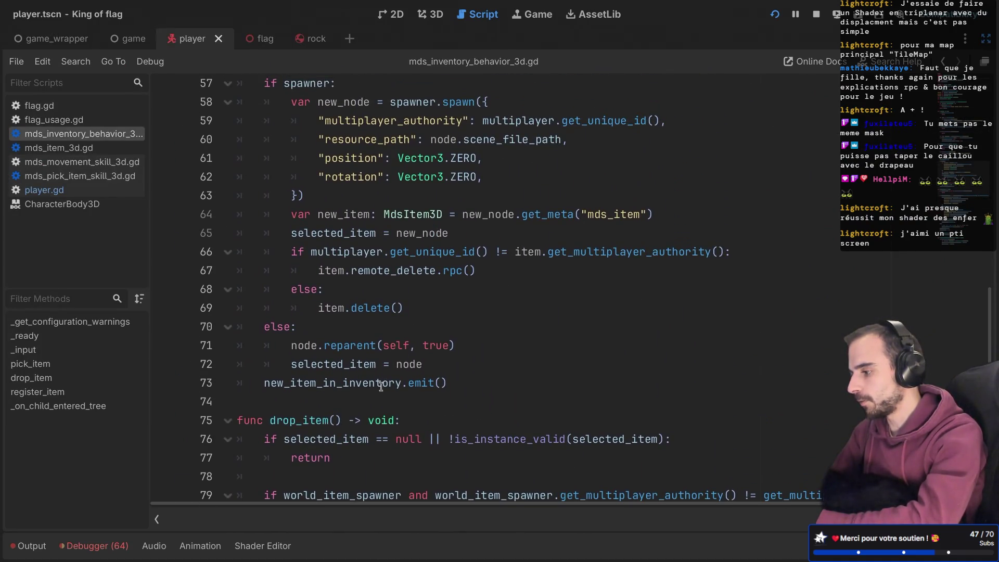
pyautogui.scroll(2, 382, 386)
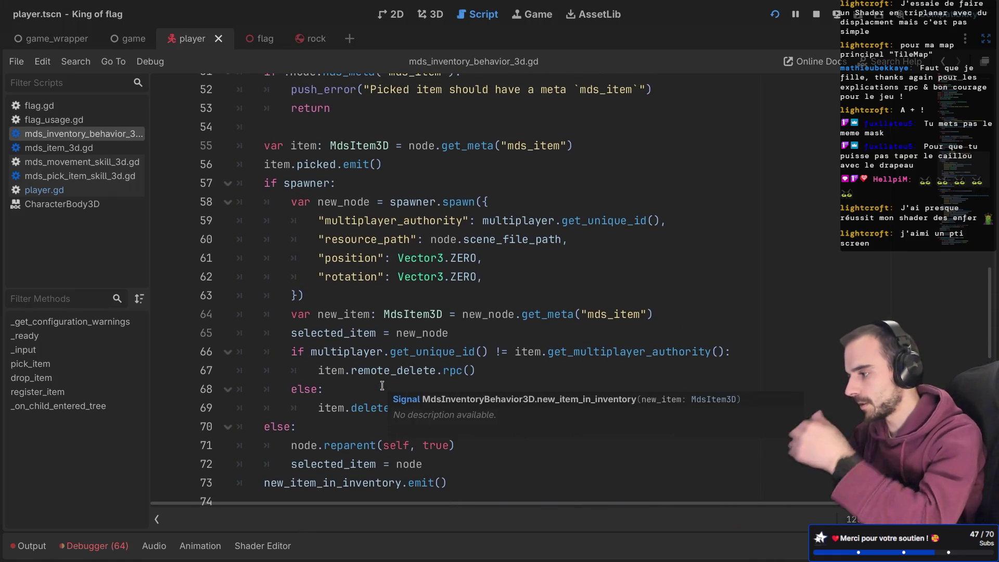
pyautogui.scroll(-2, 383, 386)
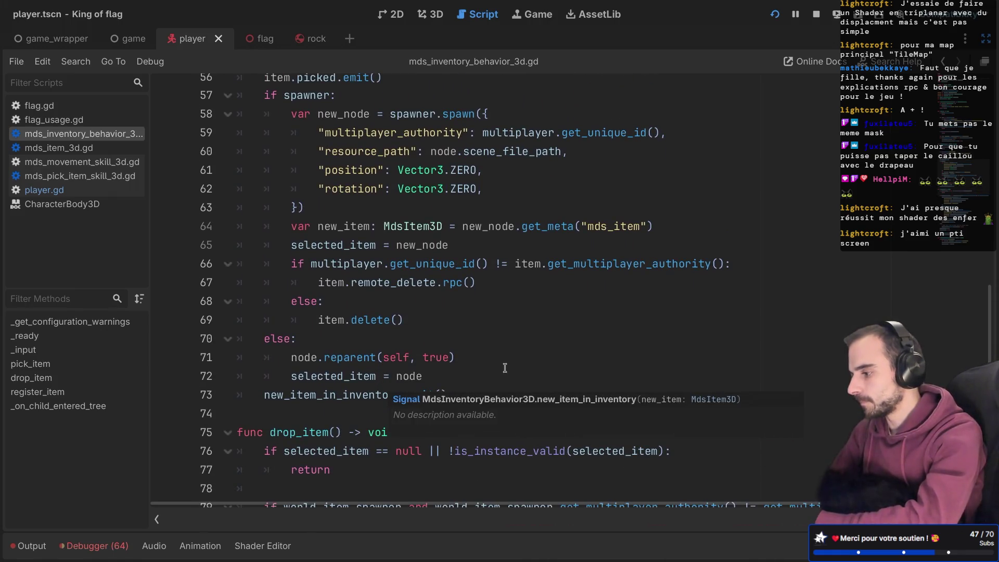
pyautogui.click(505, 370)
pyautogui.moveTo(489, 387); pyautogui.dragTo(485, 381)
pyautogui.hotkey('ctrl', 'c')
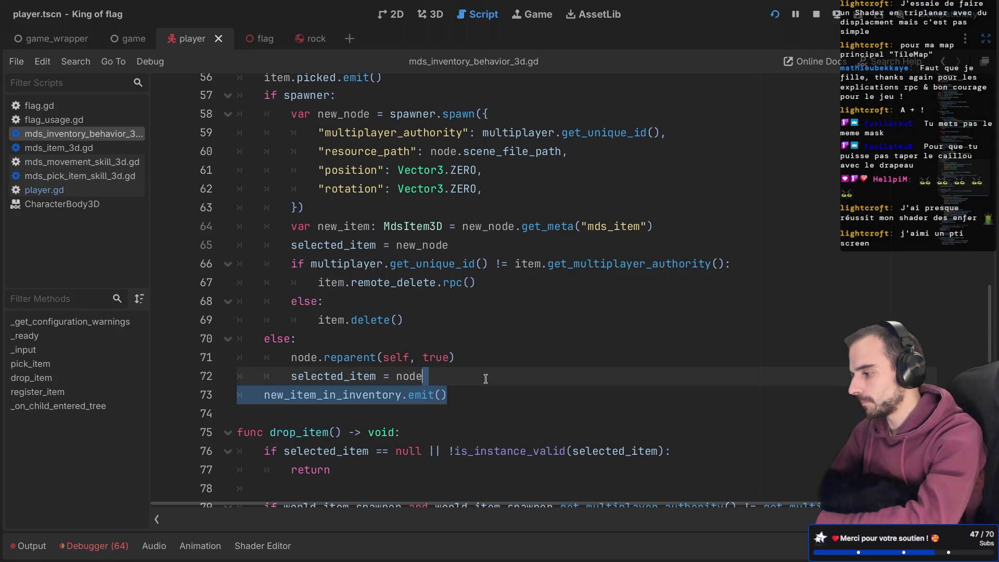
pyautogui.press('Delete')
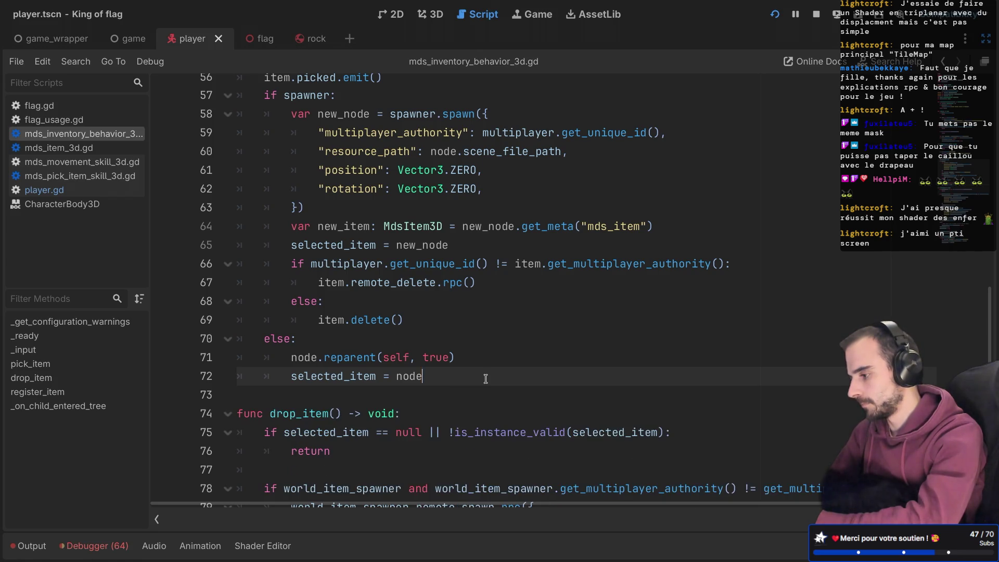
pyautogui.hotkey('ctrl', 'v')
pyautogui.click(263, 394)
pyautogui.press('Tab')
pyautogui.moveTo(482, 388); pyautogui.dragTo(499, 384)
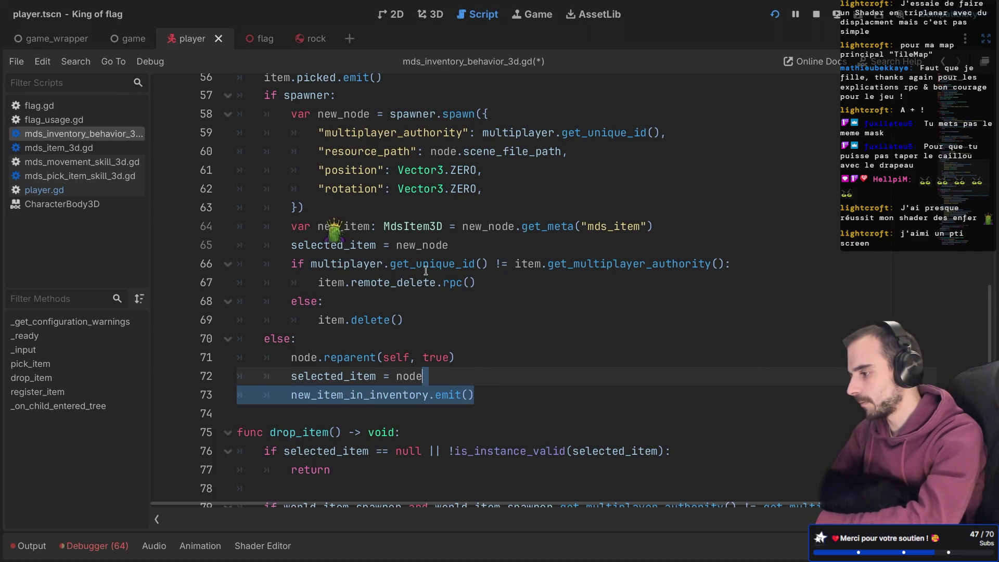
# - Paste the emit call after the new_item declaration, pass new_item, and save the script
pyautogui.click(678, 226)
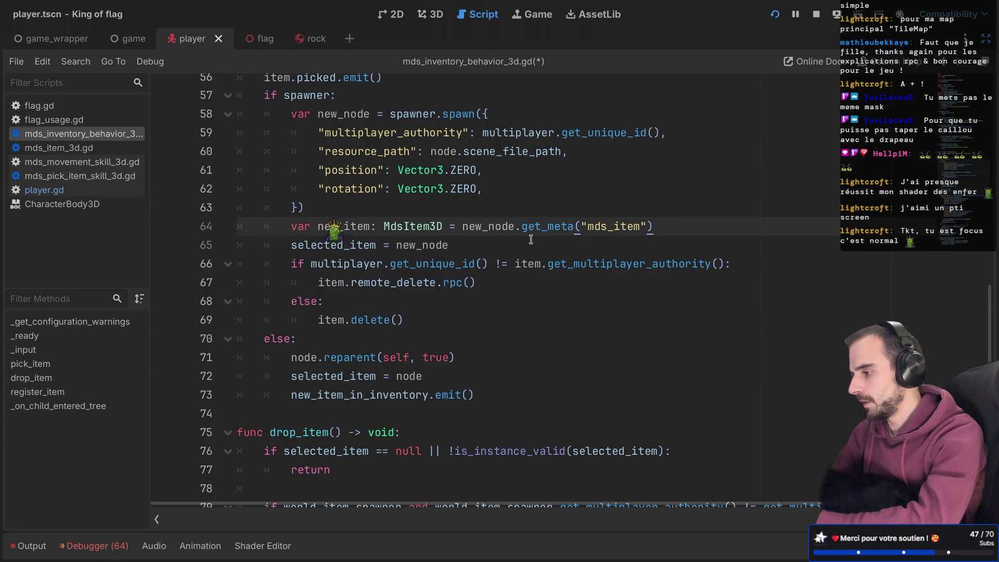
pyautogui.click(366, 209)
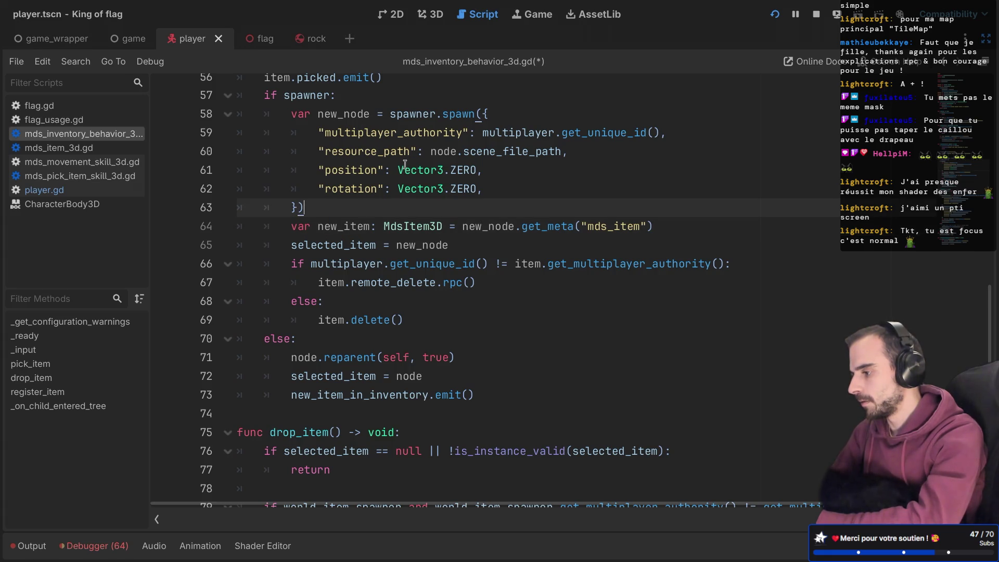
pyautogui.moveTo(405, 164)
pyautogui.click(540, 118)
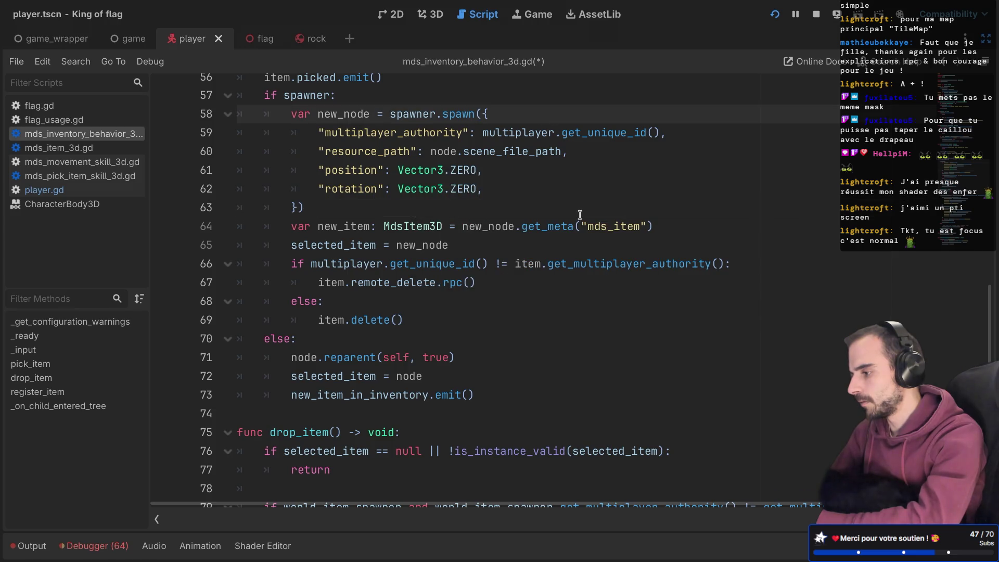
pyautogui.click(670, 230)
pyautogui.press('Return')
pyautogui.hotkey('ctrl', 'v')
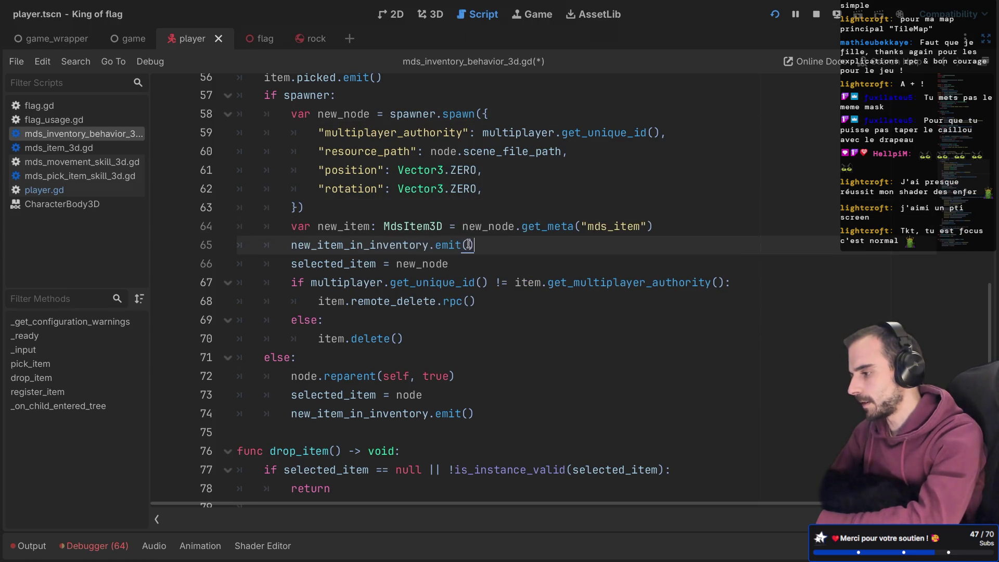
pyautogui.click(469, 245)
pyautogui.write('new_item')
pyautogui.hotkey('ctrl', 's')
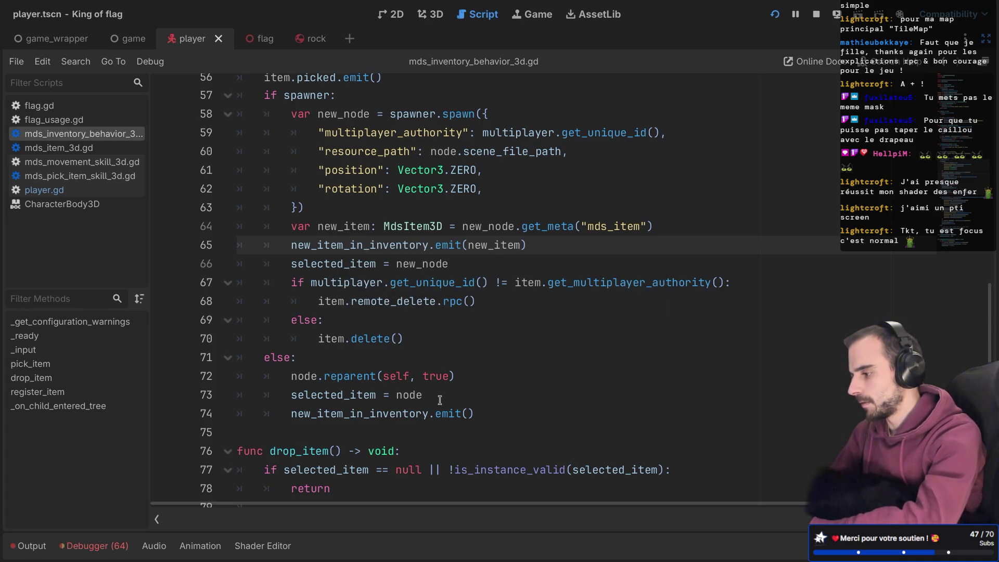
# - Pass item to the else-branch emit on line 74 and save
pyautogui.scroll(3, 393, 389)
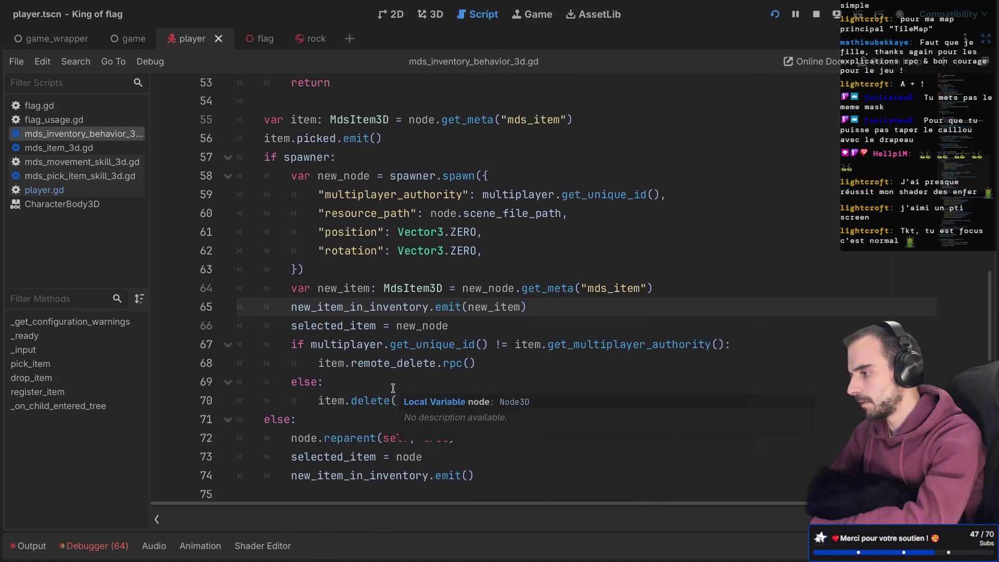
pyautogui.click(299, 437)
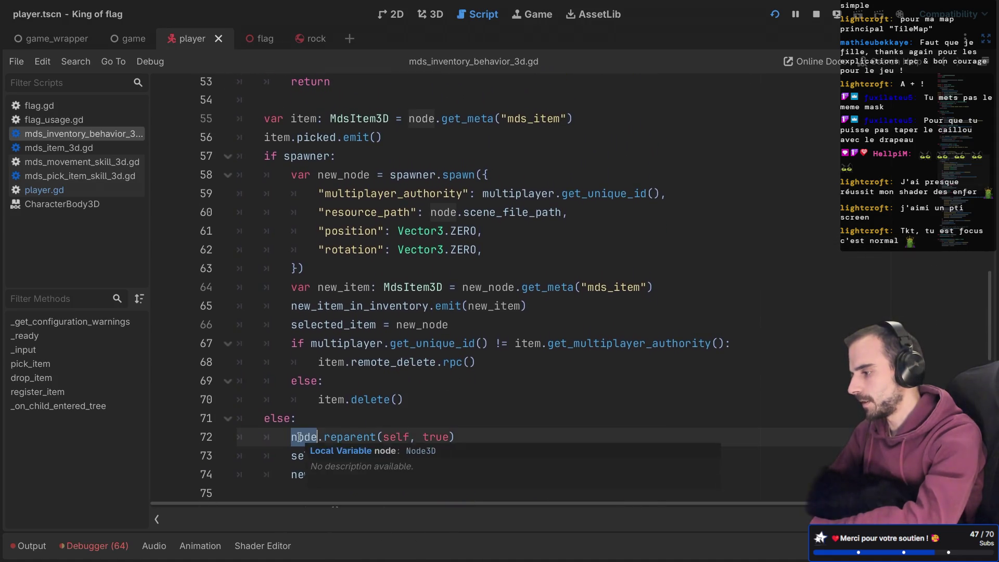
pyautogui.scroll(5, 300, 437)
pyautogui.scroll(-5, 299, 437)
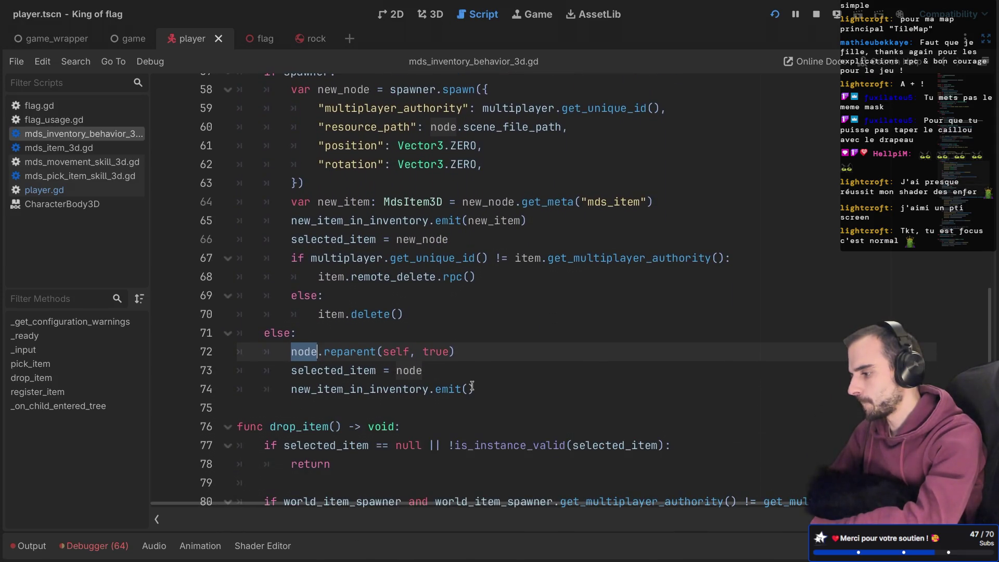
pyautogui.click(469, 389)
pyautogui.write('m')
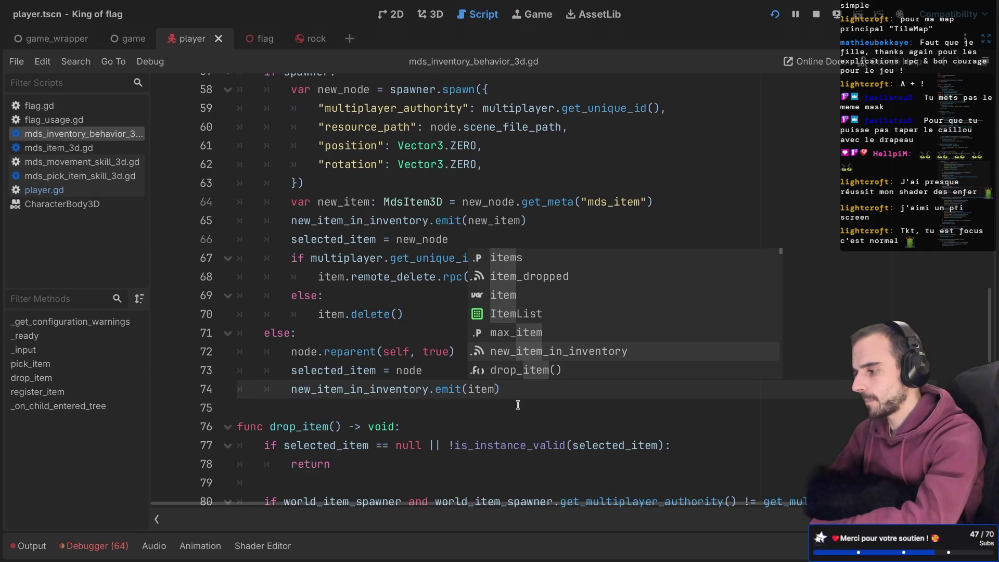
pyautogui.click(518, 405)
pyautogui.click(520, 388)
pyautogui.scroll(1, 509, 359)
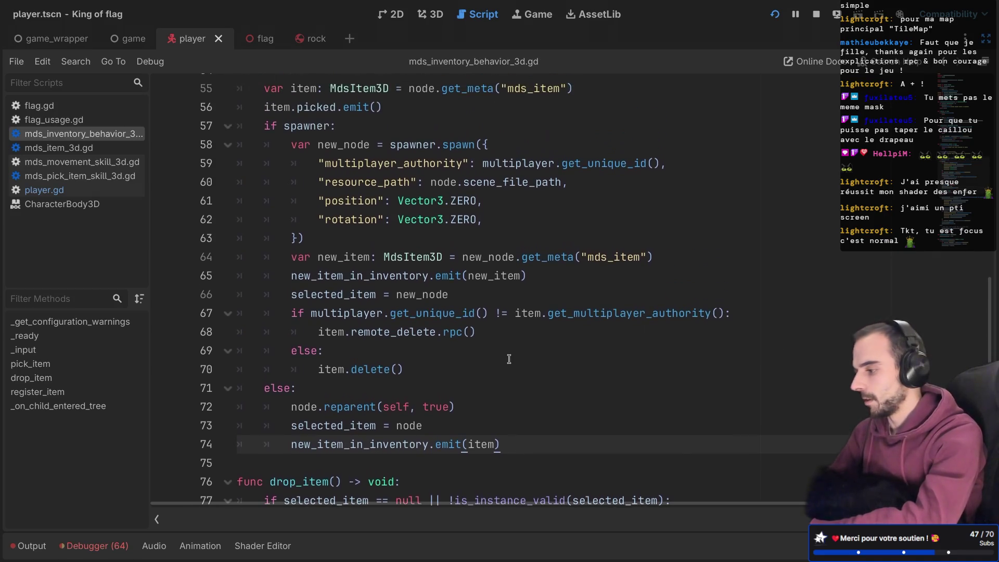
pyautogui.scroll(1, 509, 359)
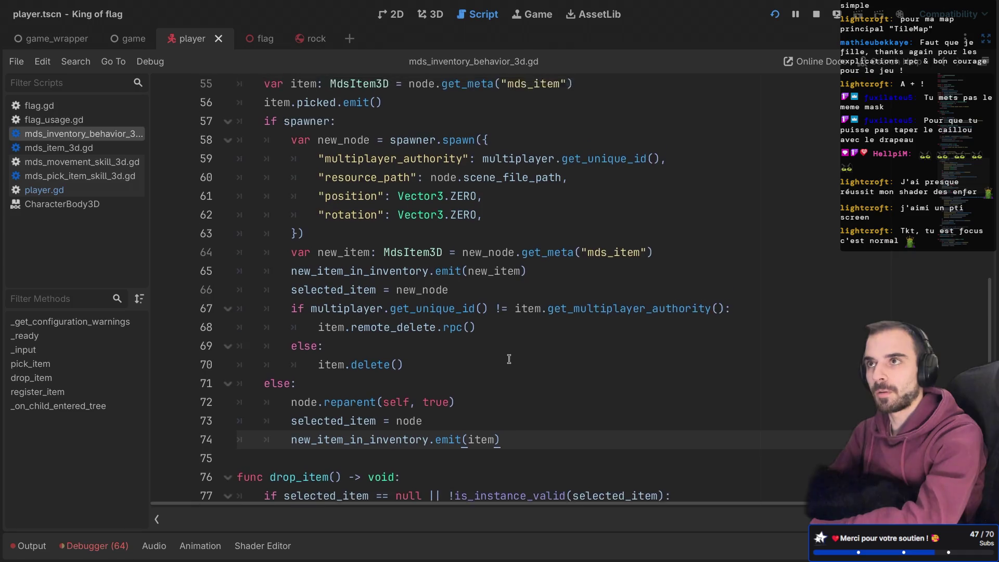
pyautogui.scroll(-2, 509, 360)
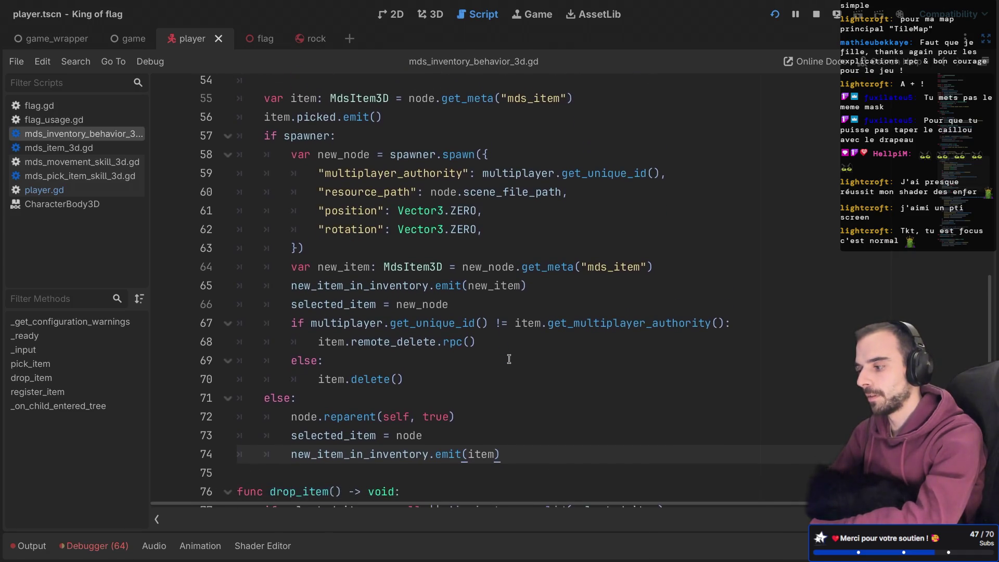
pyautogui.hotkey('ctrl', 's')
# - Relaunch the game, enter a player name, and create a new lobby
pyautogui.scroll(-1, 509, 359)
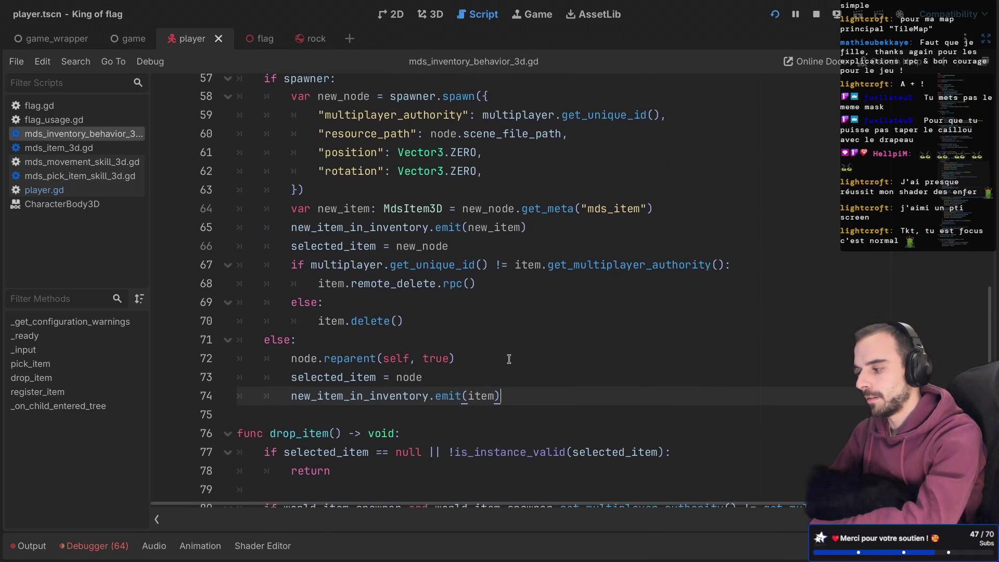
pyautogui.click(783, 15)
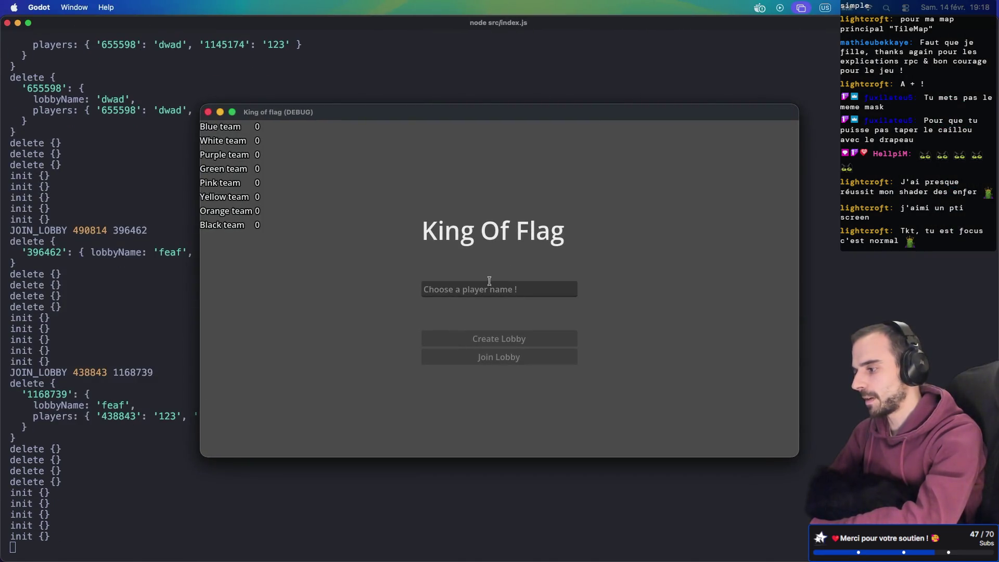
pyautogui.click(483, 288)
pyautogui.write('123')
pyautogui.click(476, 340)
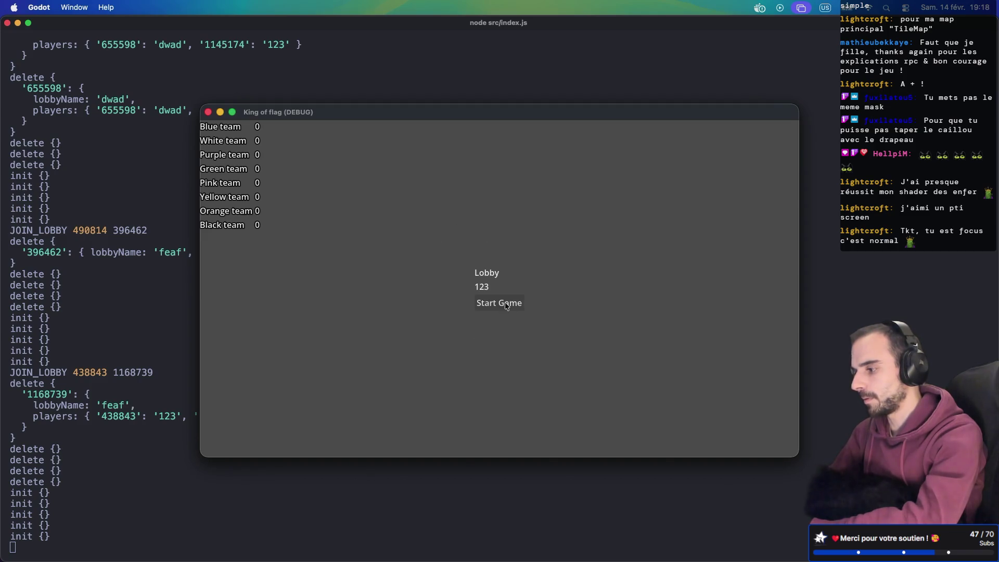
# - Start the match, run the character past the dark rock, and pick up the flag
pyautogui.click(506, 305)
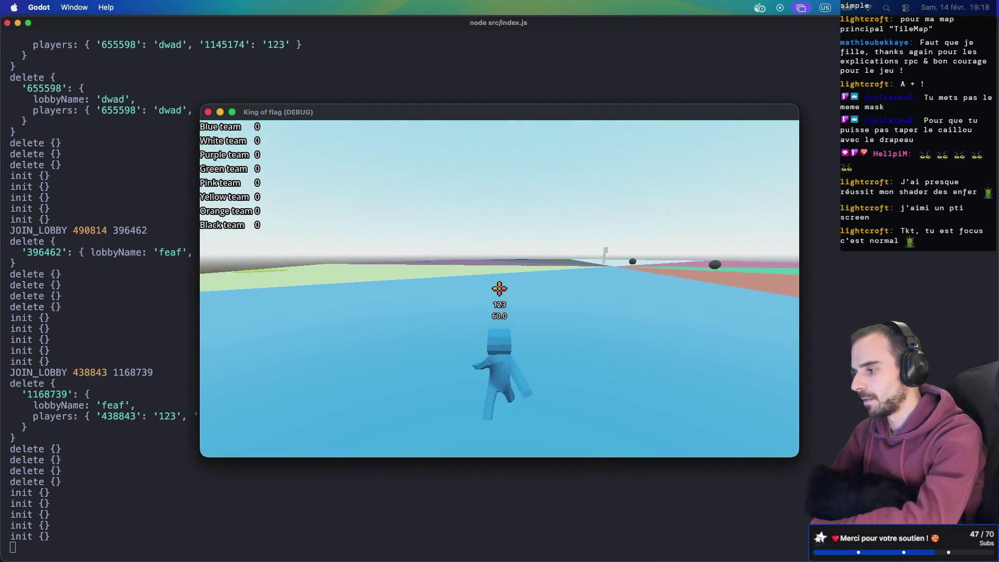
pyautogui.press('w')
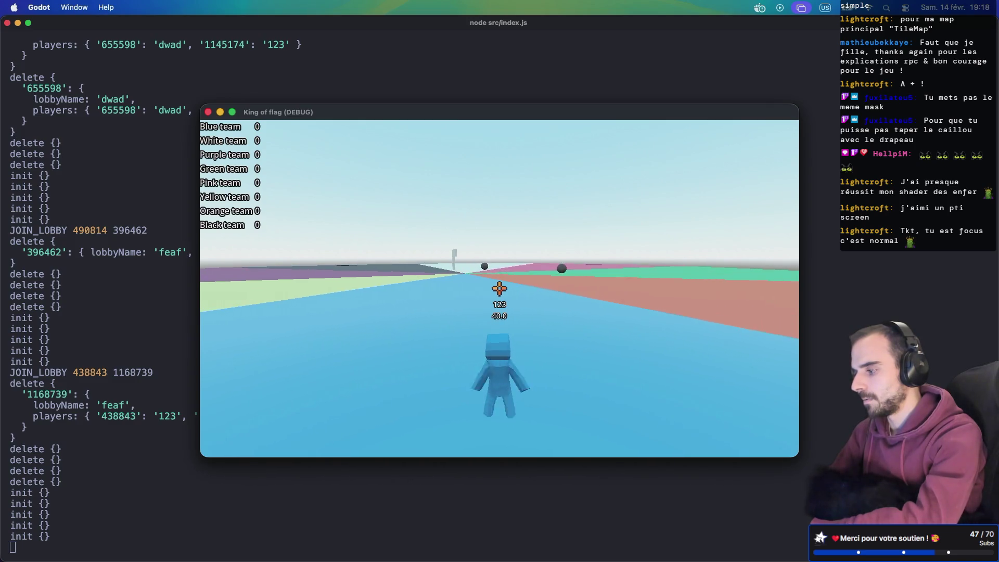
pyautogui.press('w')
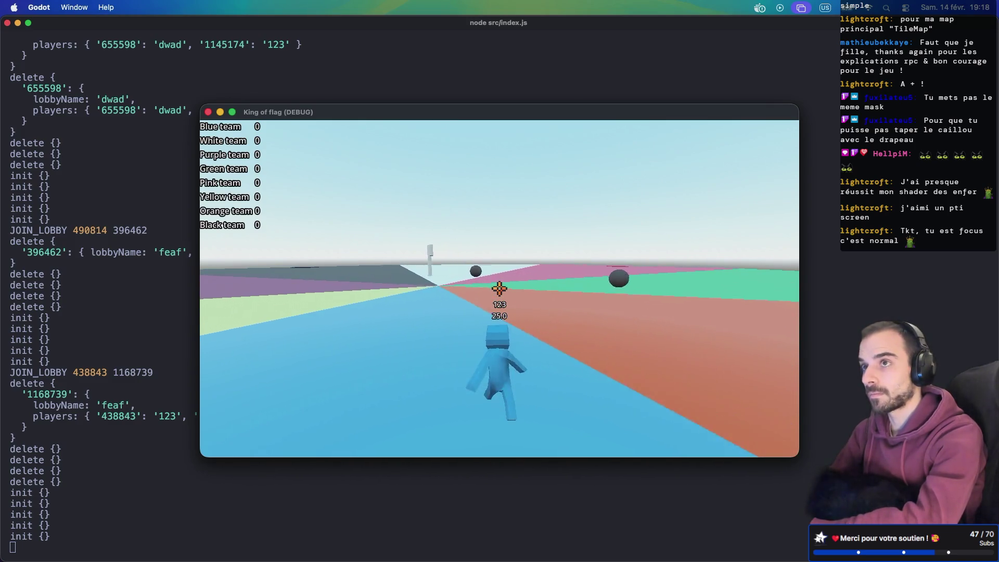
pyautogui.press('w')
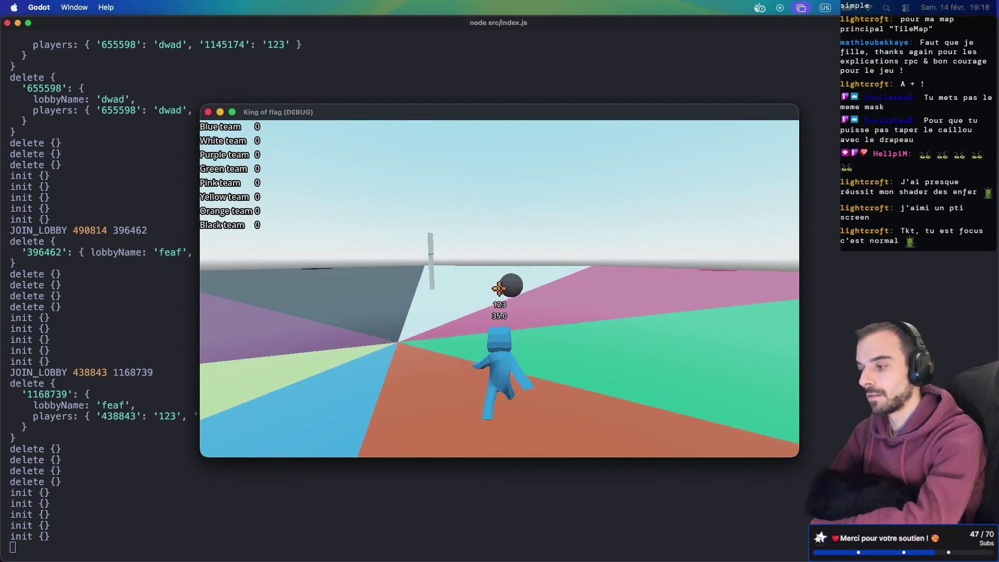
pyautogui.press('w')
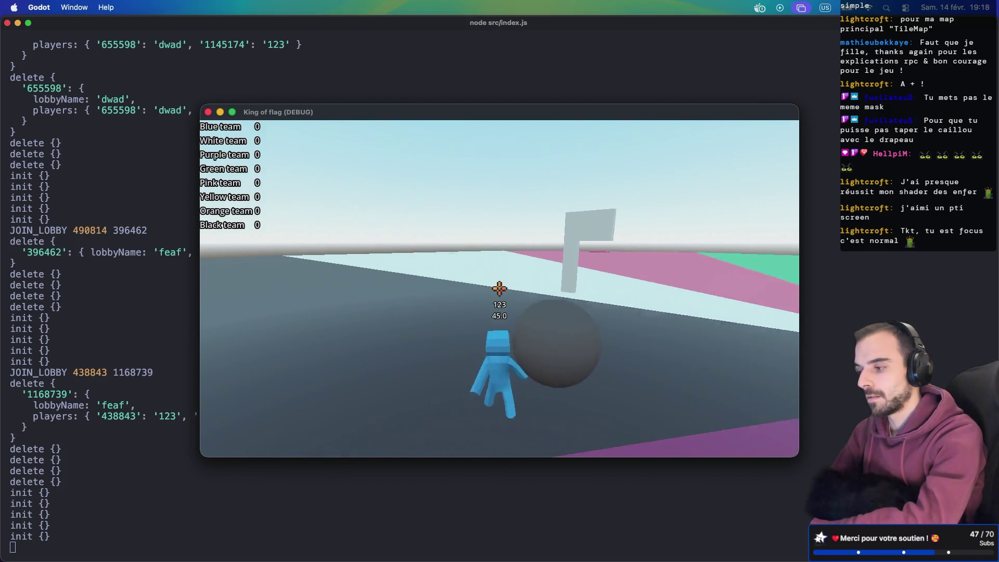
pyautogui.press('w')
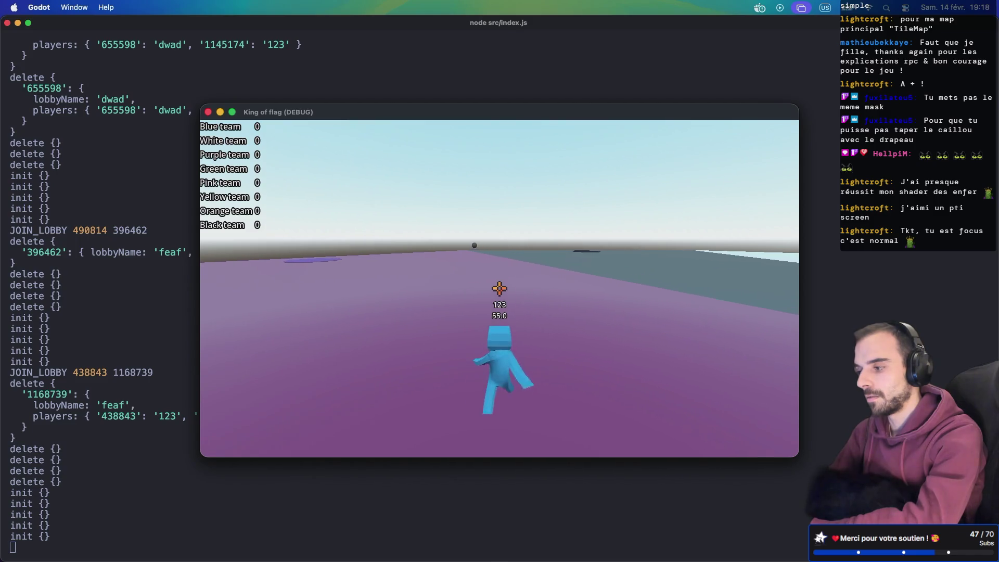
pyautogui.press('w')
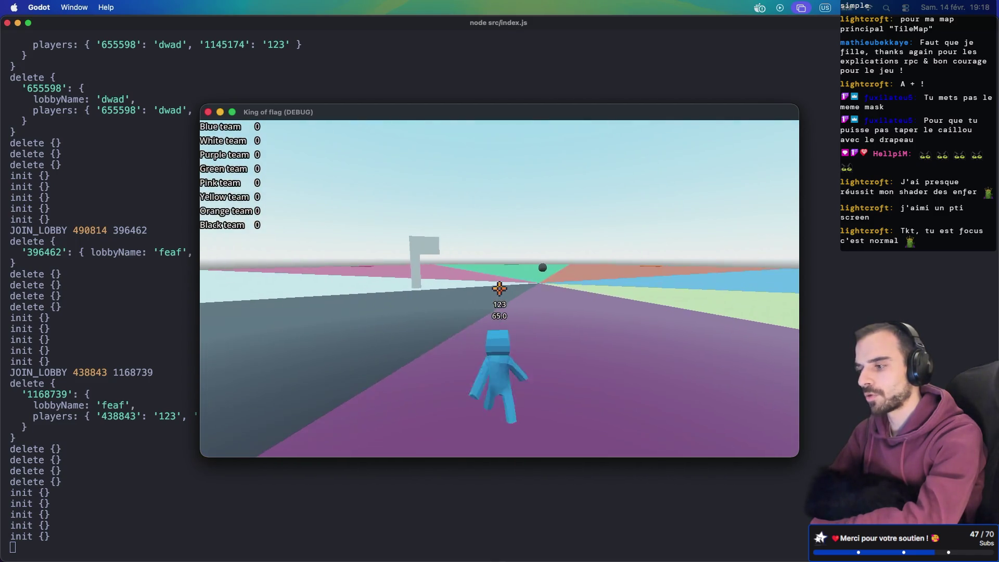
pyautogui.press('w')
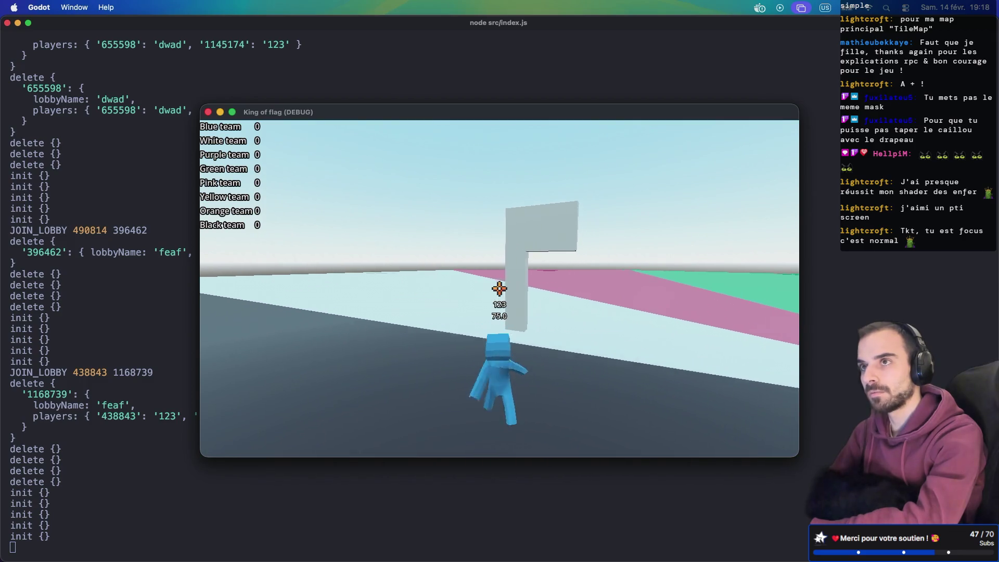
pyautogui.press('w')
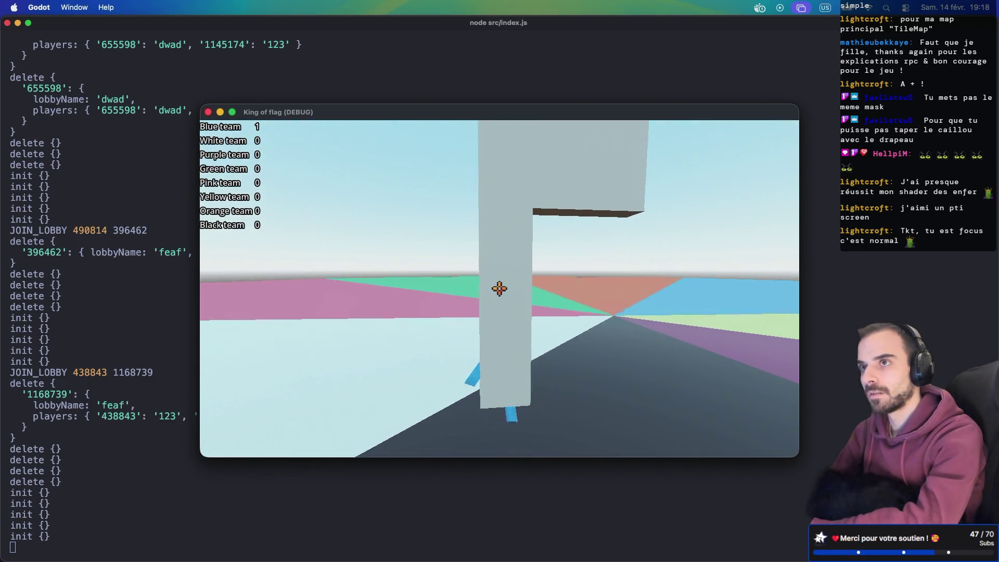
pyautogui.press('w')
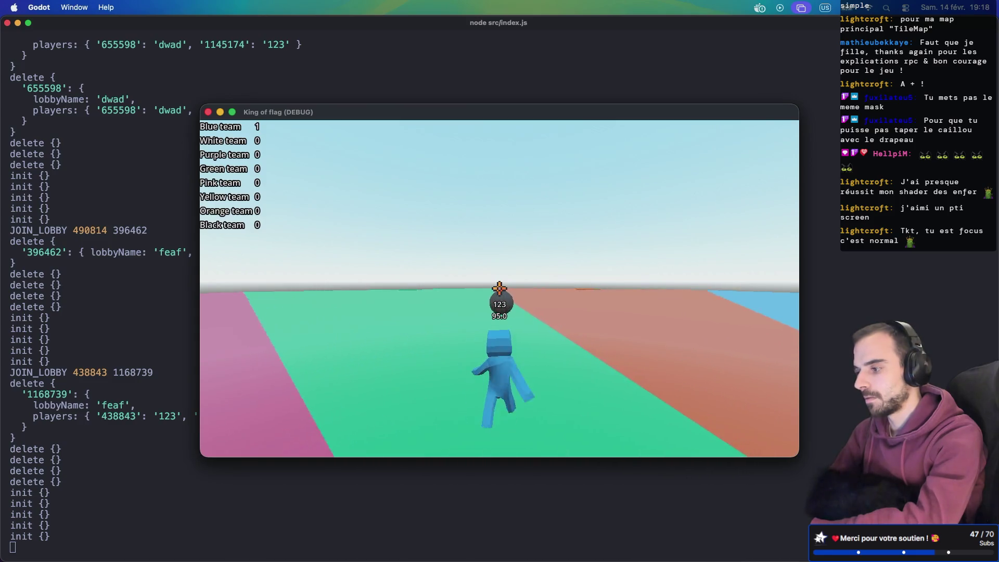
# - Carry the flag across the arena to several grey rocks, then return to the Godot editor
pyautogui.press('w')
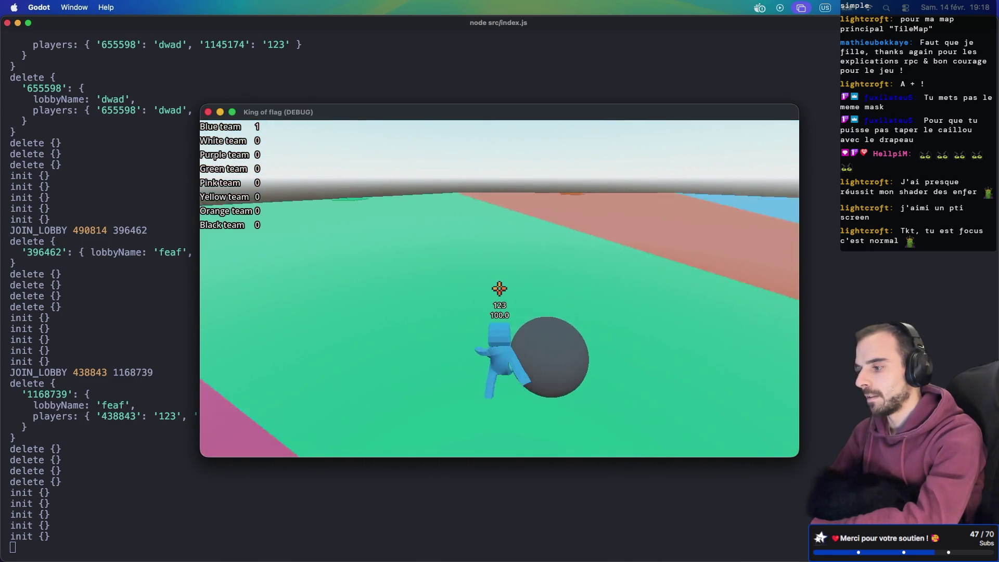
pyautogui.press('w')
pyautogui.press('w')
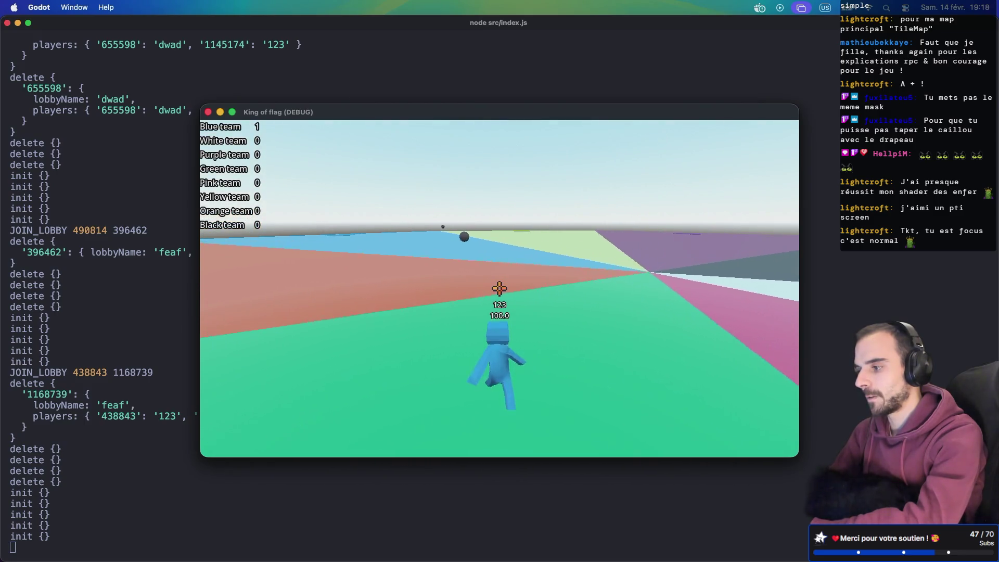
pyautogui.press('w')
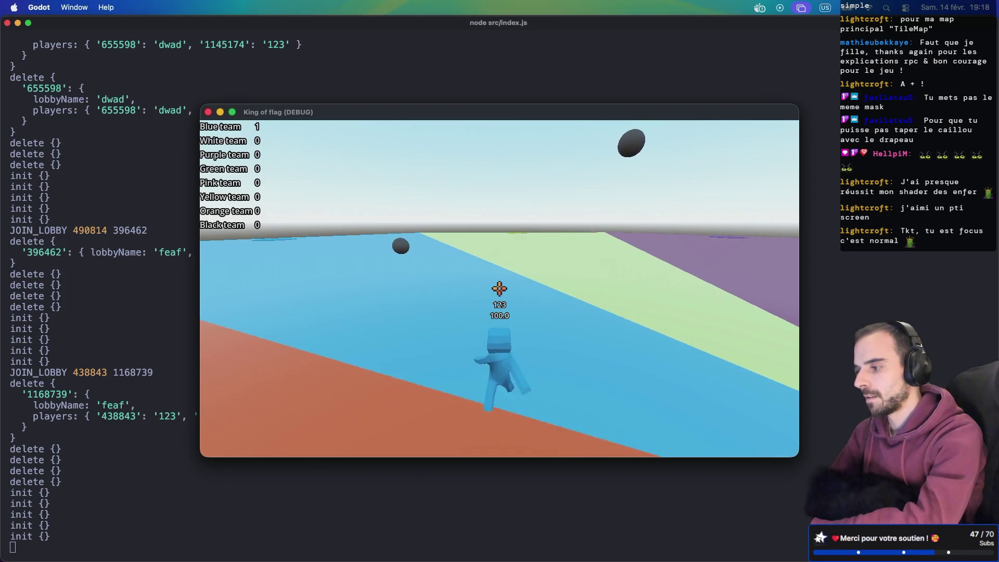
pyautogui.press('w')
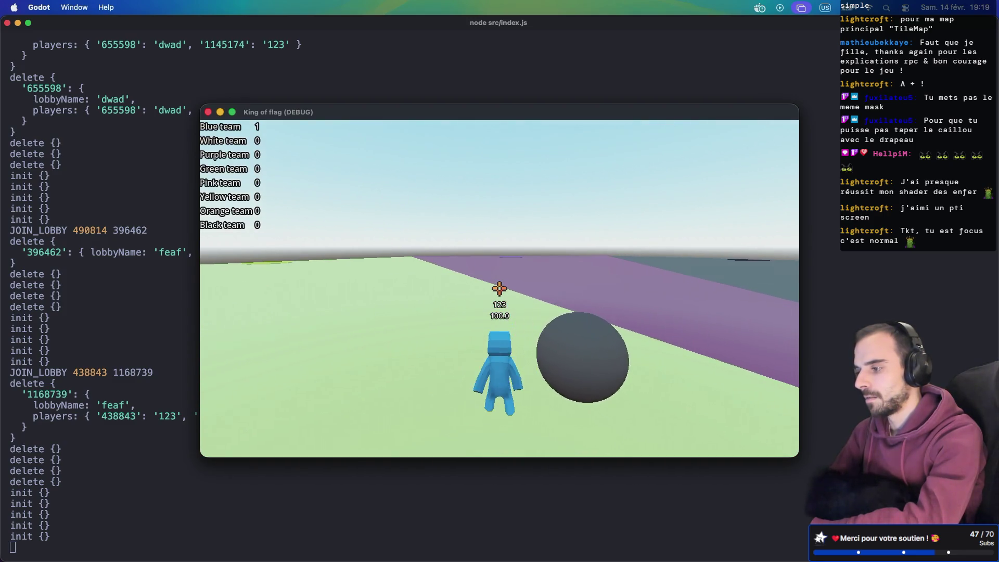
pyautogui.press('w')
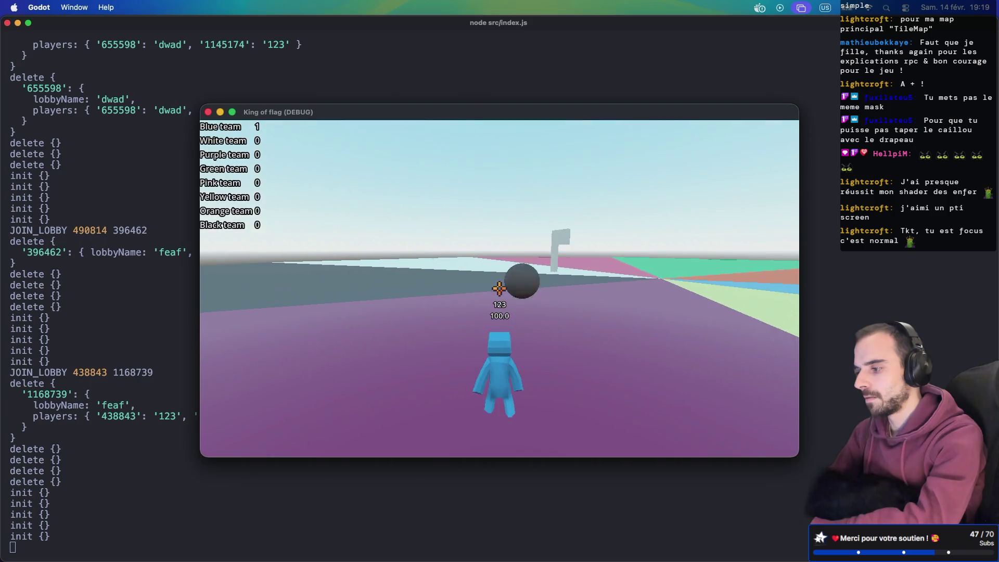
pyautogui.press('w')
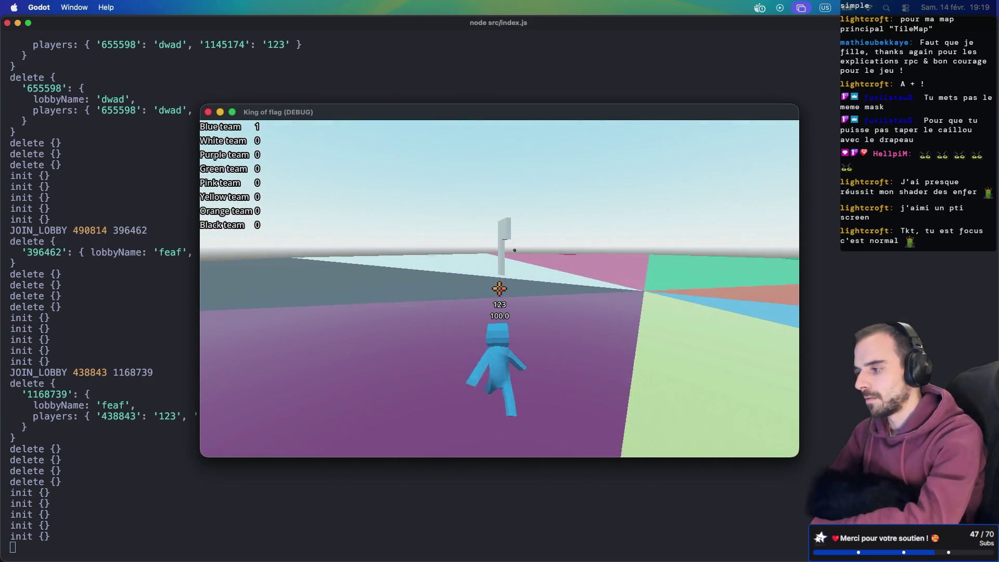
pyautogui.press('w')
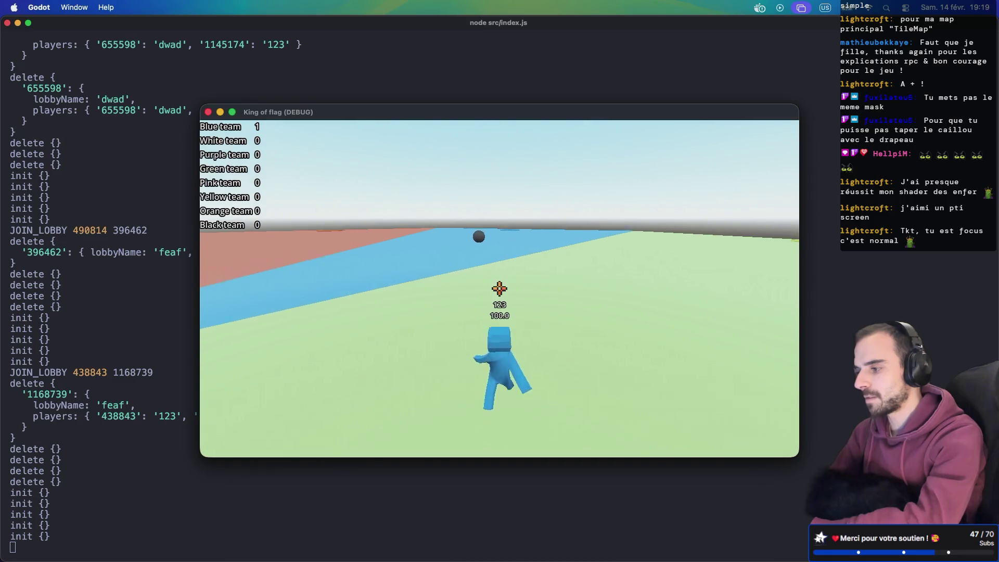
pyautogui.press('w')
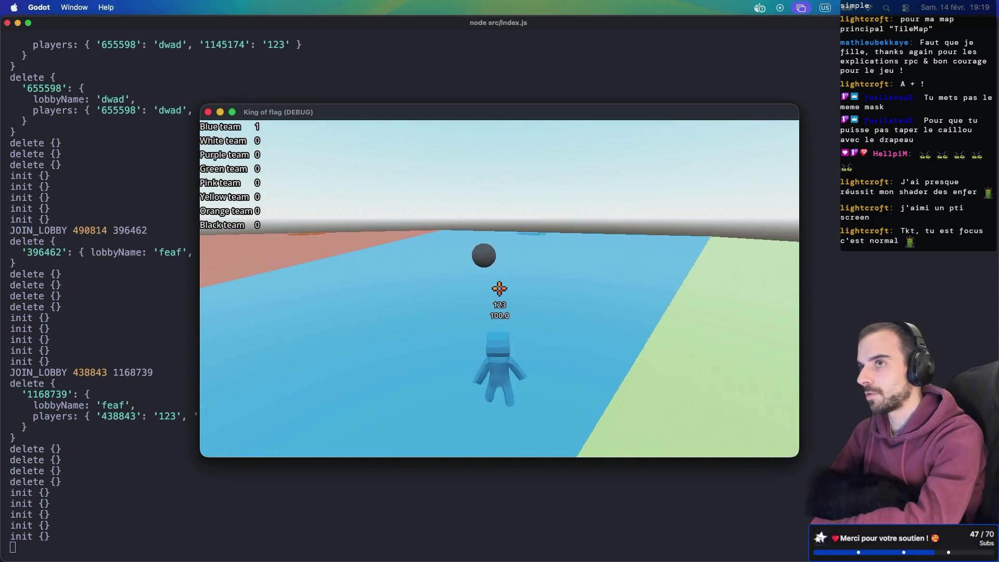
pyautogui.press('w')
pyautogui.press('w')
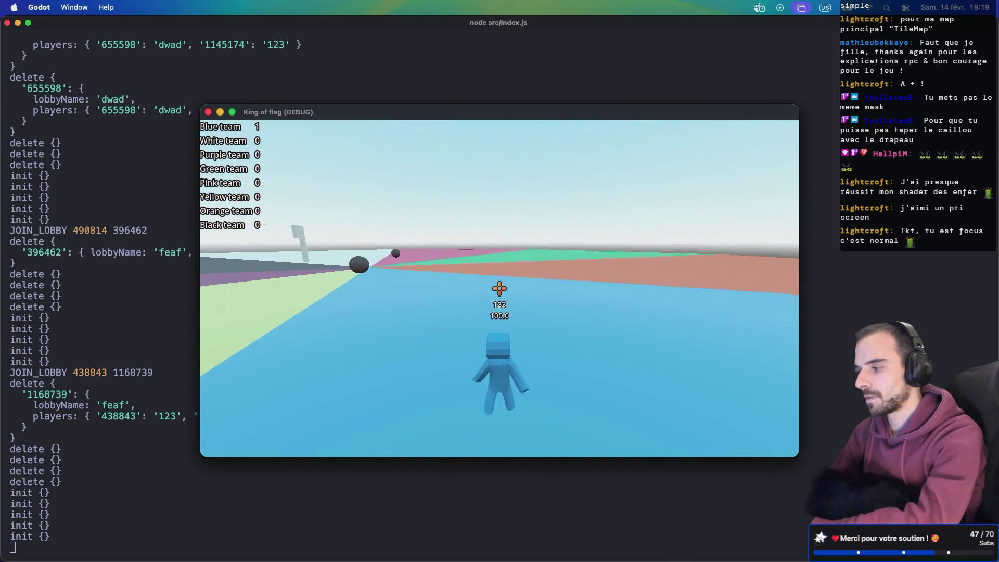
pyautogui.press('w')
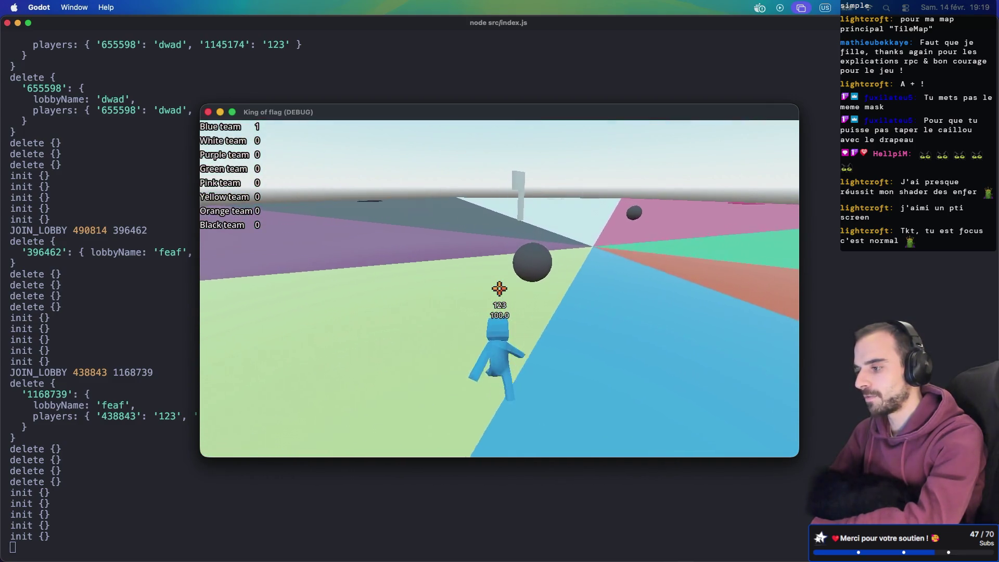
pyautogui.press('w')
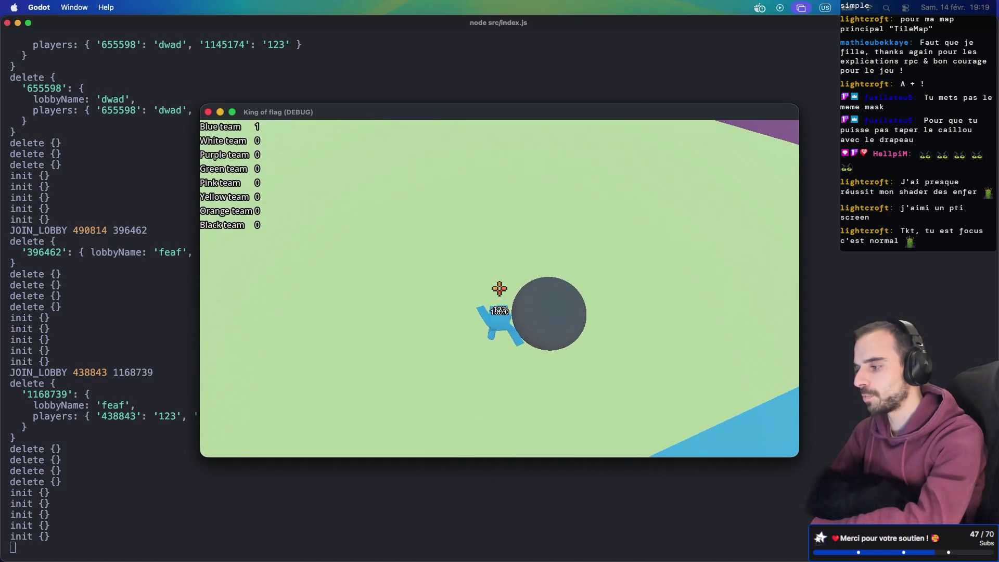
pyautogui.press('w')
pyautogui.hotkey('ctrl', 'Right')
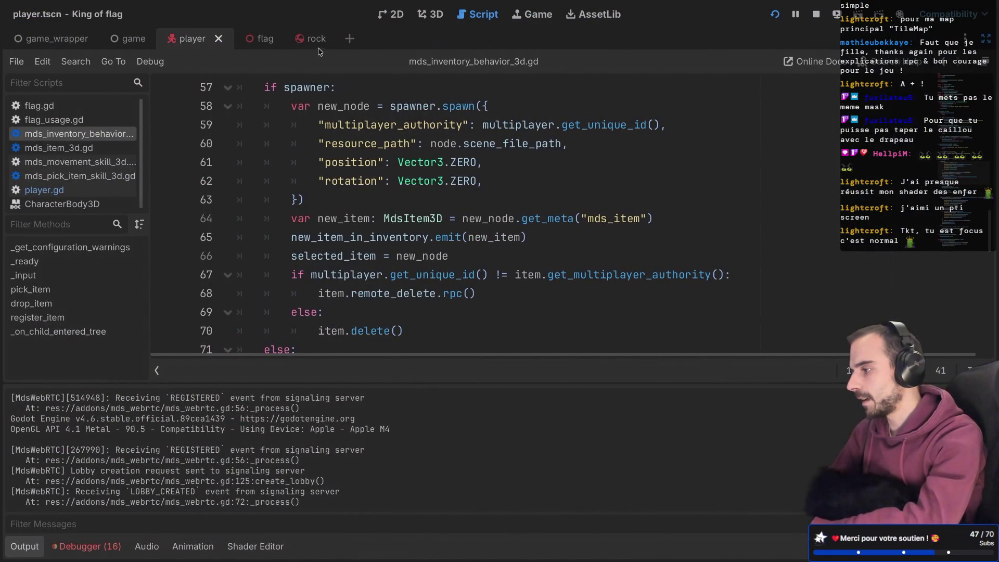
# - Open rock.tscn, select MdsItem3D, and review its picked/dropped signal connections and properties
pyautogui.click(310, 38)
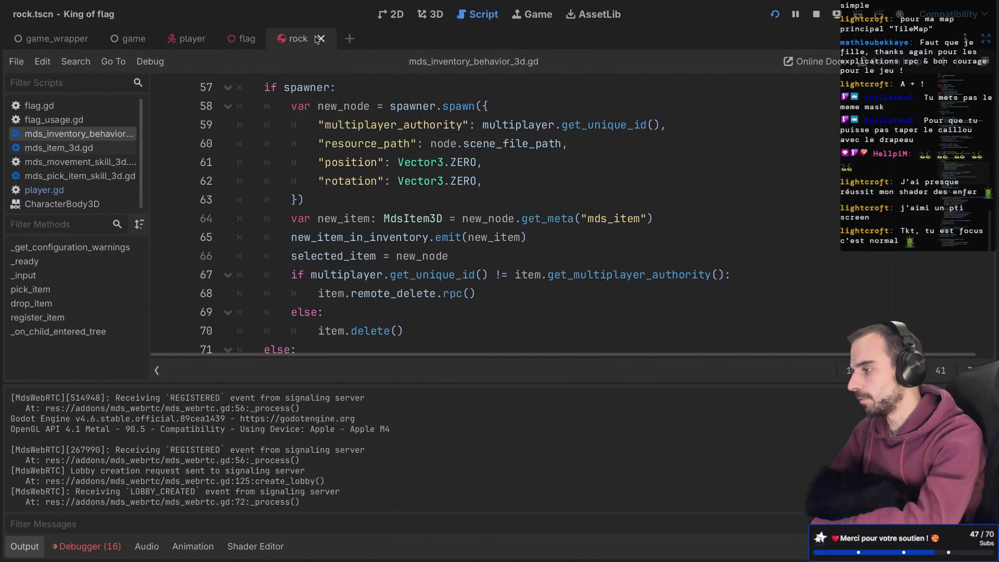
pyautogui.press('ctrl+super+d')
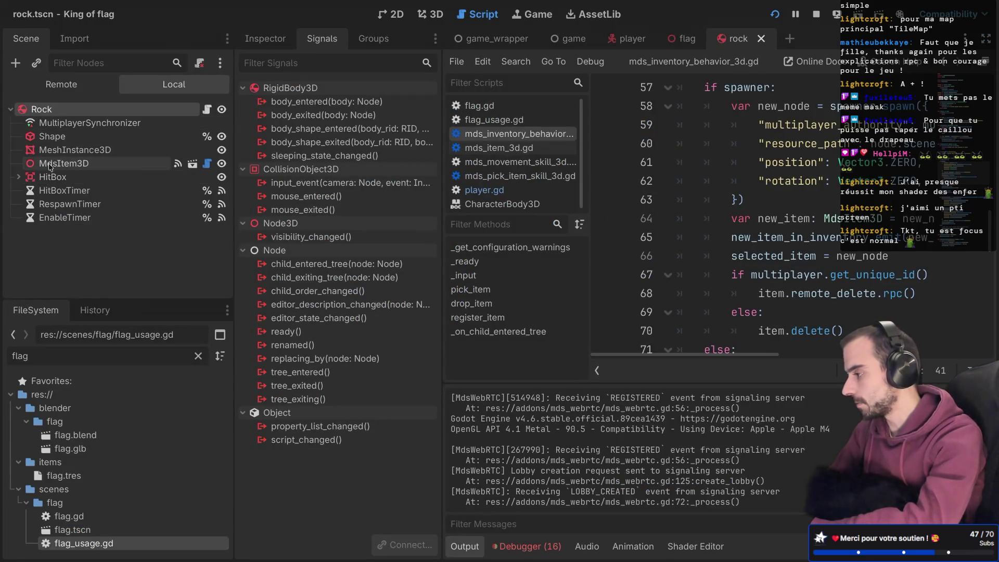
pyautogui.click(130, 137)
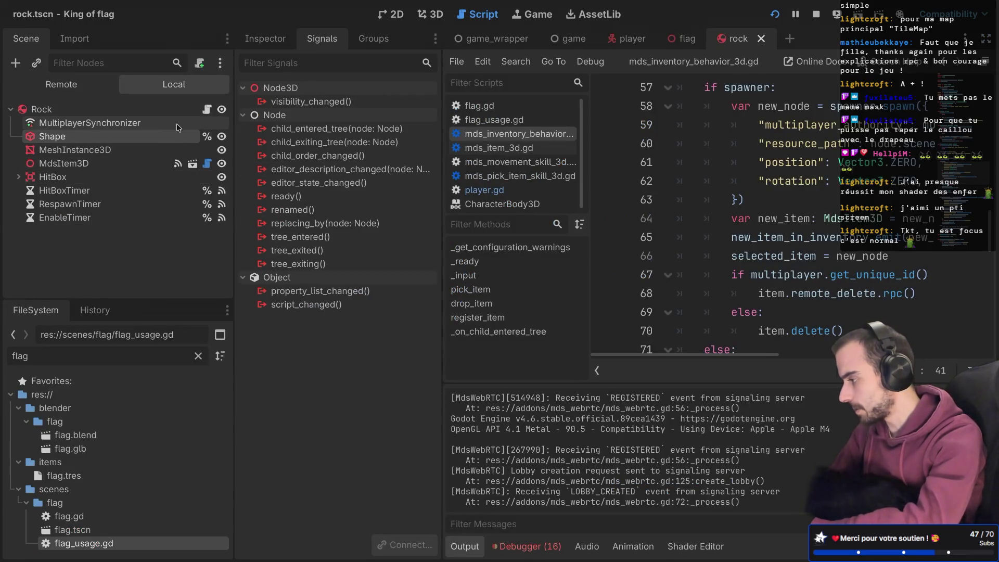
pyautogui.click(18, 178)
pyautogui.click(19, 178)
pyautogui.click(125, 164)
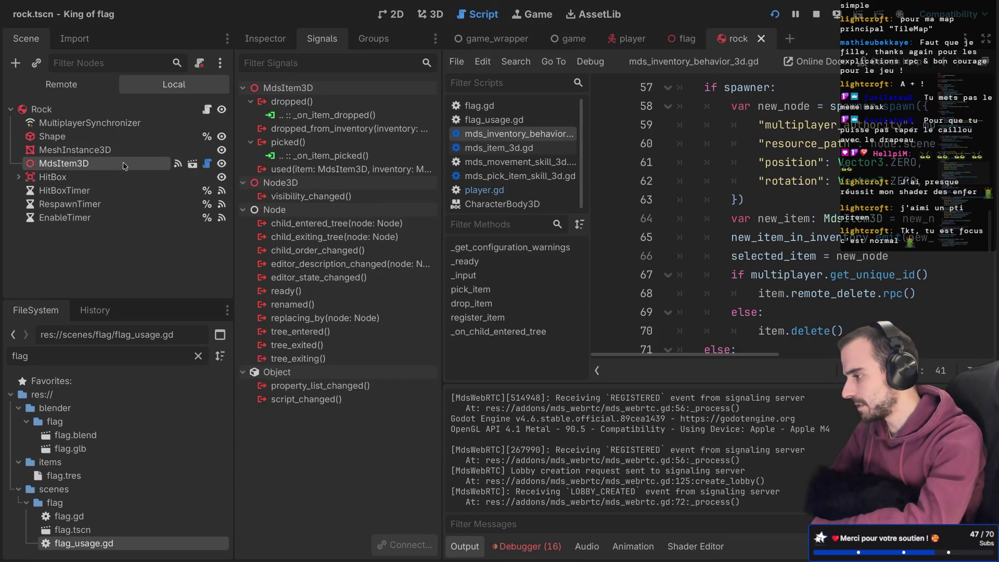
pyautogui.click(263, 37)
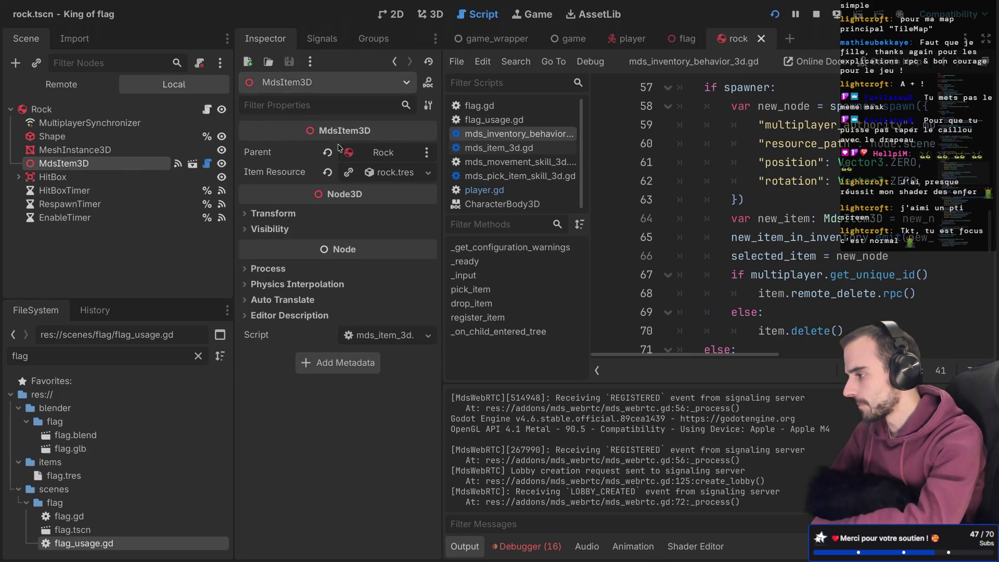
pyautogui.rightClick(81, 167)
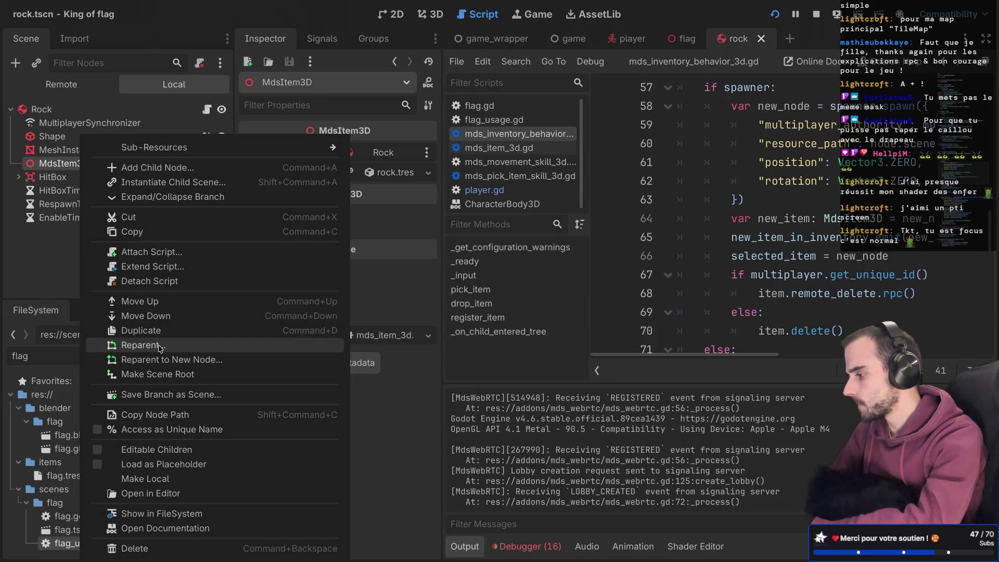
# - Make MdsItem3D and MdsPickTarget3D children editable to inspect the pick target's sphere collision shape
pyautogui.click(149, 451)
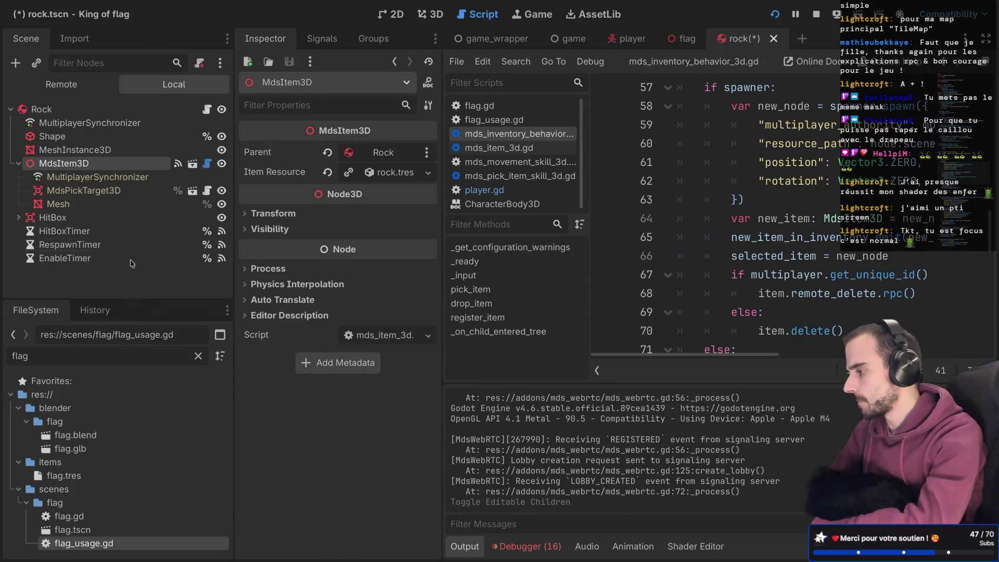
pyautogui.click(91, 193)
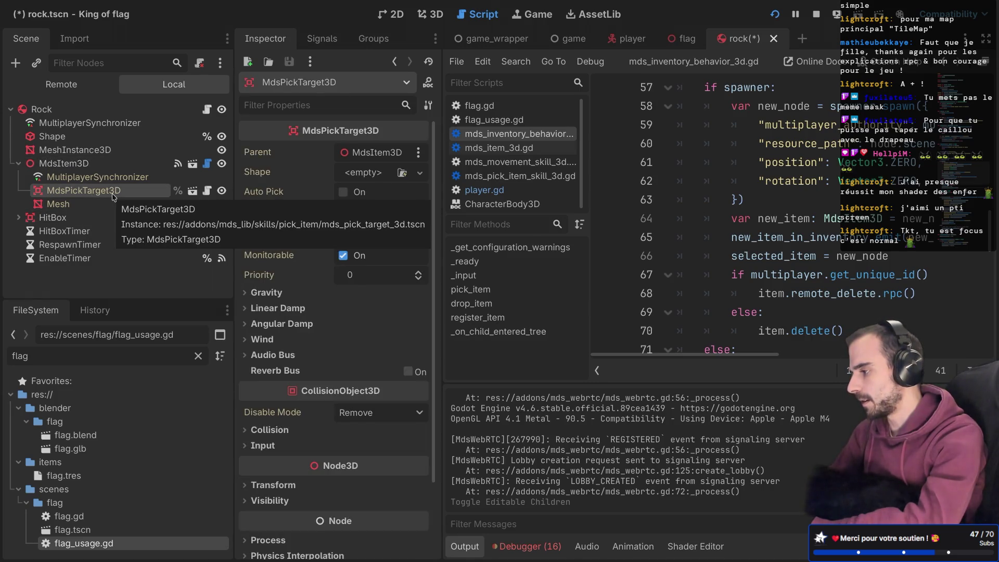
pyautogui.rightClick(114, 196)
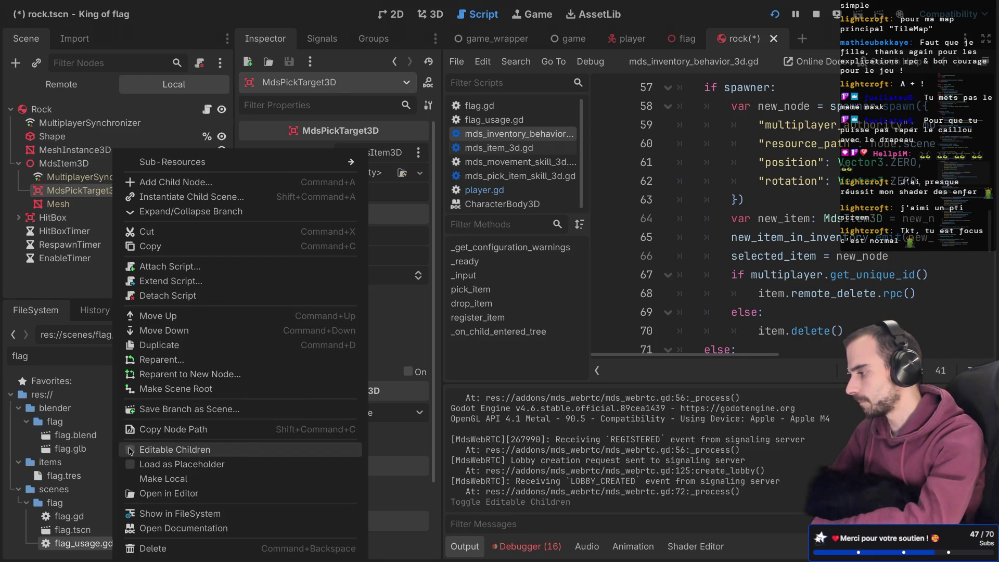
pyautogui.click(130, 451)
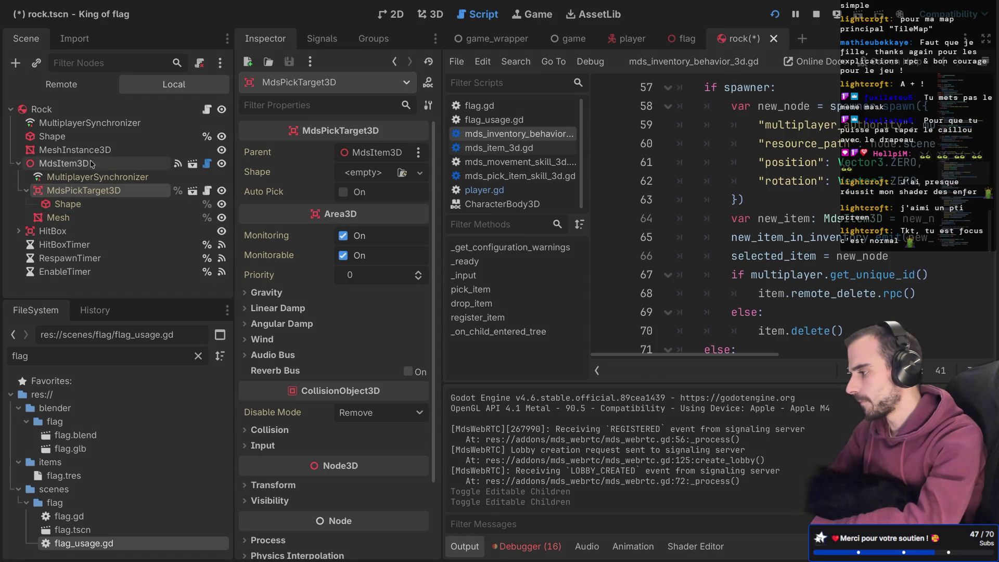
pyautogui.click(114, 206)
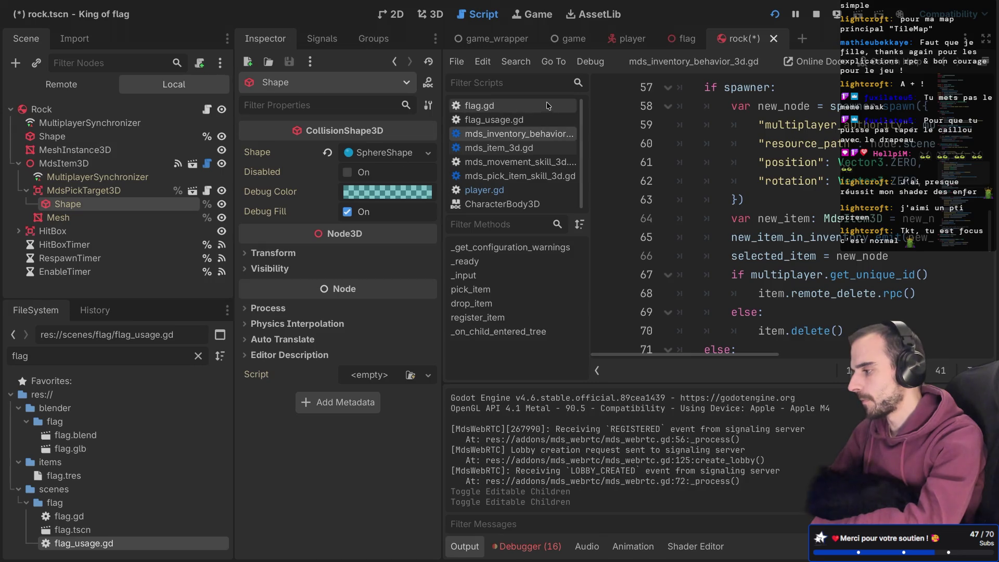
pyautogui.rightClick(89, 191)
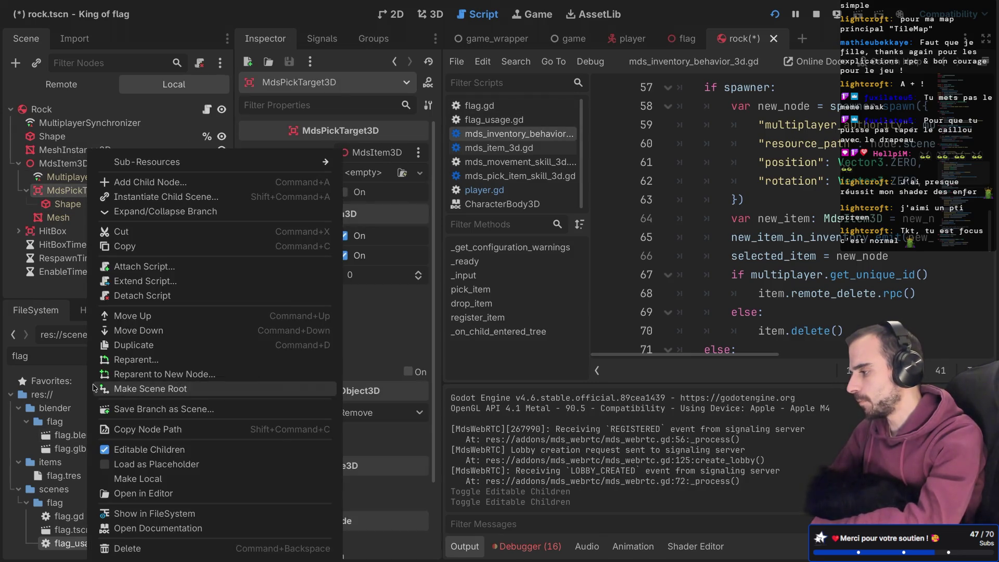
pyautogui.press('Escape')
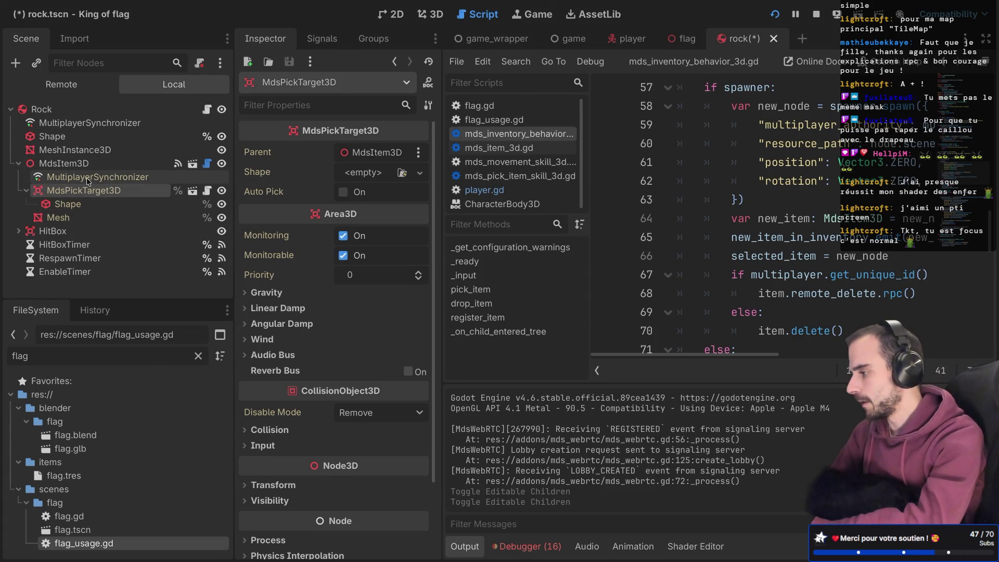
# - Turn off Editable Children on MdsItem3D, confirm the revert, and save rock.tscn
pyautogui.rightClick(120, 164)
pyautogui.click(154, 449)
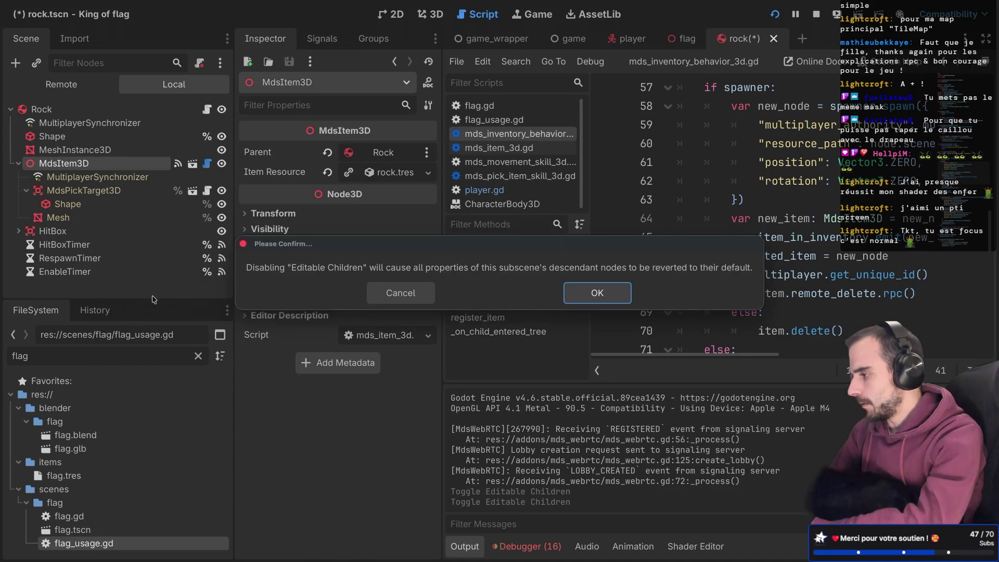
pyautogui.click(583, 295)
pyautogui.hotkey('ctrl', 's')
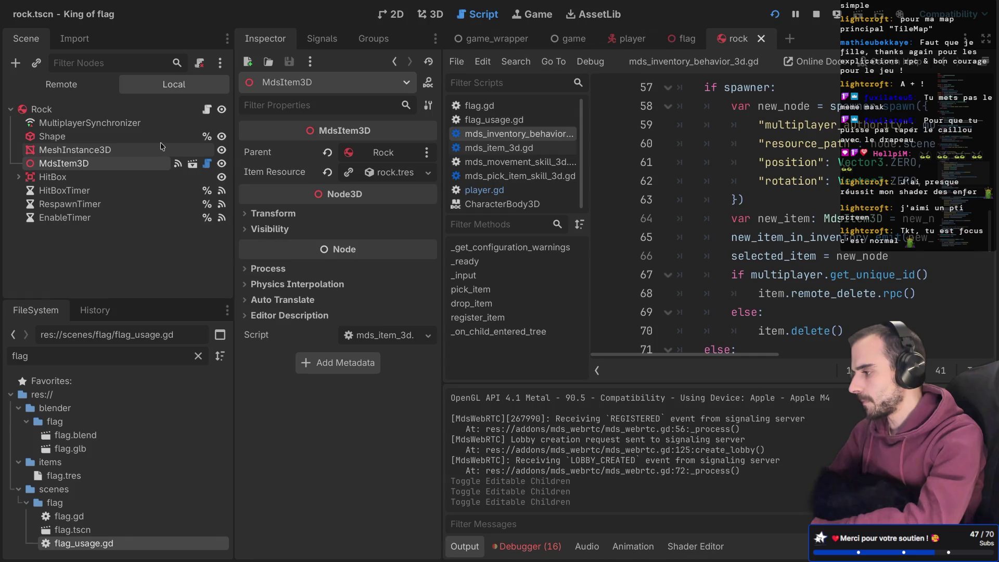
# - Check the Rock body's collision: layer 5, mask layers 1, 4 and 5
pyautogui.click(127, 112)
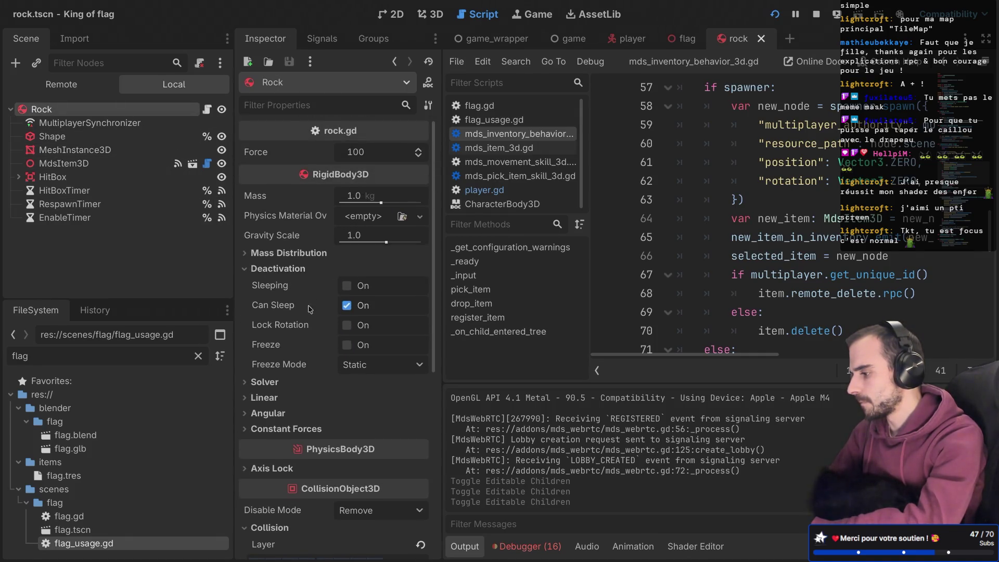
pyautogui.scroll(-10, 308, 312)
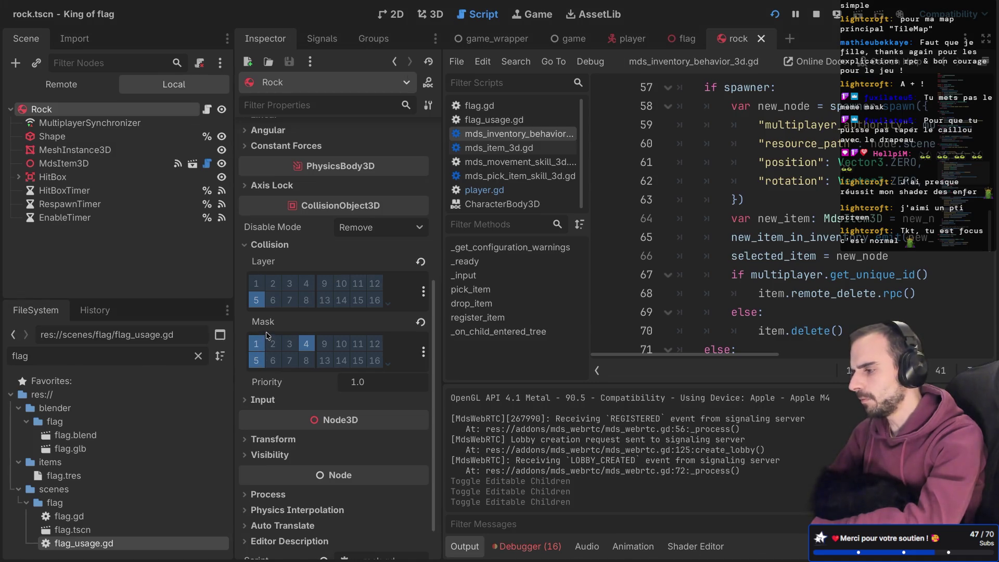
pyautogui.click(632, 38)
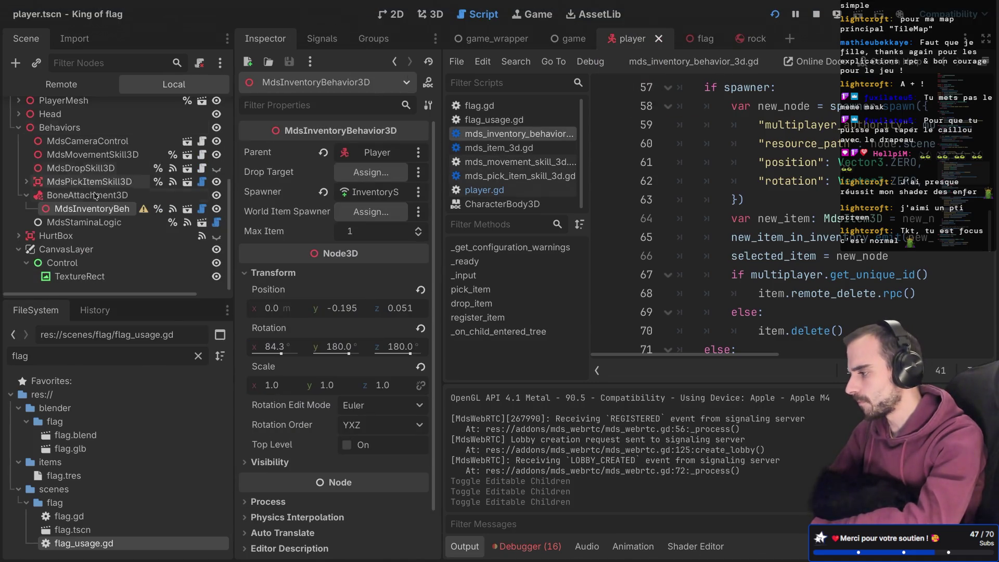
# - Clear collision mask bit 5 on the Player root node and save player.tscn
pyautogui.scroll(5, 86, 197)
pyautogui.scroll(-3, 86, 196)
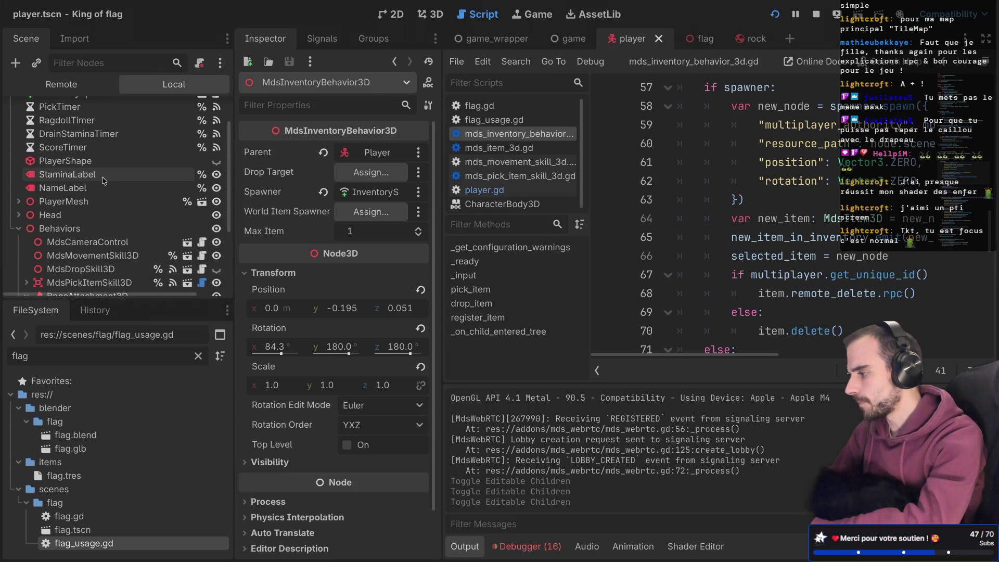
pyautogui.scroll(3, 94, 135)
pyautogui.click(79, 110)
pyautogui.scroll(-5, 281, 390)
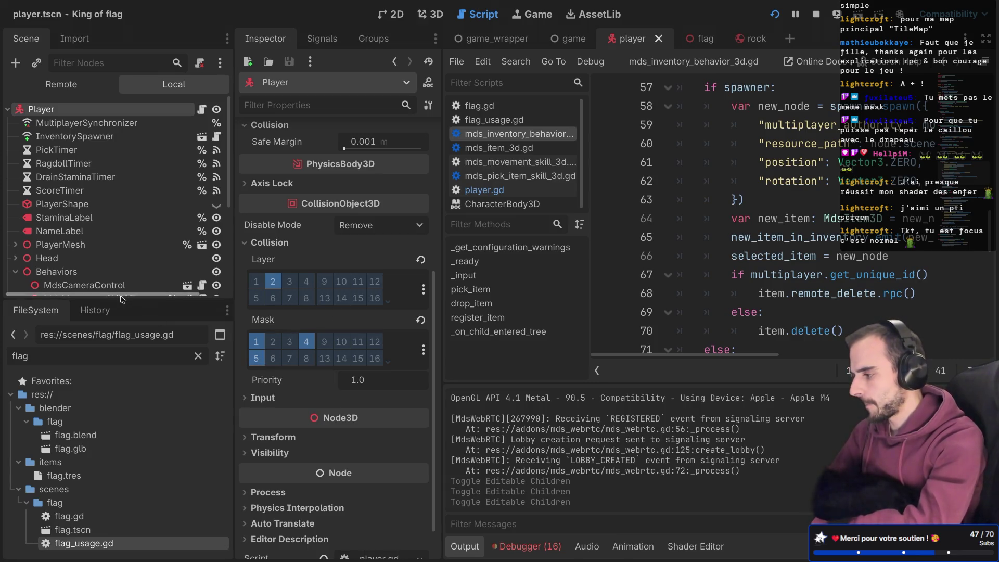
pyautogui.scroll(-5, 7, 169)
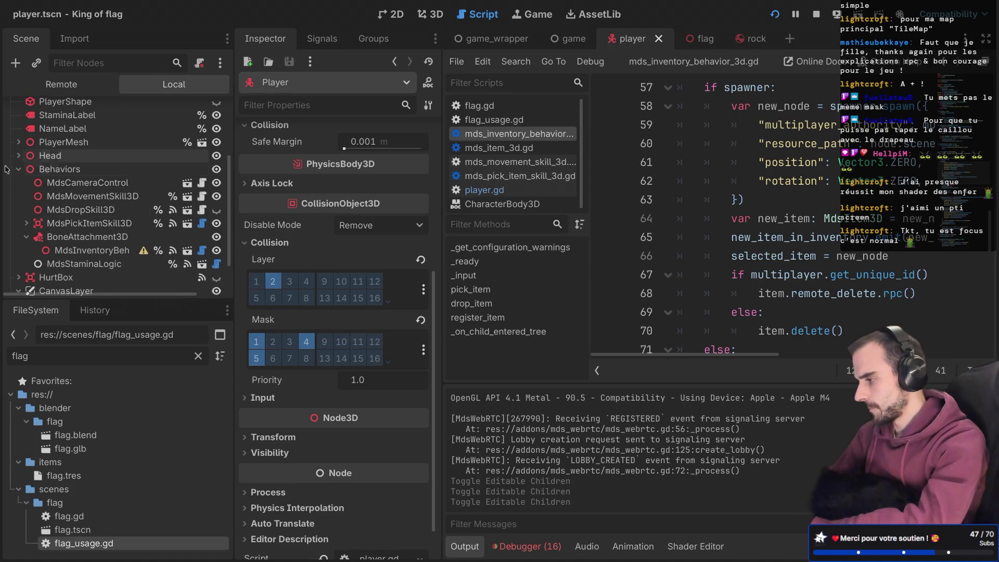
pyautogui.click(19, 169)
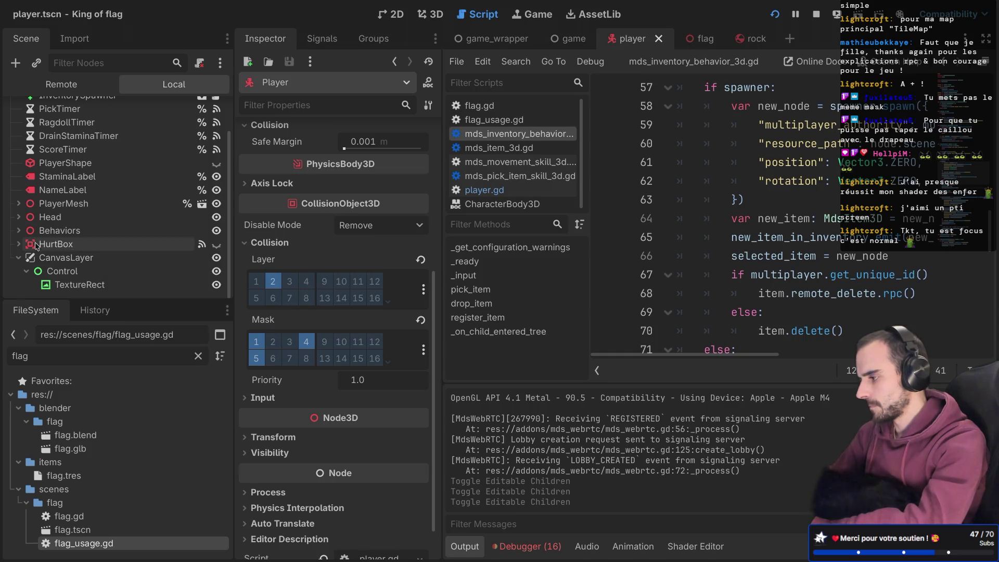
pyautogui.click(256, 364)
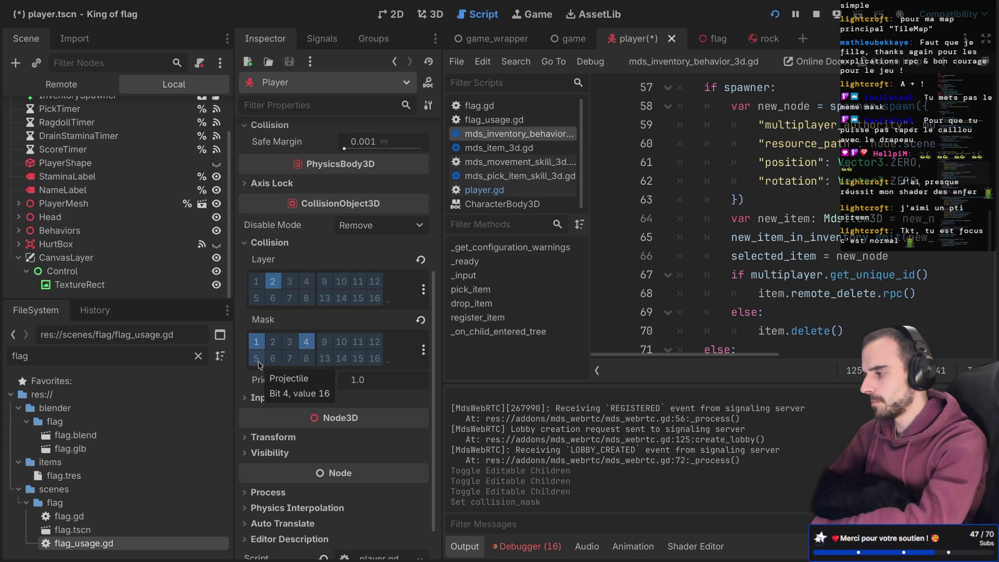
pyautogui.click(42, 245)
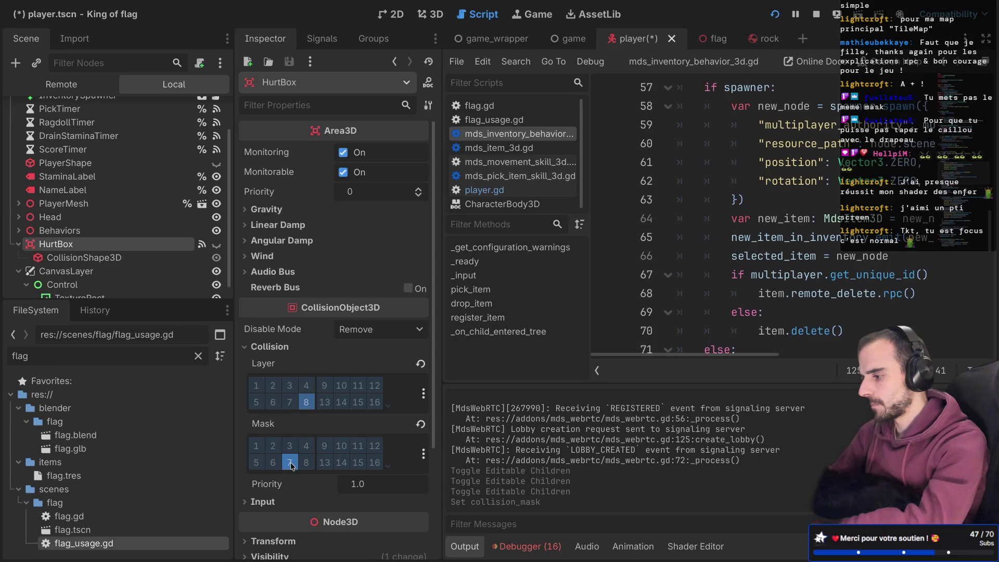
pyautogui.hotkey('ctrl', 's')
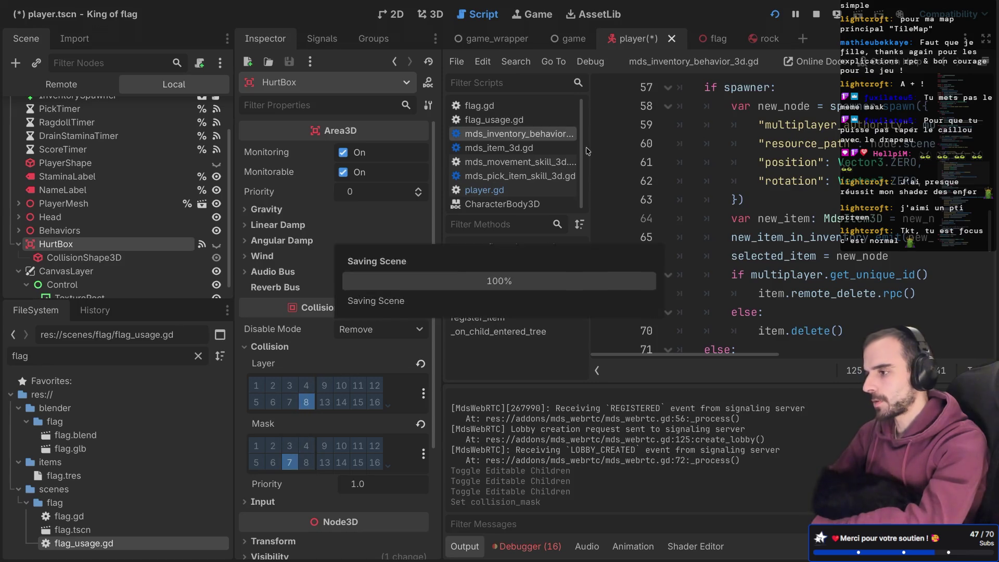
pyautogui.click(777, 16)
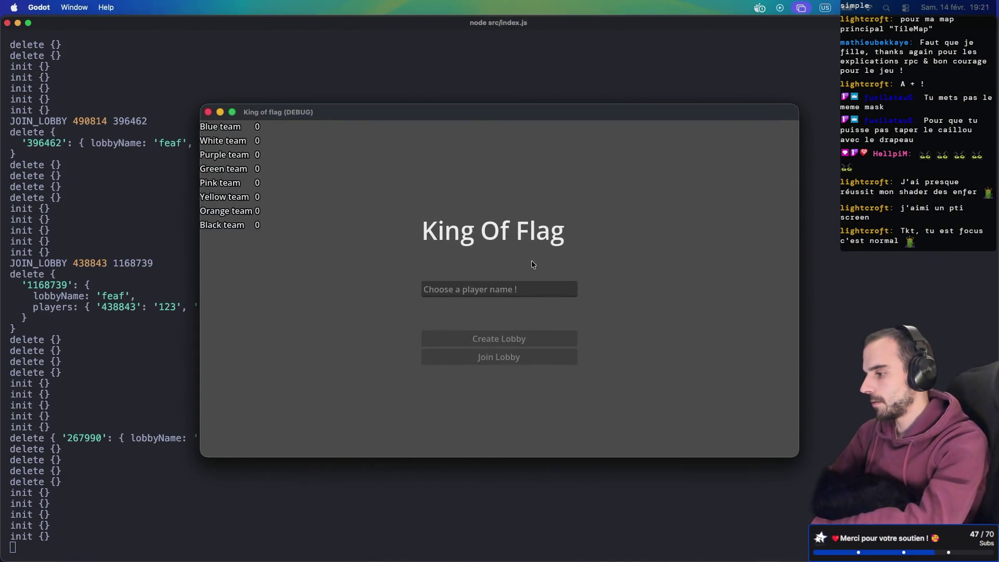
# - Enter a player name, create a lobby, start the match, and run toward the flag
pyautogui.write('123')
pyautogui.click(475, 336)
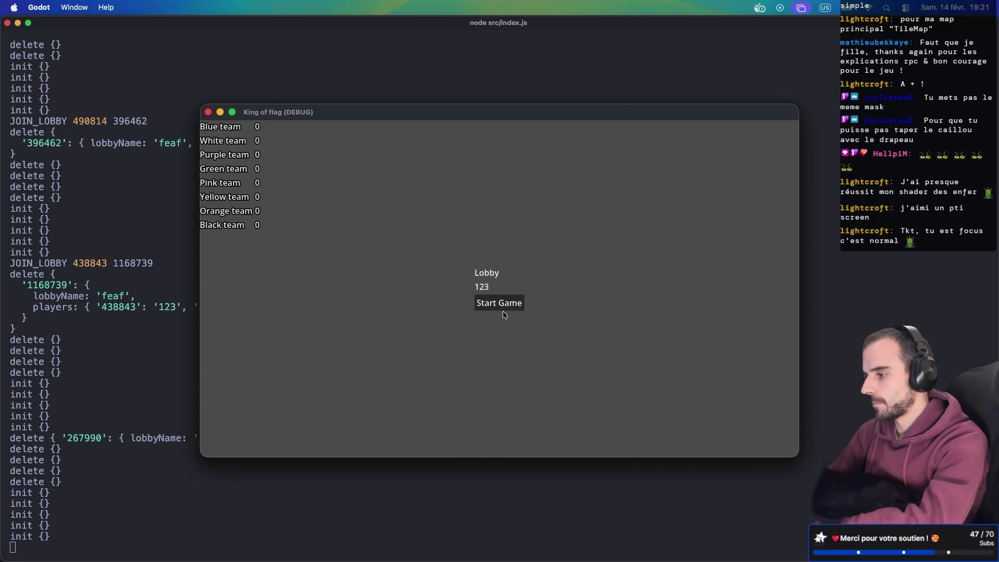
pyautogui.click(503, 310)
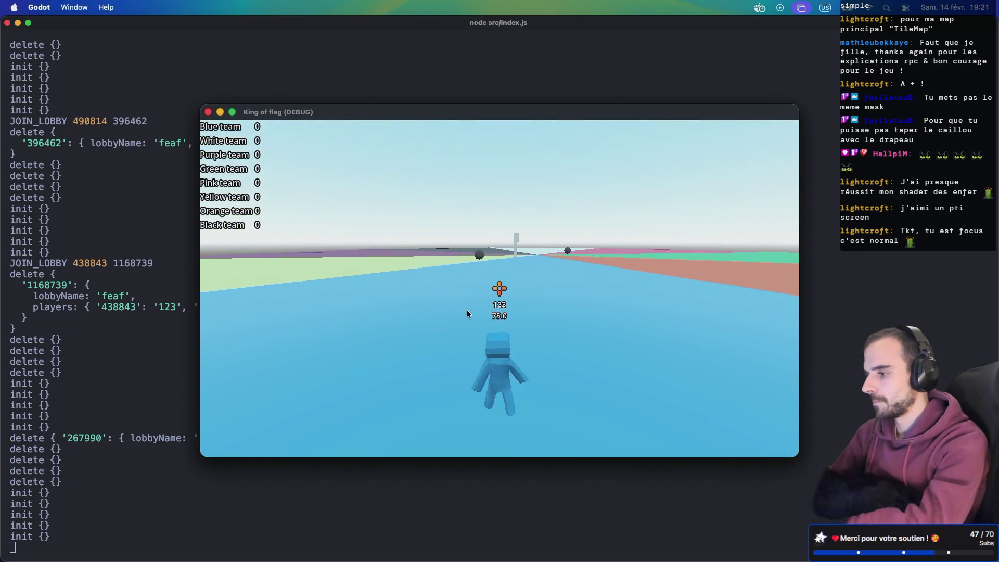
pyautogui.press('w')
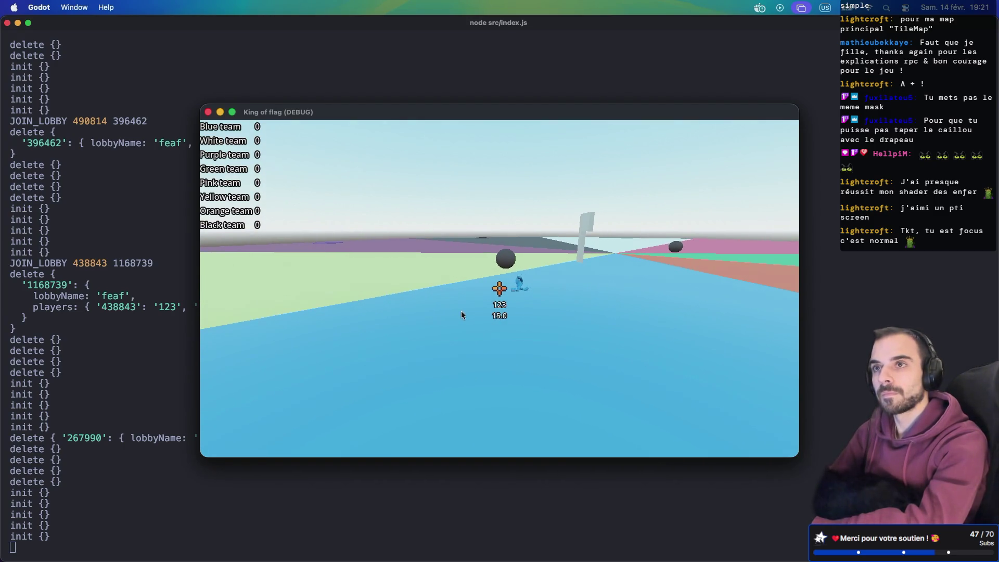
pyautogui.press('w')
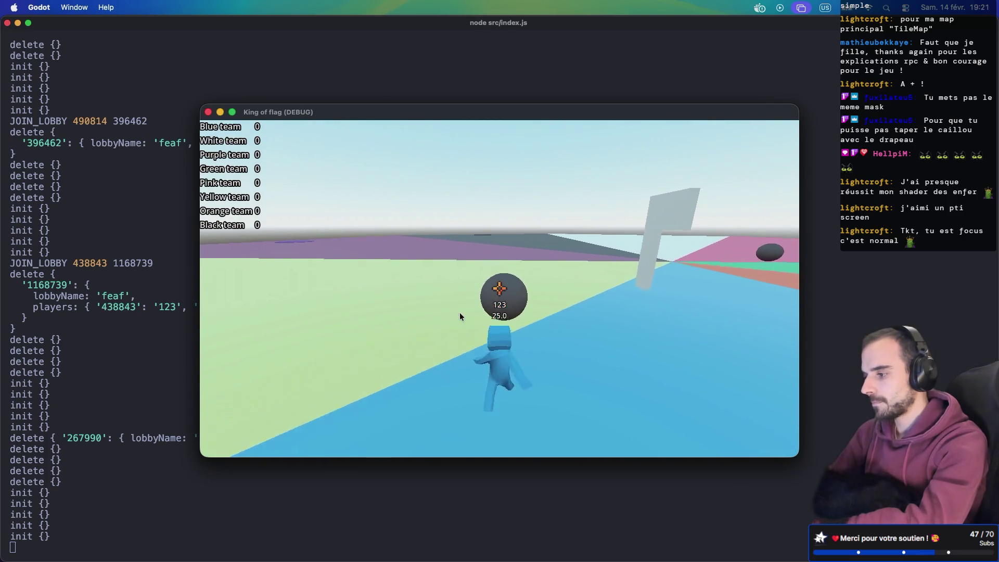
pyautogui.press('d')
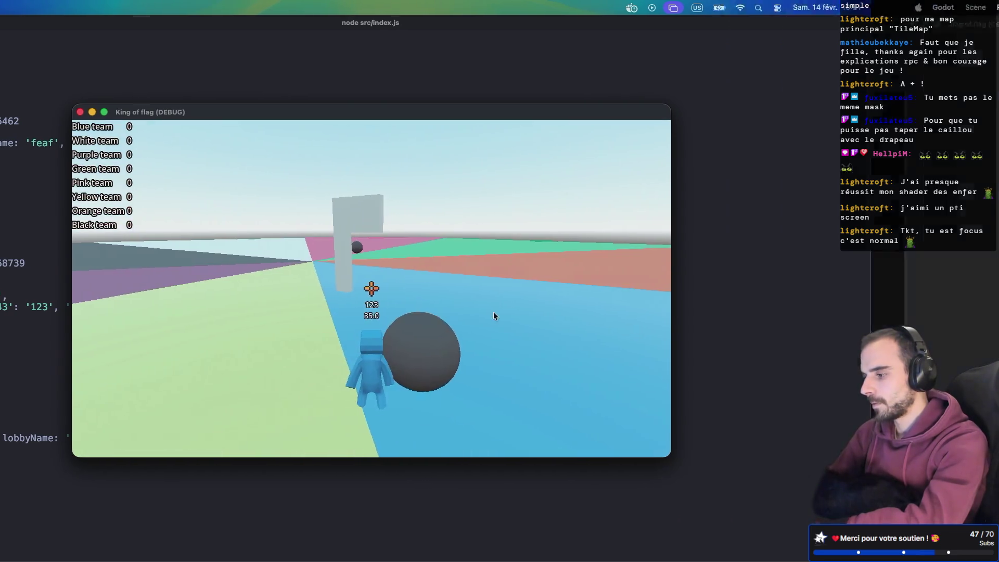
pyautogui.hotkey('ctrl', 'Right')
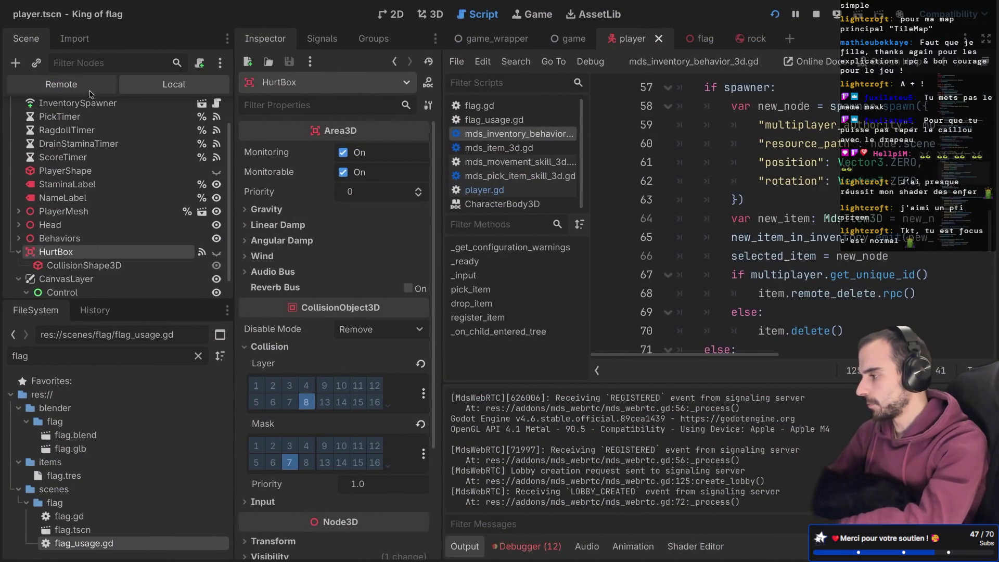
# - Expand the running game's remote tree, then open Session 5 errors and jump to line 56
pyautogui.click(89, 92)
pyautogui.click(19, 123)
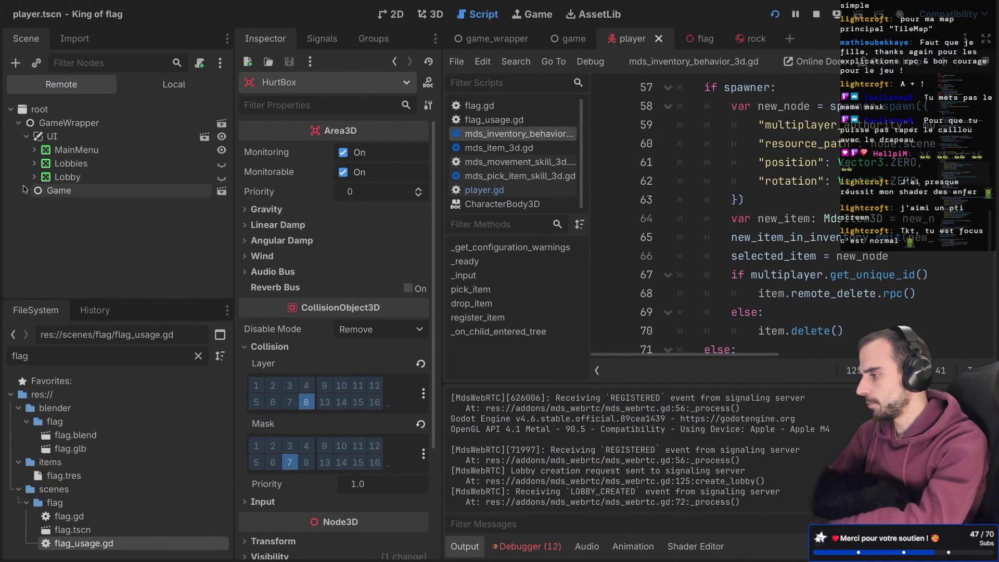
pyautogui.click(26, 190)
pyautogui.scroll(-1, 104, 198)
pyautogui.scroll(1, 109, 181)
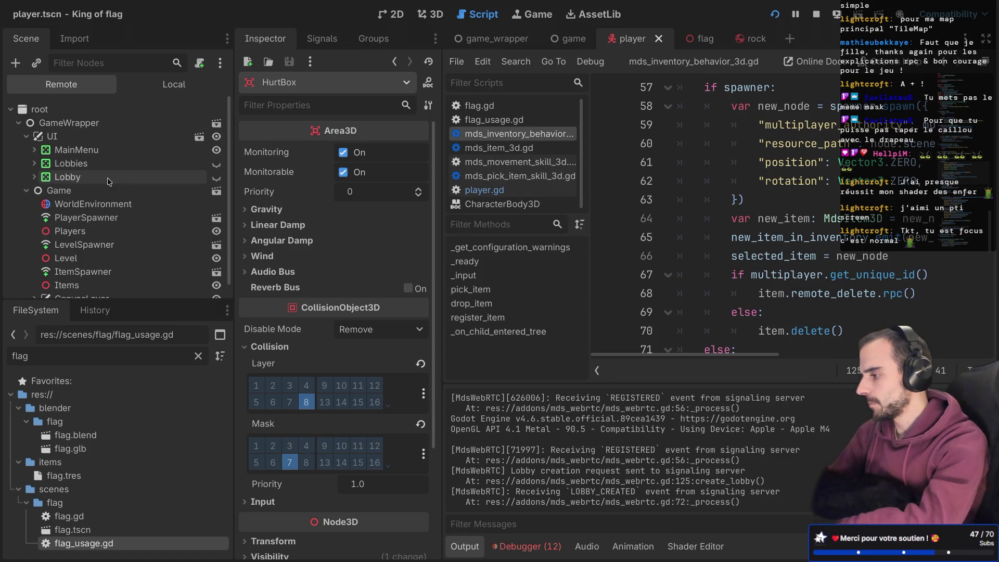
pyautogui.scroll(-1, 118, 208)
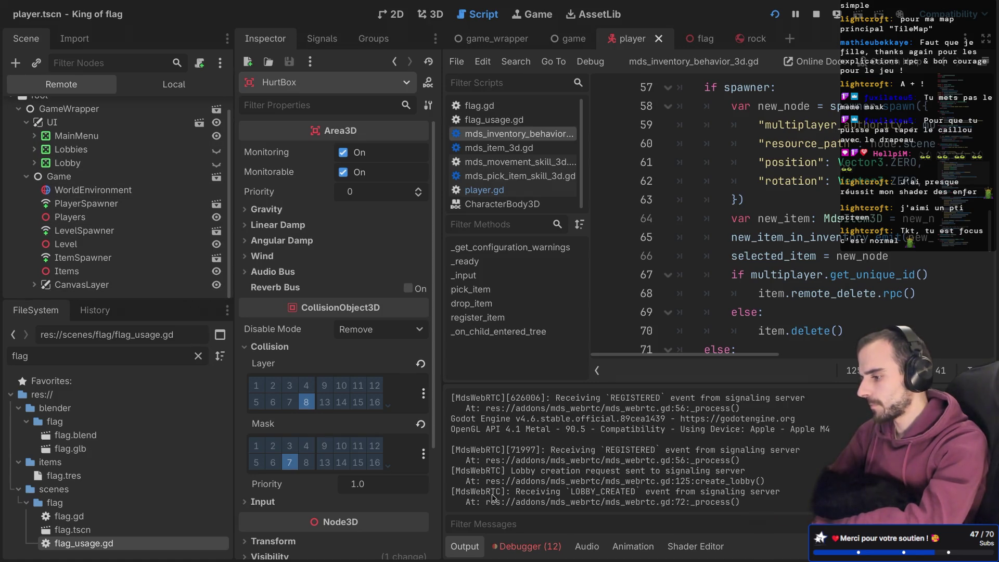
pyautogui.click(529, 548)
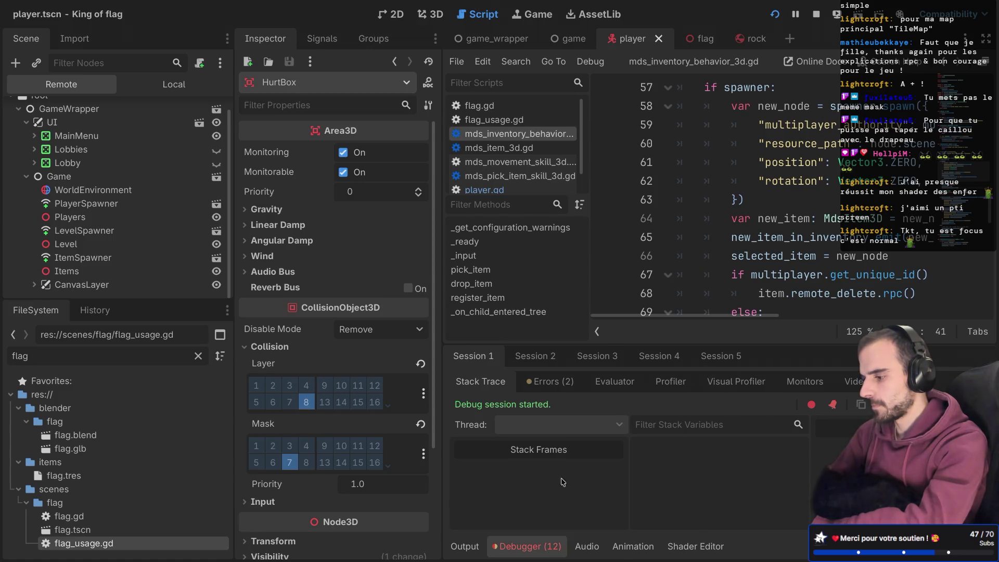
pyautogui.click(696, 361)
pyautogui.click(551, 381)
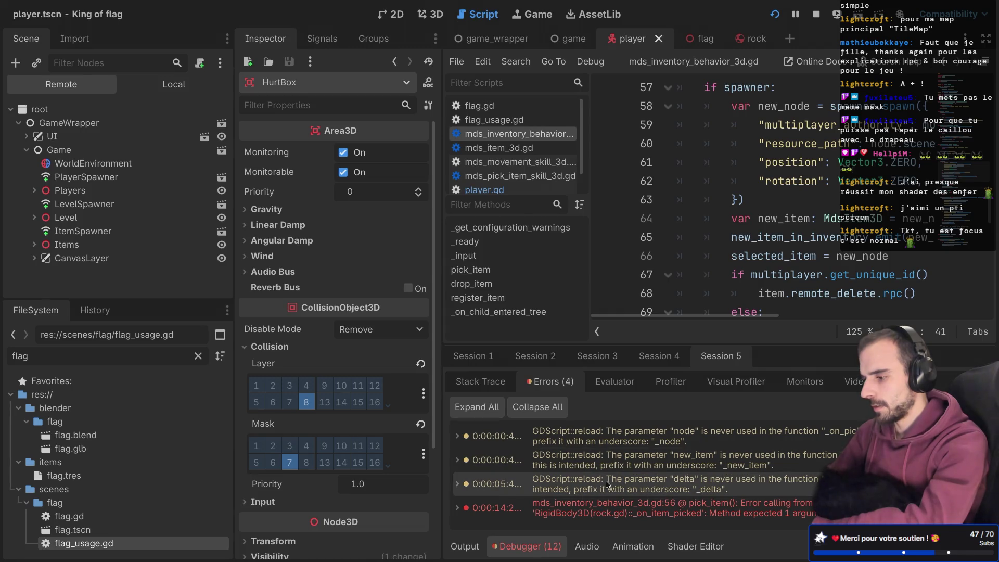
pyautogui.click(742, 517)
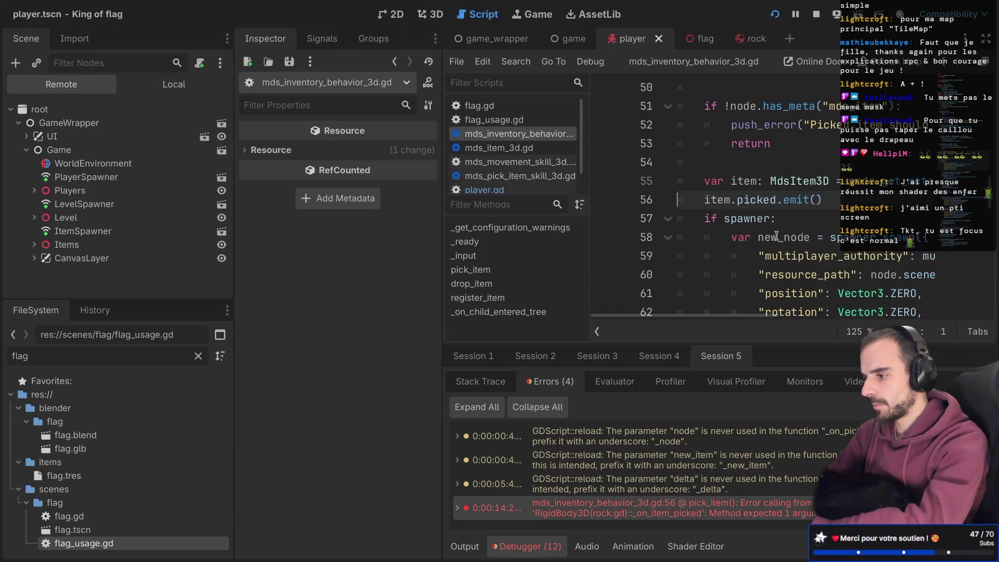
# - Check where the picked signal is declared, then return to the line 56 item.picked.emit() error
pyautogui.hotkey('ctrl', 'shift', 'F11')
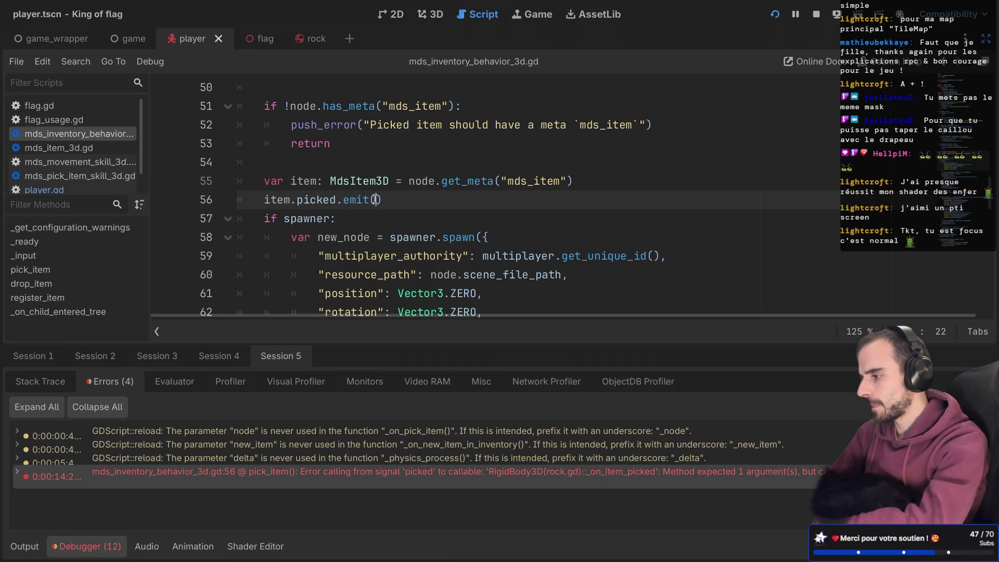
pyautogui.write('ite')
pyautogui.press('BackSpace')
pyautogui.press('BackSpace')
pyautogui.press('BackSpace')
pyautogui.press('Down')
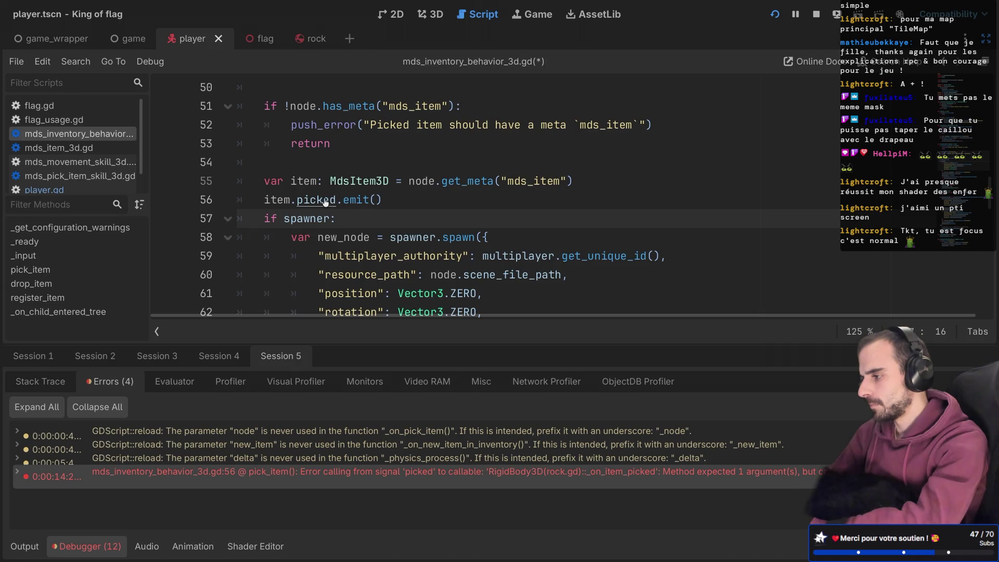
pyautogui.keyDown('ctrl'); pyautogui.click(326, 202); pyautogui.keyUp('ctrl')
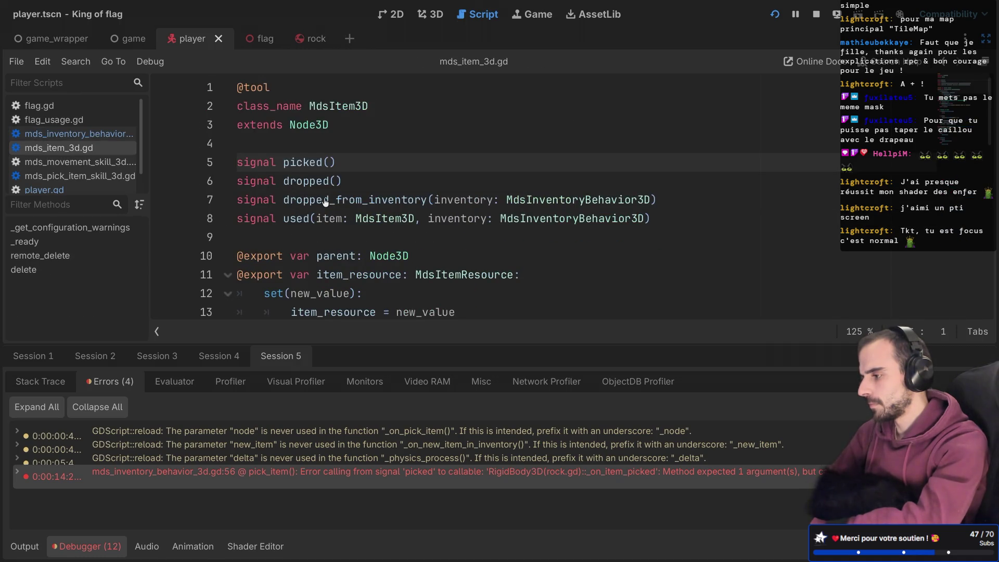
pyautogui.scroll(-1, 325, 202)
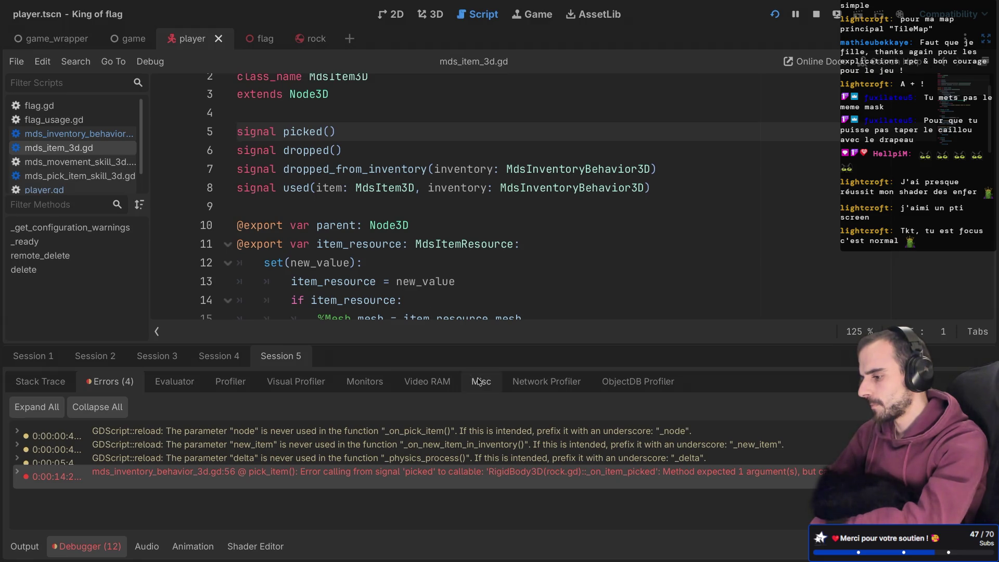
pyautogui.doubleClick(599, 475)
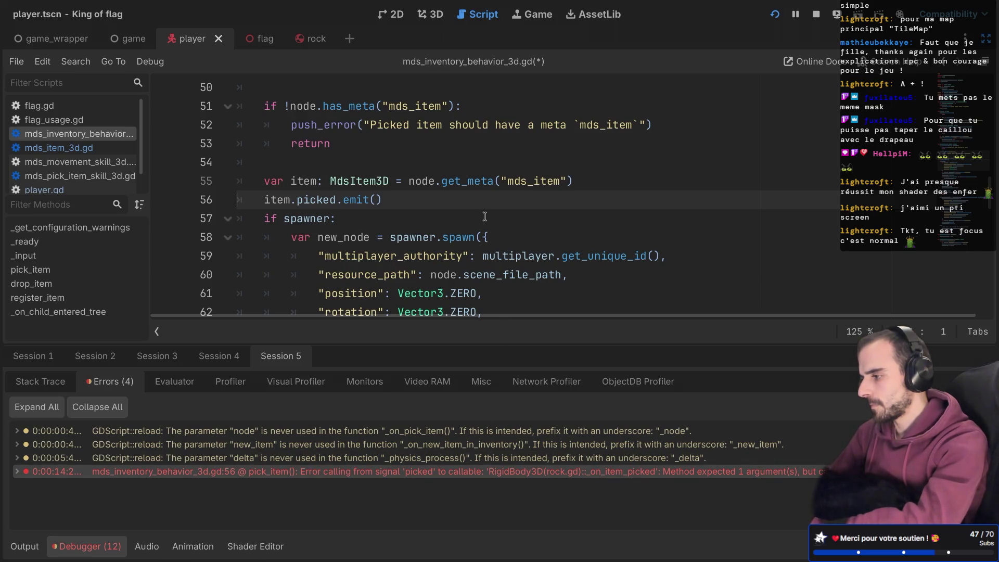
pyautogui.click(312, 39)
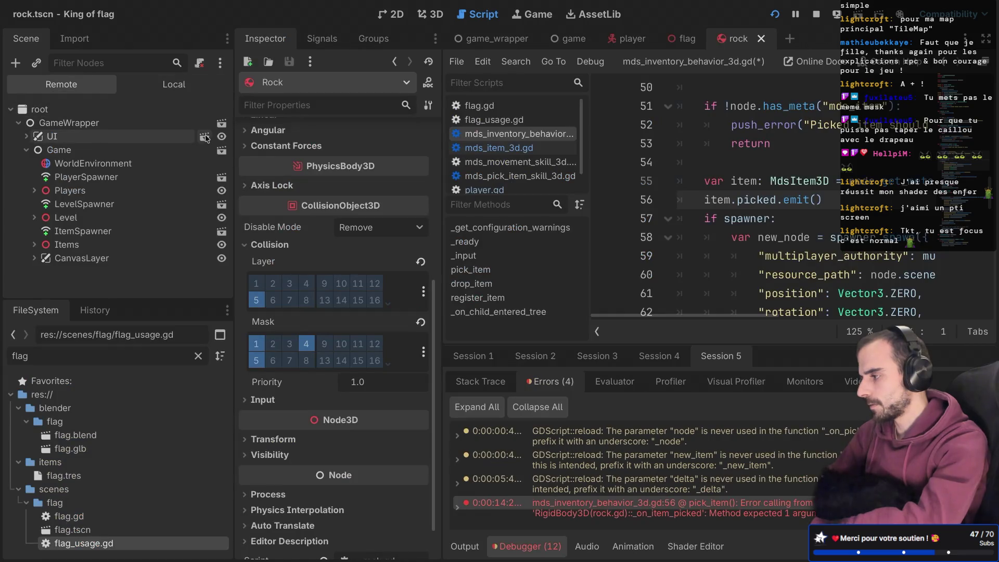
# - Delete the _inventory parameter from rock.gd's _on_item_picked handler and save the script
pyautogui.click(174, 83)
pyautogui.click(207, 109)
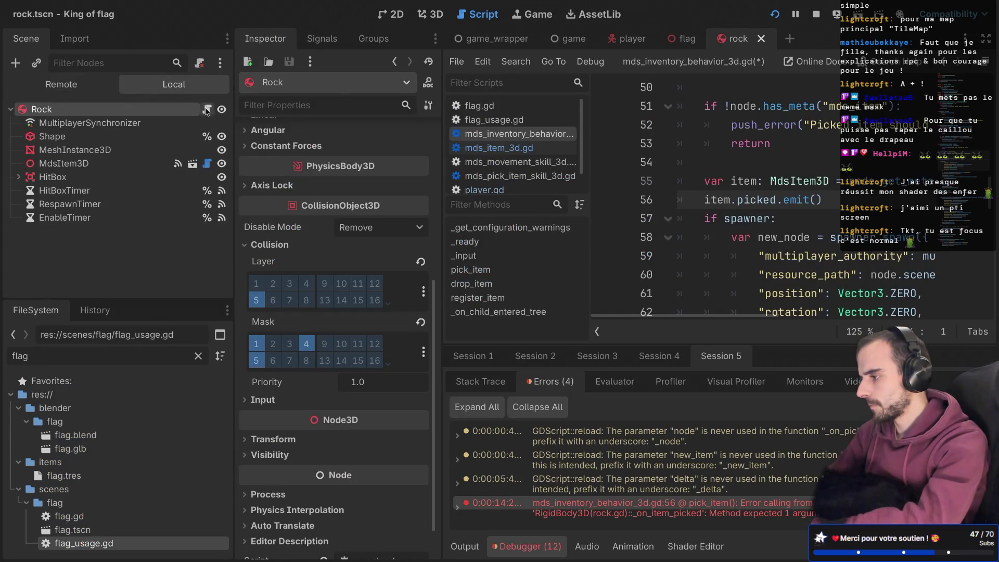
pyautogui.hotkey('ctrl', 'shift', 'F11')
pyautogui.scroll(-3, 403, 181)
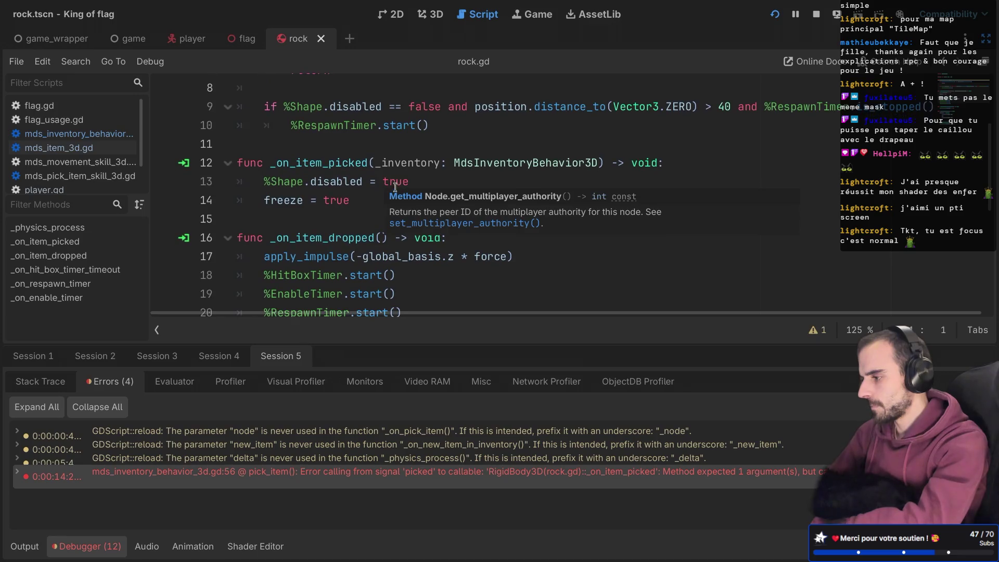
pyautogui.click(403, 181)
pyautogui.moveTo(374, 163); pyautogui.dragTo(542, 165)
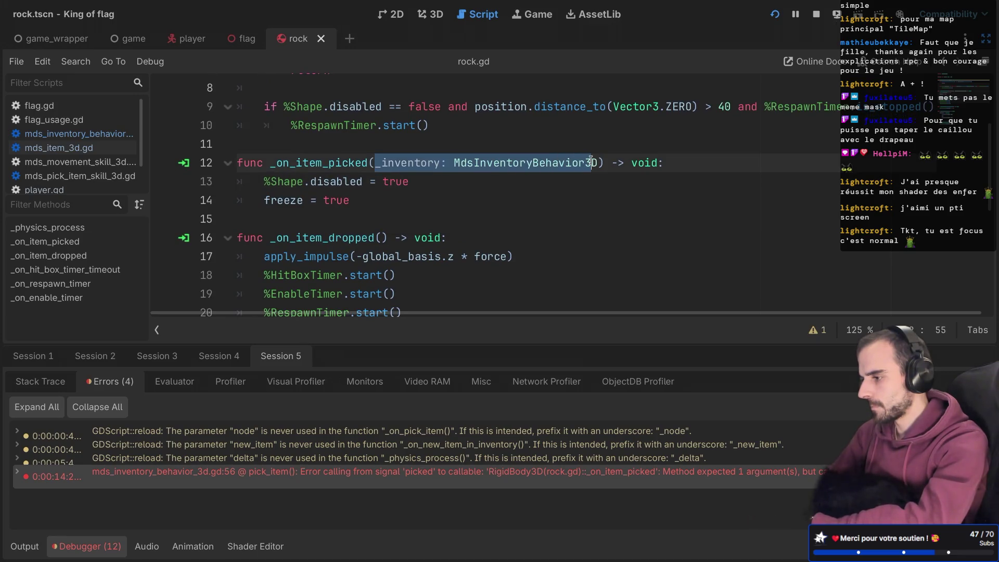
pyautogui.press('BackSpace')
pyautogui.hotkey('ctrl', 's')
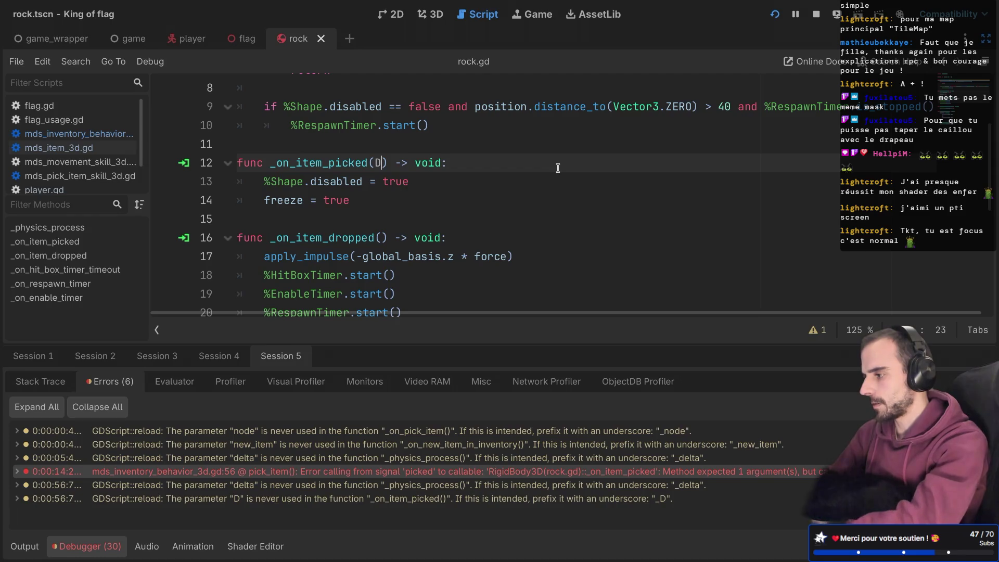
pyautogui.scroll(-5, 517, 203)
pyautogui.scroll(4, 517, 203)
pyautogui.scroll(3, 402, 169)
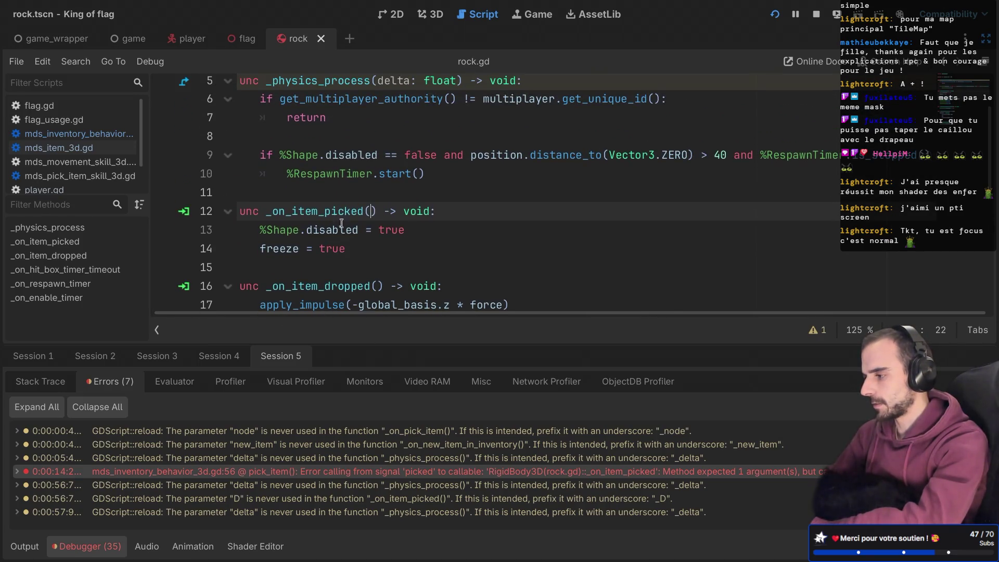
# - Enable collision mask layer 5 on the Player root node in player.tscn
pyautogui.click(192, 38)
pyautogui.hotkey('ctrl', 'shift', 'F11')
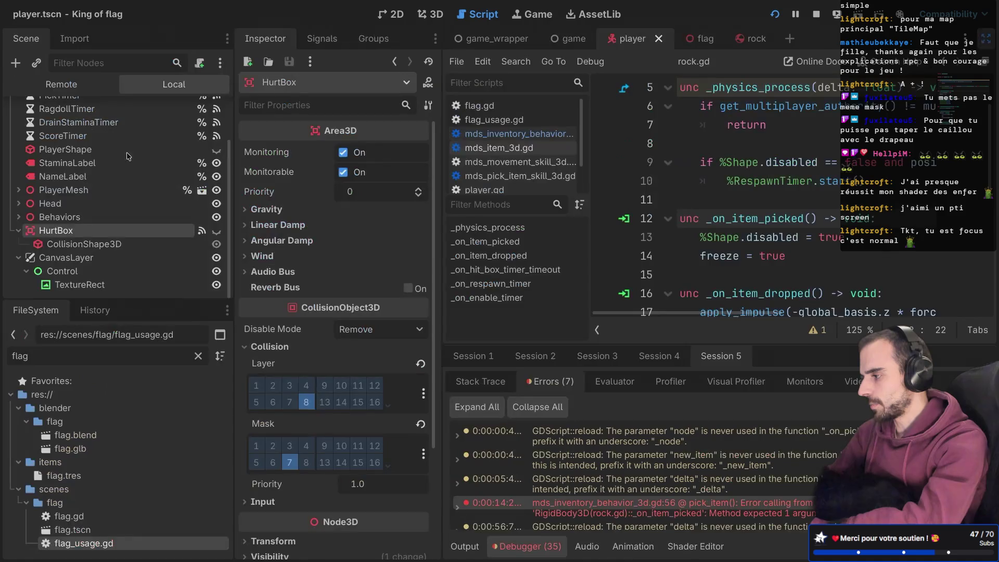
pyautogui.scroll(2, 132, 190)
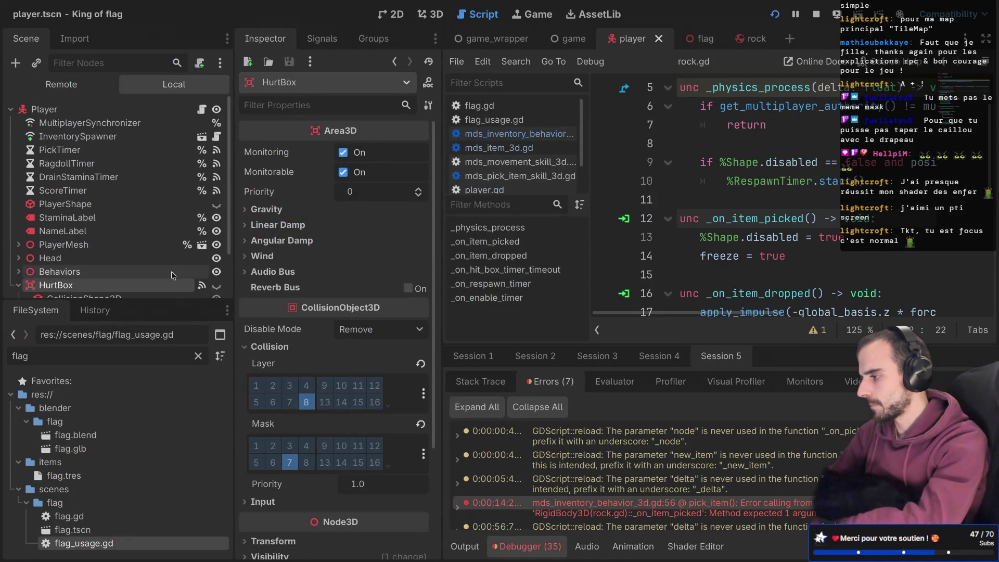
pyautogui.click(116, 111)
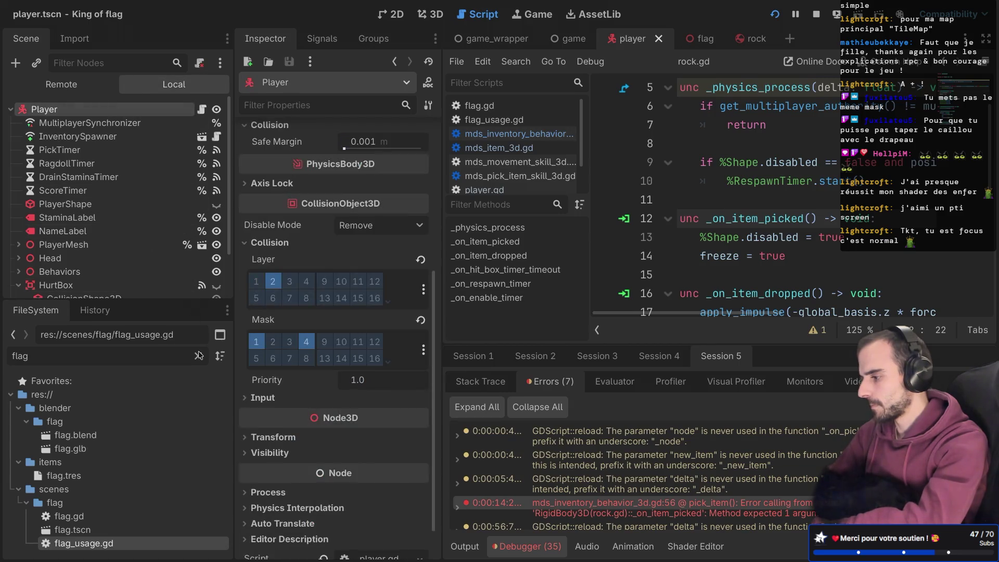
pyautogui.click(255, 359)
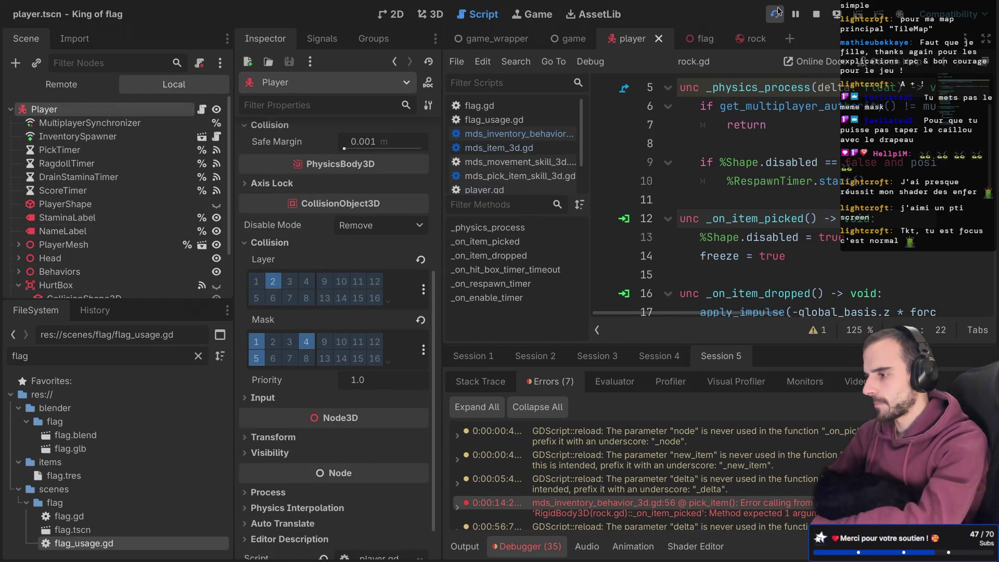
# - Run the project and create lobby 123 in the first game window
pyautogui.click(776, 13)
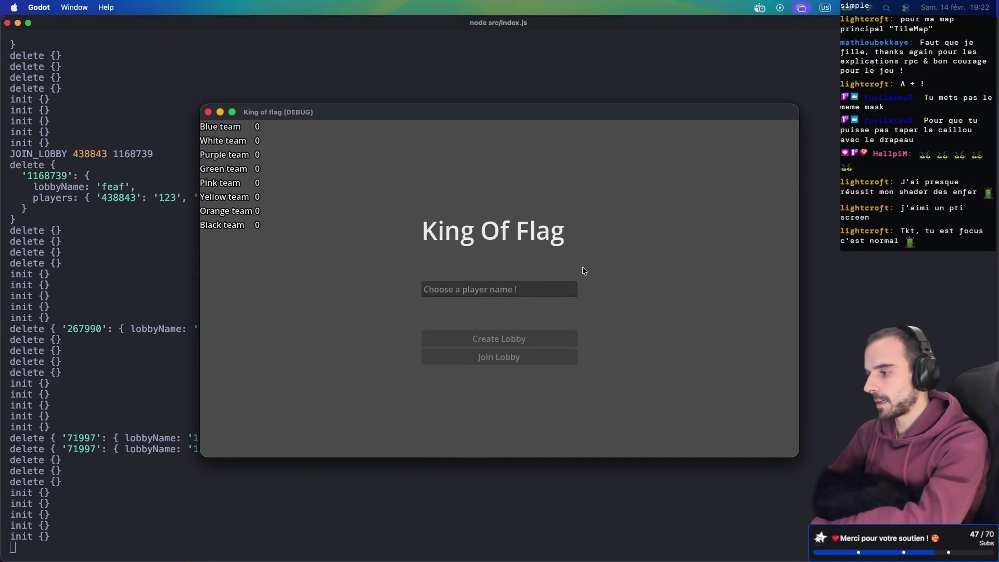
pyautogui.write('123')
pyautogui.click(499, 339)
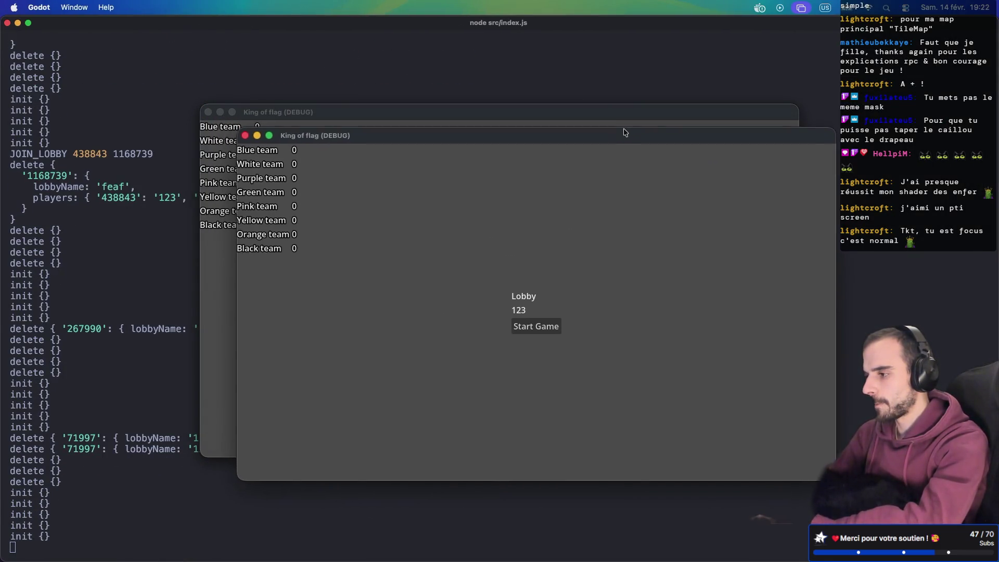
pyautogui.moveTo(629, 135); pyautogui.dragTo(741, 182)
pyautogui.click(654, 166)
# - Join lobby 123 as player '1' from the other window and start the match
pyautogui.click(523, 289)
pyautogui.write('1231321')
pyautogui.click(503, 358)
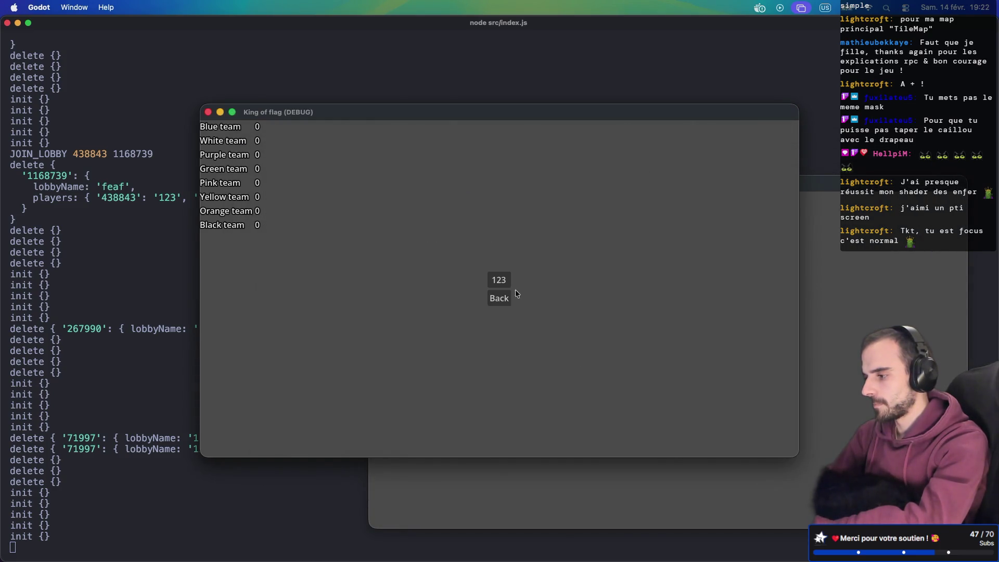
pyautogui.click(831, 362)
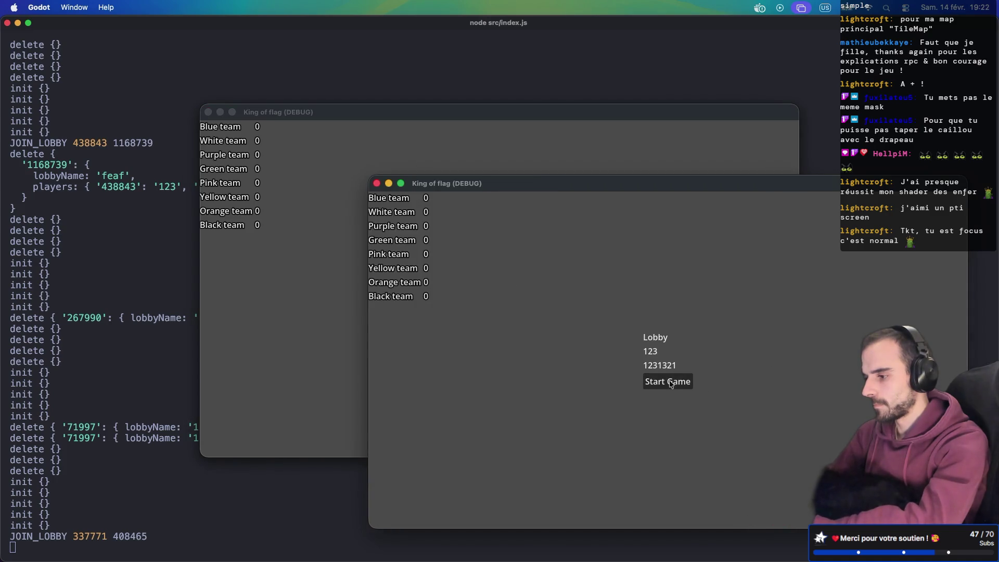
pyautogui.click(671, 382)
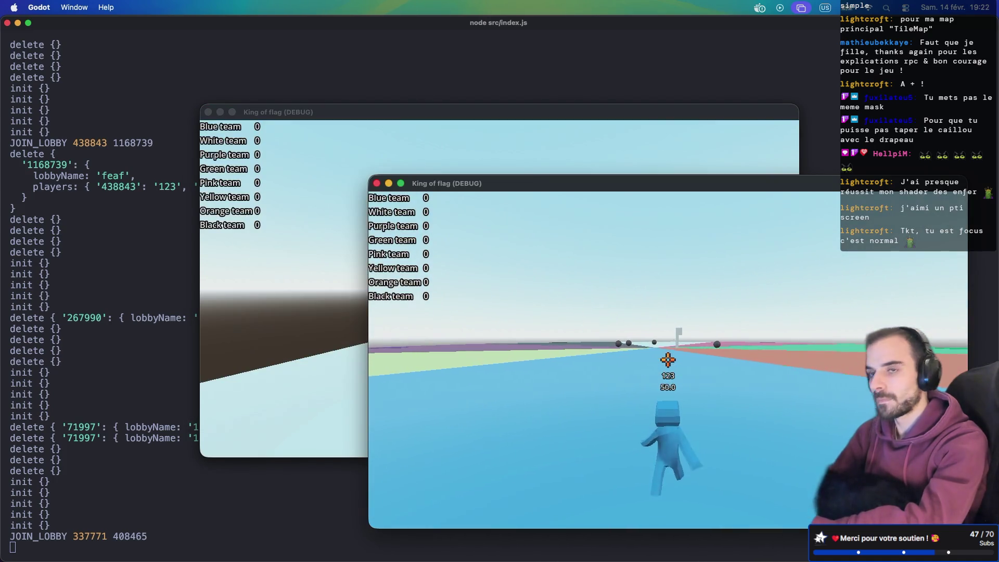
# - Move the character sideways and forward, then return to the editor
pyautogui.press('a')
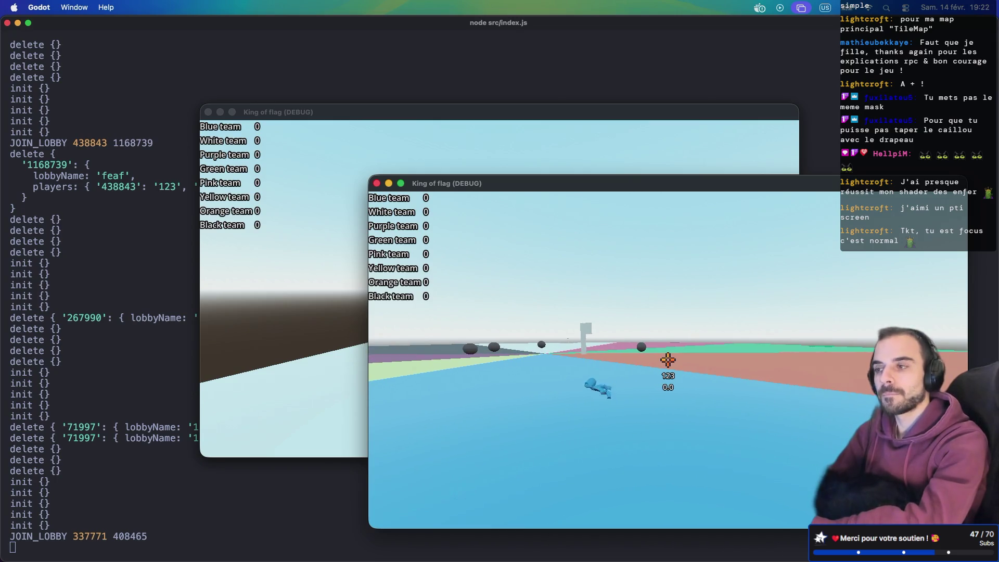
pyautogui.press('w')
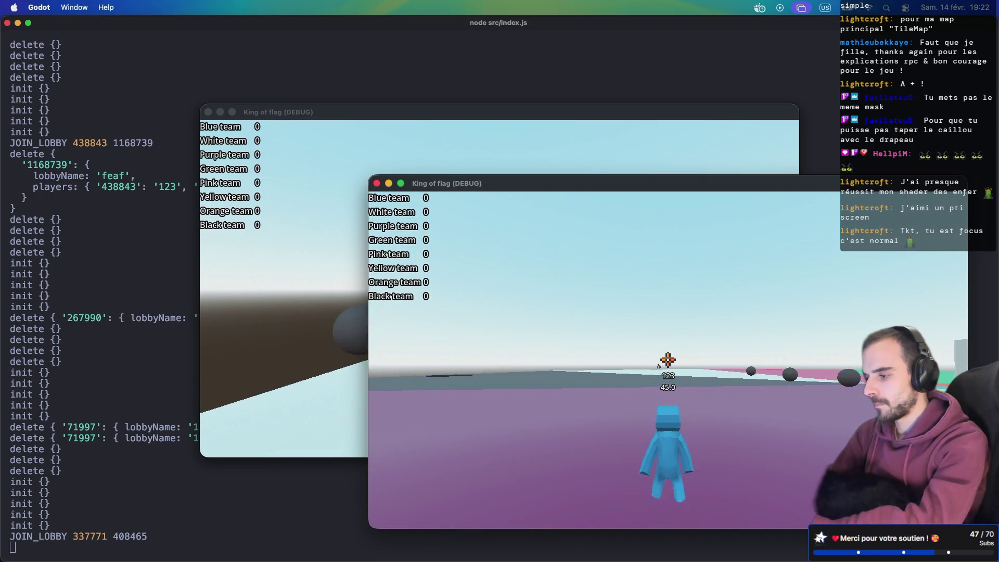
pyautogui.press('super+Tab')
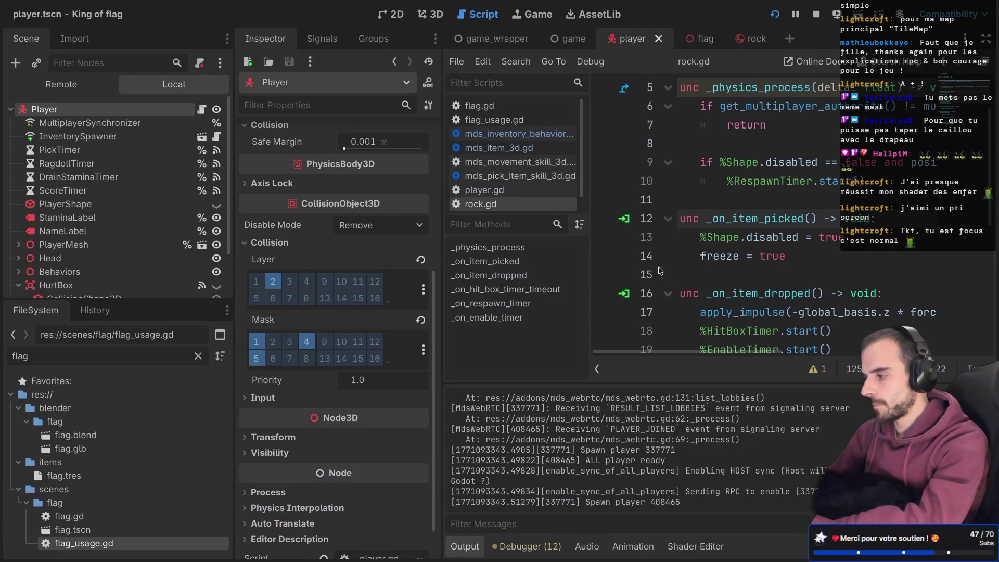
# - Untick Player's collision mask layer 5, fold HurtBox and CanvasLayer, and relaunch the game
pyautogui.click(257, 357)
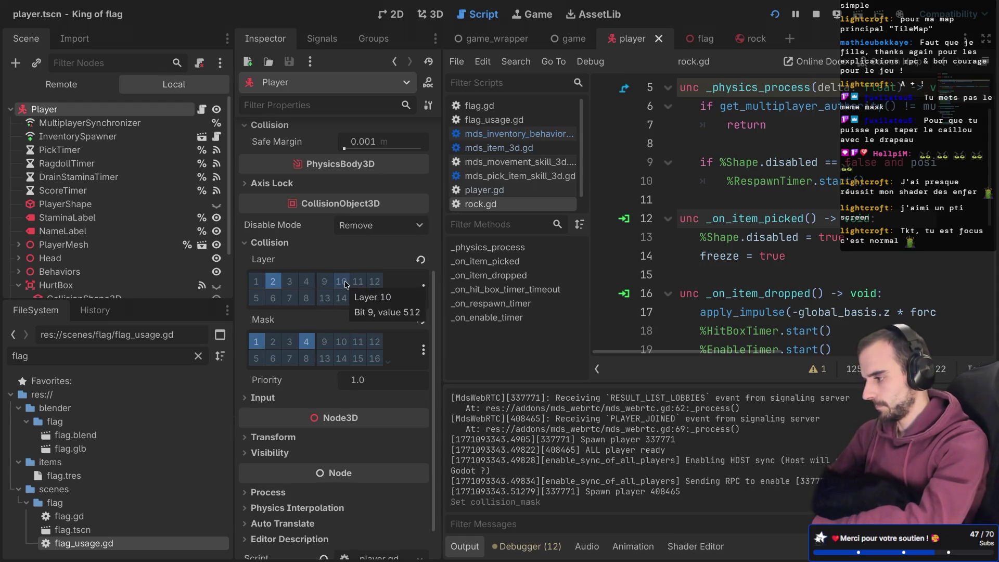
pyautogui.scroll(-3, 104, 234)
pyautogui.click(18, 233)
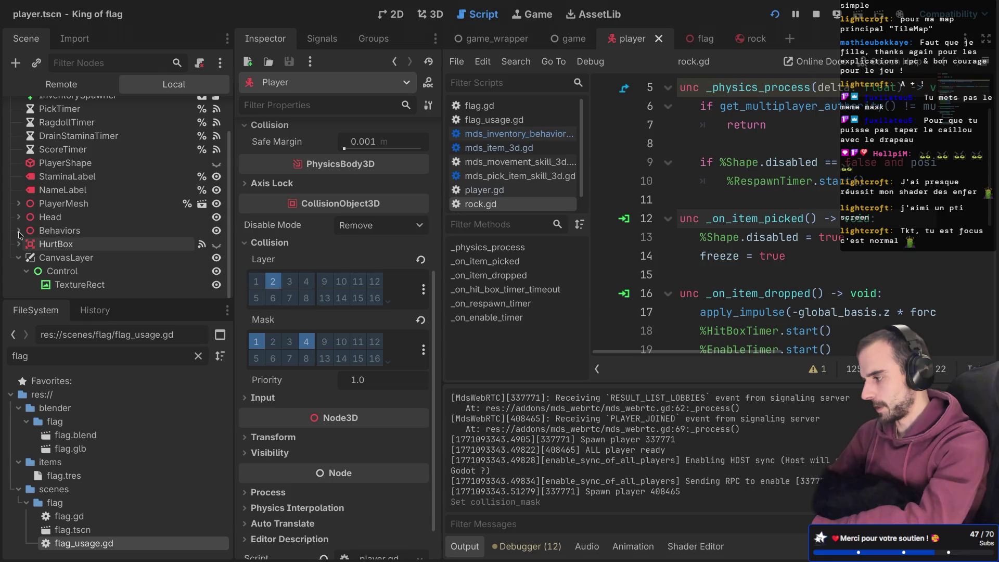
pyautogui.click(19, 257)
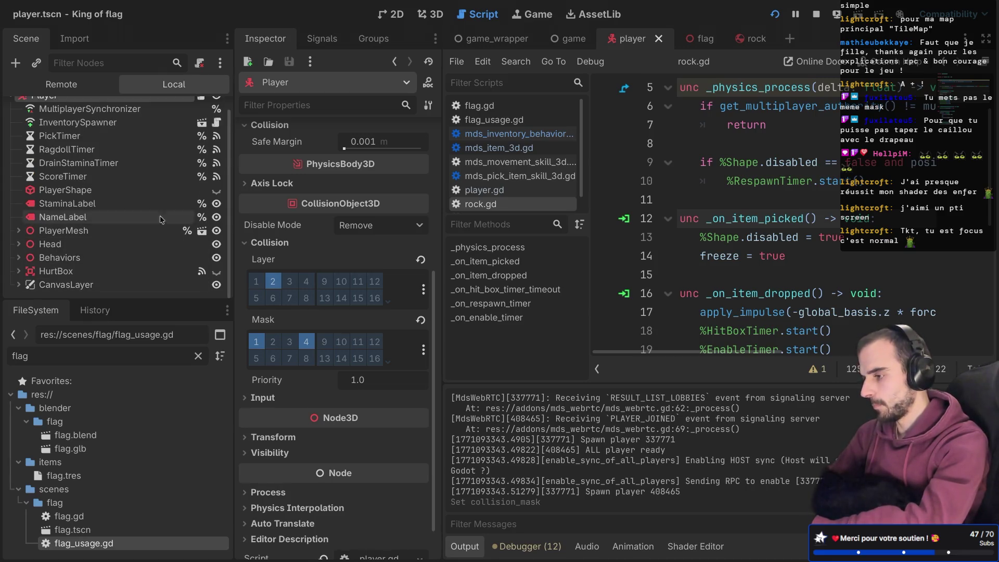
pyautogui.click(773, 20)
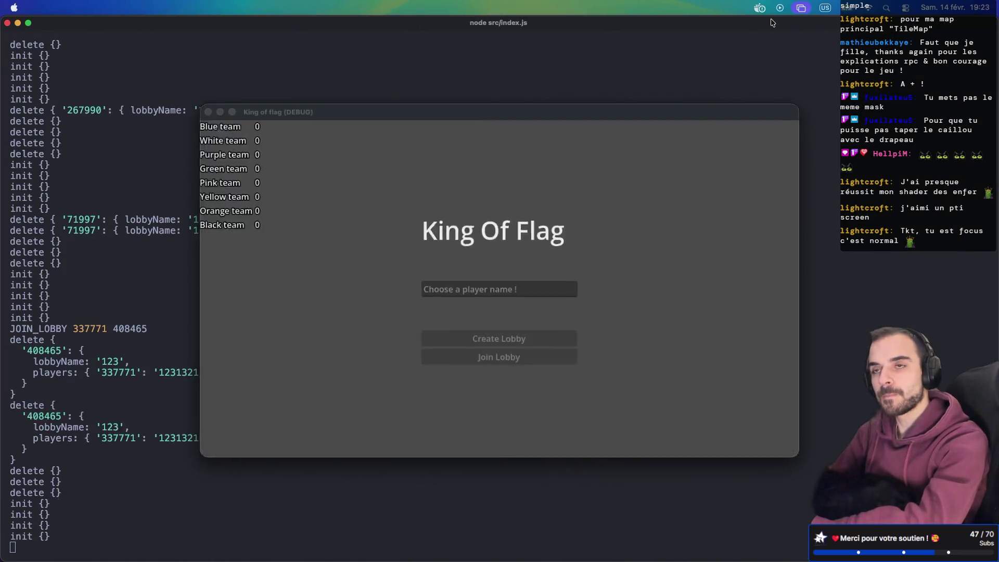
# - Create a lobby named 123 in the first game window
pyautogui.click(515, 282)
pyautogui.write('123')
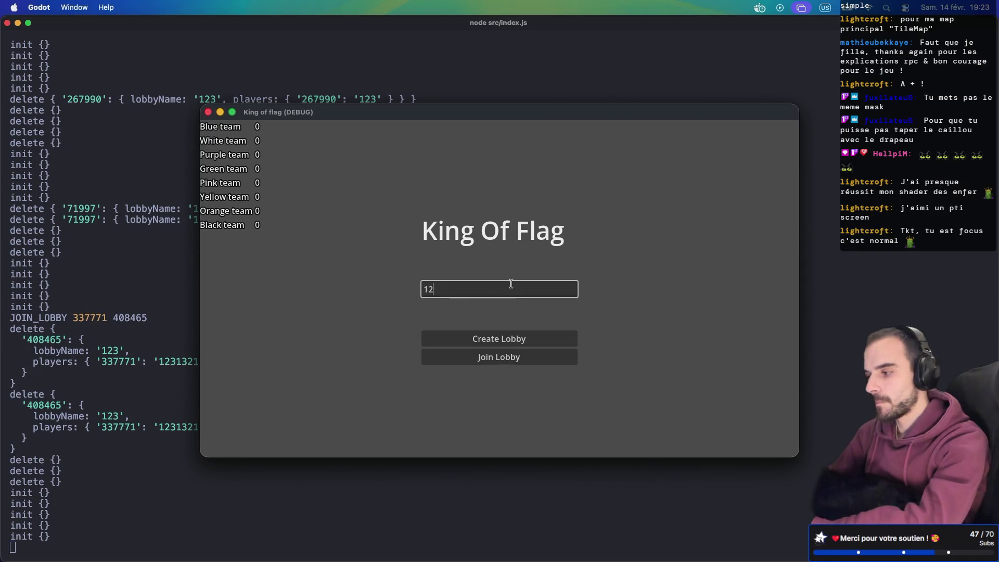
pyautogui.click(488, 340)
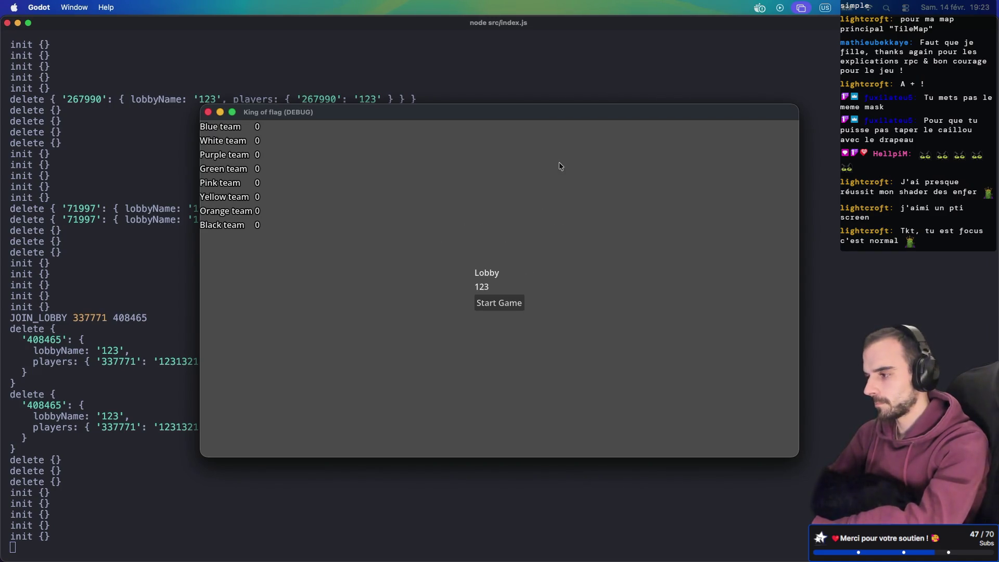
pyautogui.moveTo(530, 117); pyautogui.dragTo(712, 233)
# - Enter the name 'fea' in the second instance and join lobby 123
pyautogui.click(510, 271)
pyautogui.write('feafe')
pyautogui.click(495, 358)
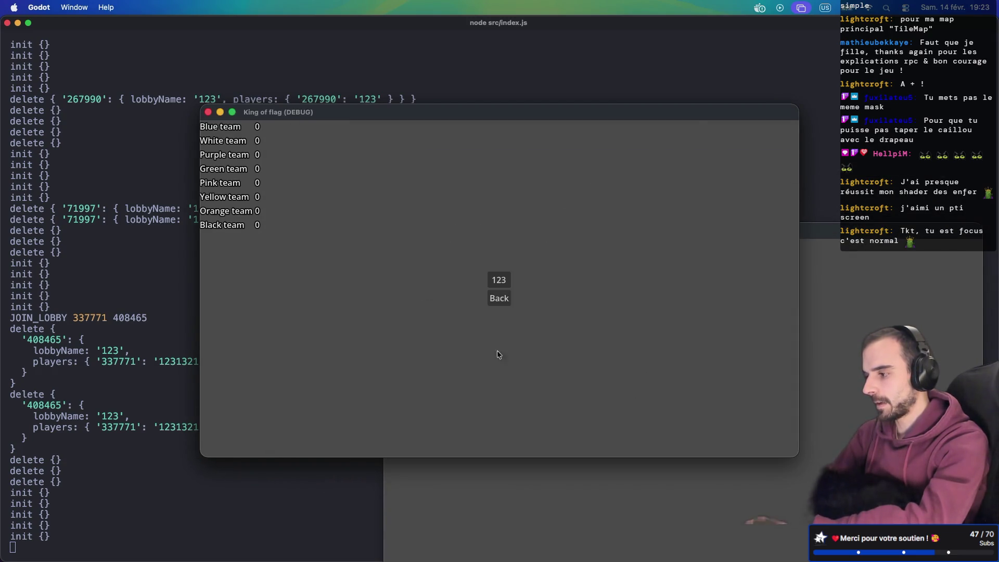
pyautogui.click(505, 284)
# - Start the multiplayer match and run the blue player toward the flag
pyautogui.moveTo(620, 118); pyautogui.dragTo(475, 68)
pyautogui.click(709, 351)
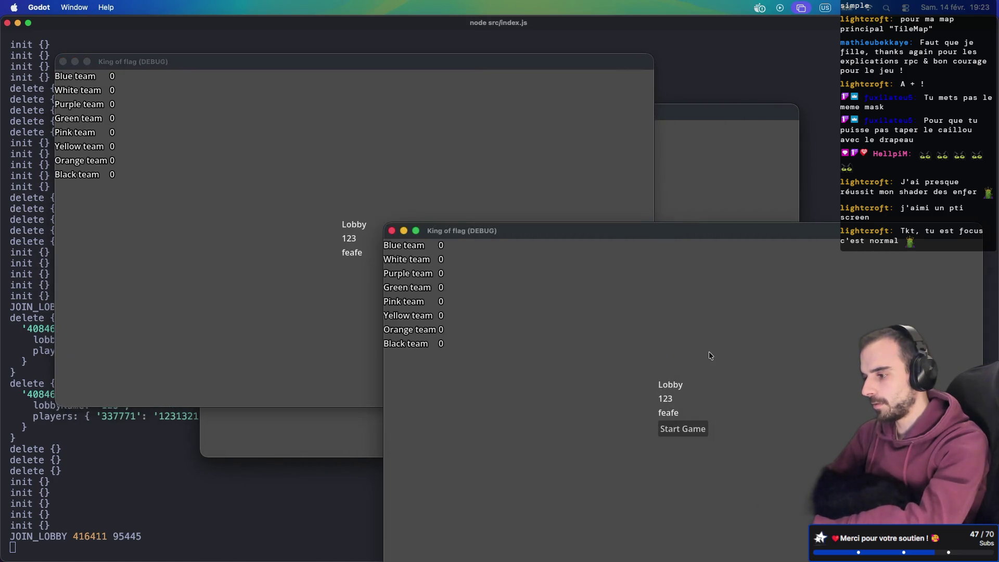
pyautogui.click(679, 434)
pyautogui.press('w')
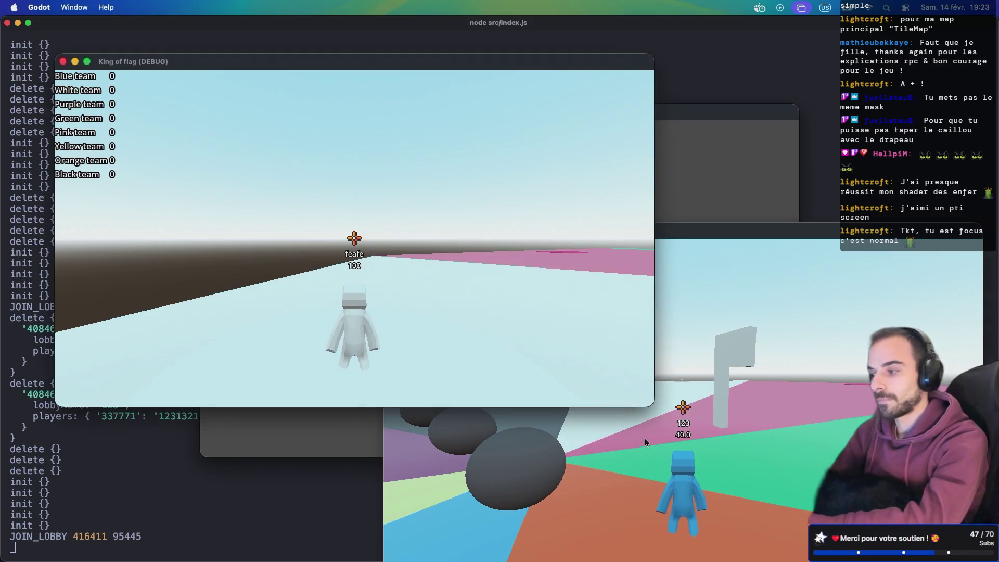
pyautogui.click(664, 440)
# - Run the white character to the flag pole and pick up the flag
pyautogui.click(637, 388)
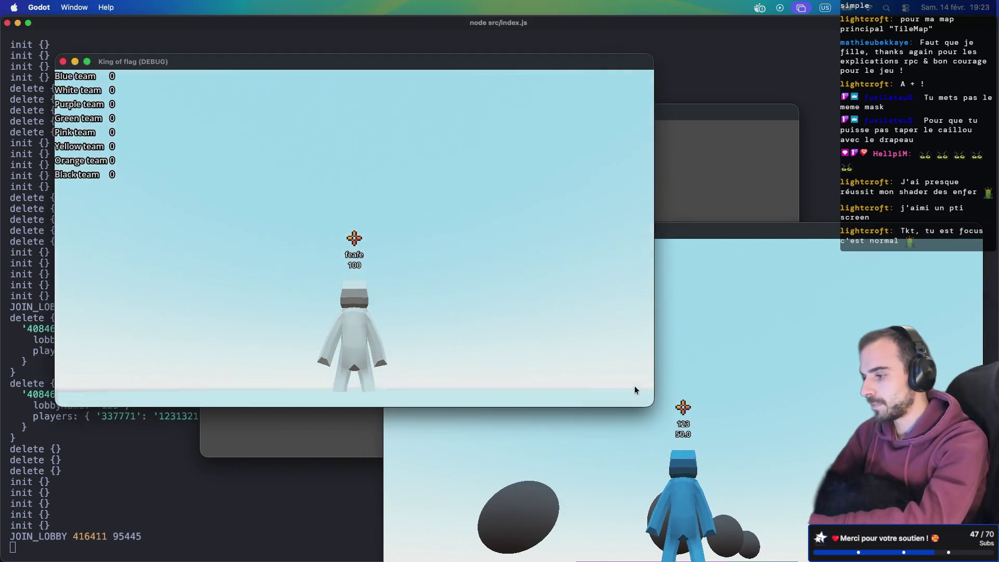
pyautogui.press('w')
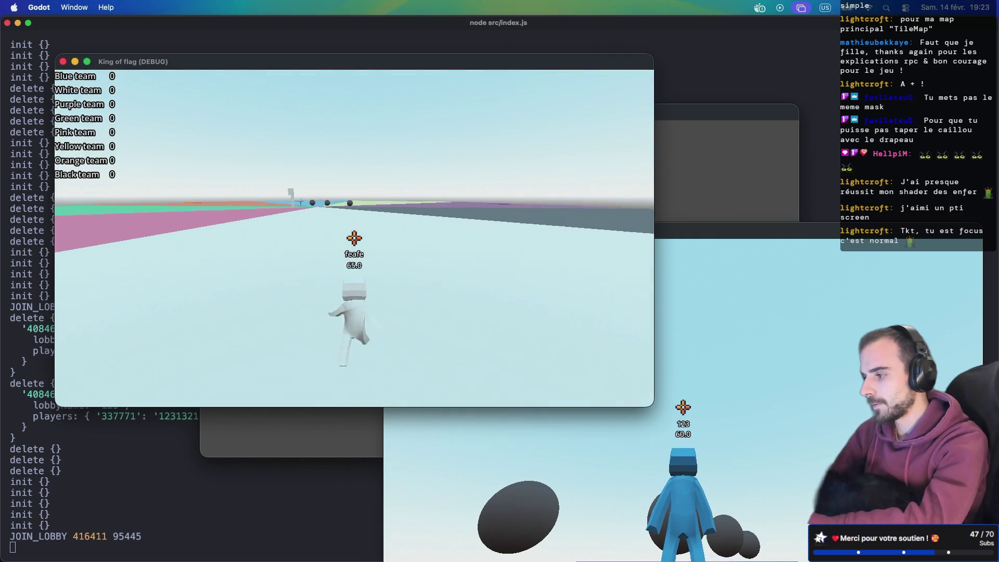
pyautogui.press('w')
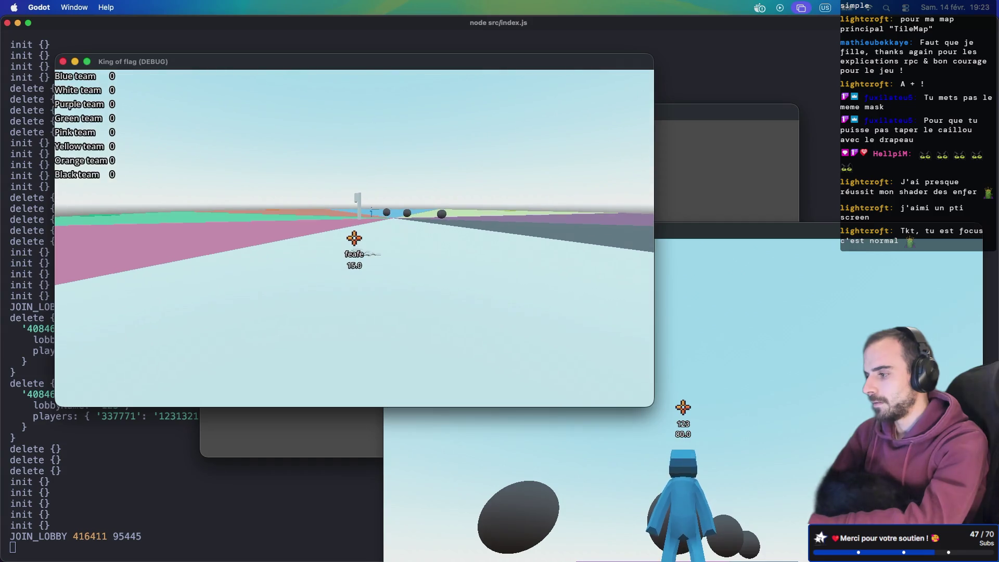
pyautogui.press('w')
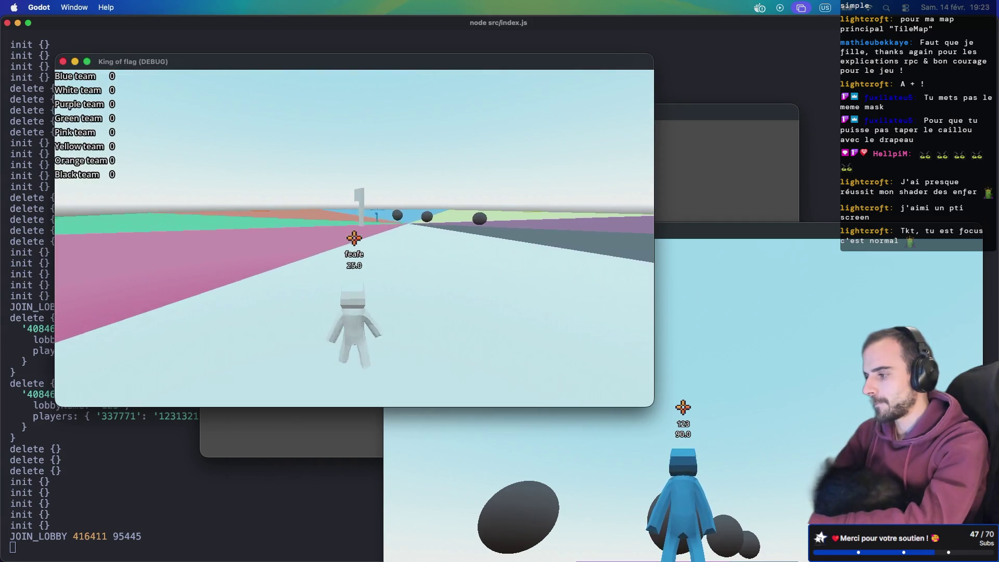
pyautogui.press('w')
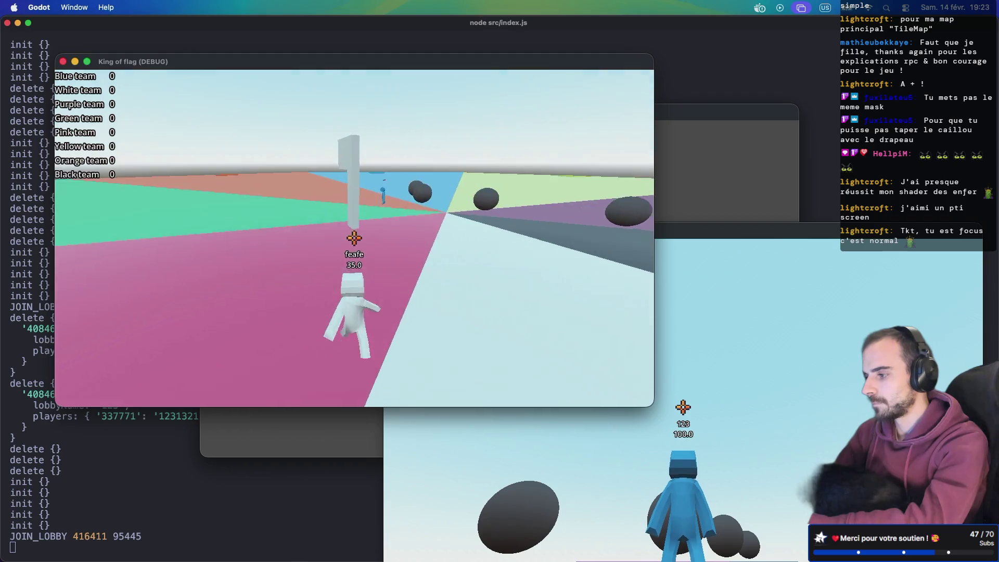
pyautogui.press('w')
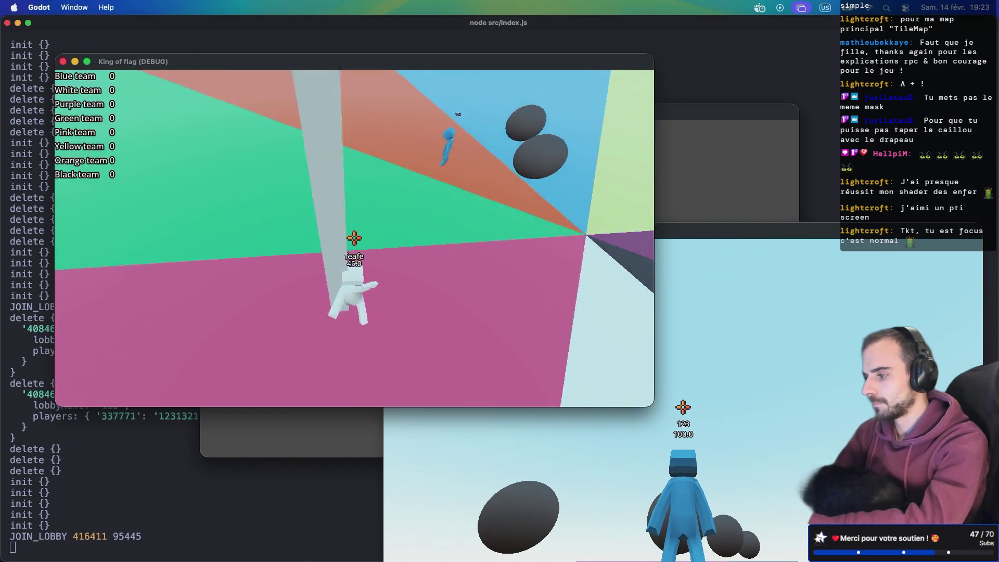
pyautogui.press('w')
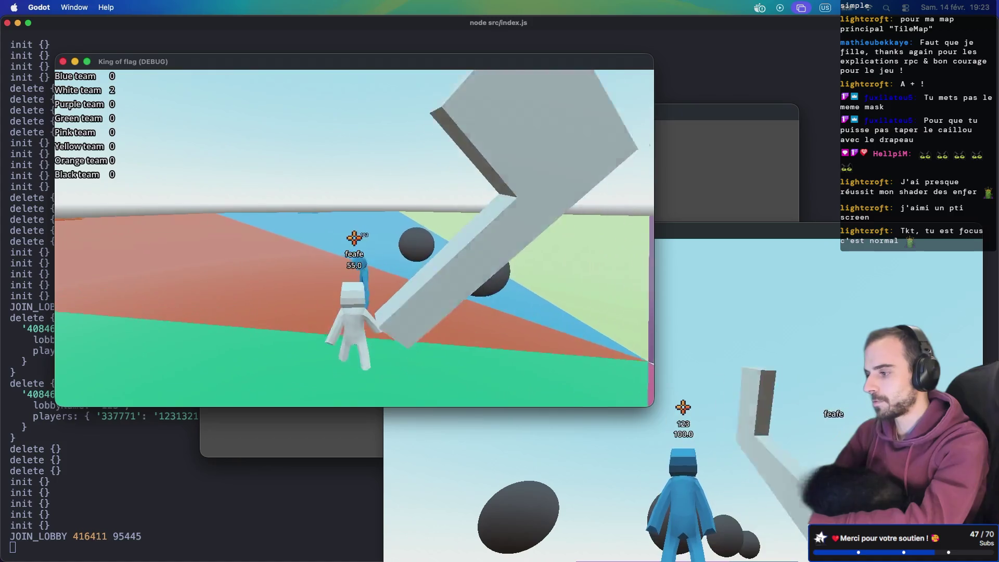
# - Move the blue player around, then return to the editor's debugger output
pyautogui.press('super+Tab')
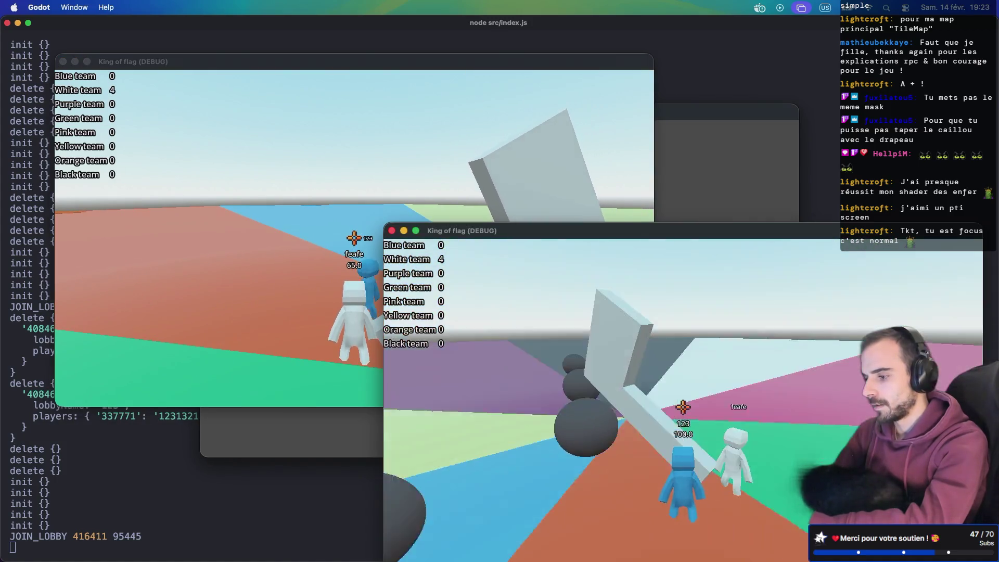
pyautogui.press('w')
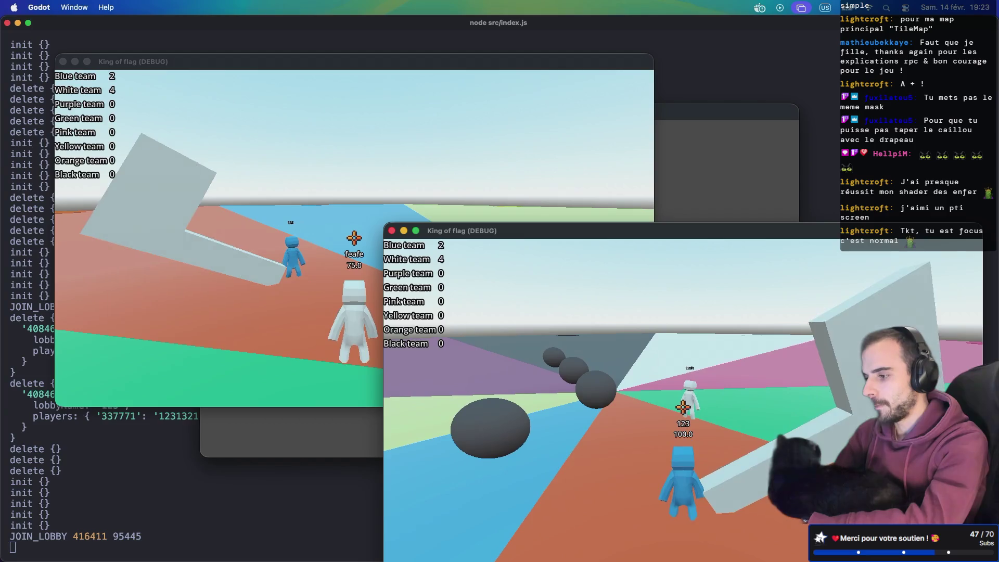
pyautogui.press('super+Tab')
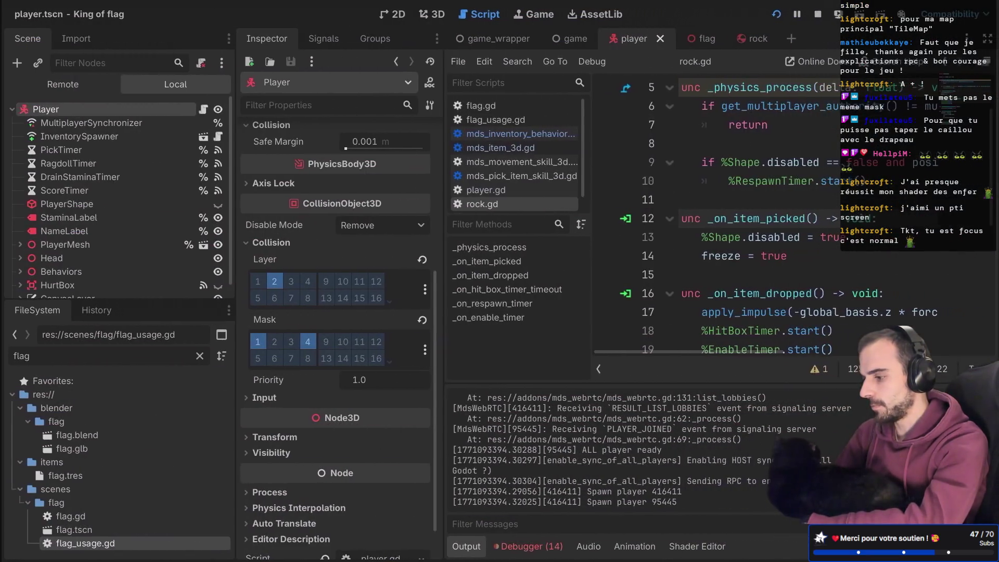
pyautogui.click(526, 546)
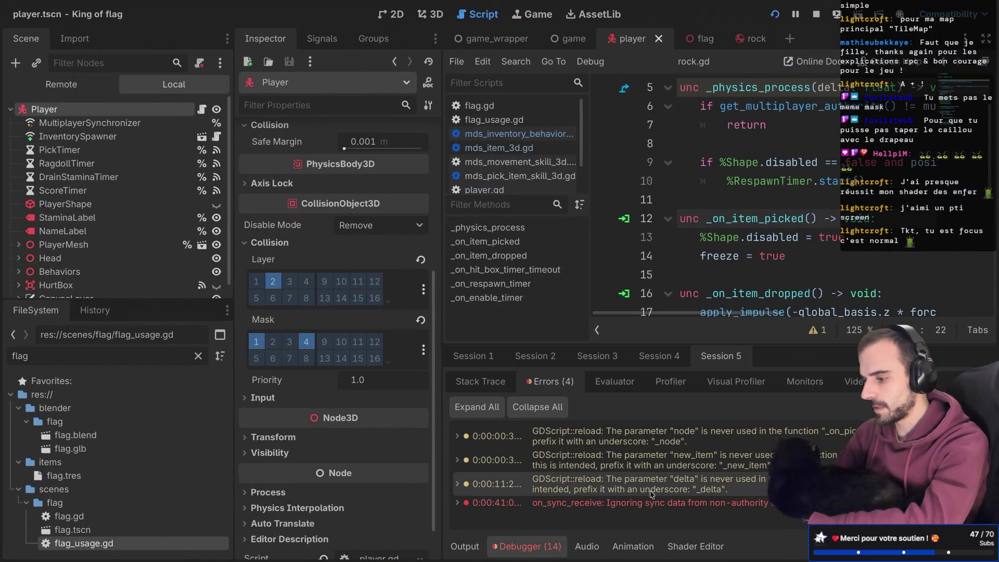
# - Check the errors in debug sessions 4 and 5, then enter distraction-free mode
pyautogui.click(666, 354)
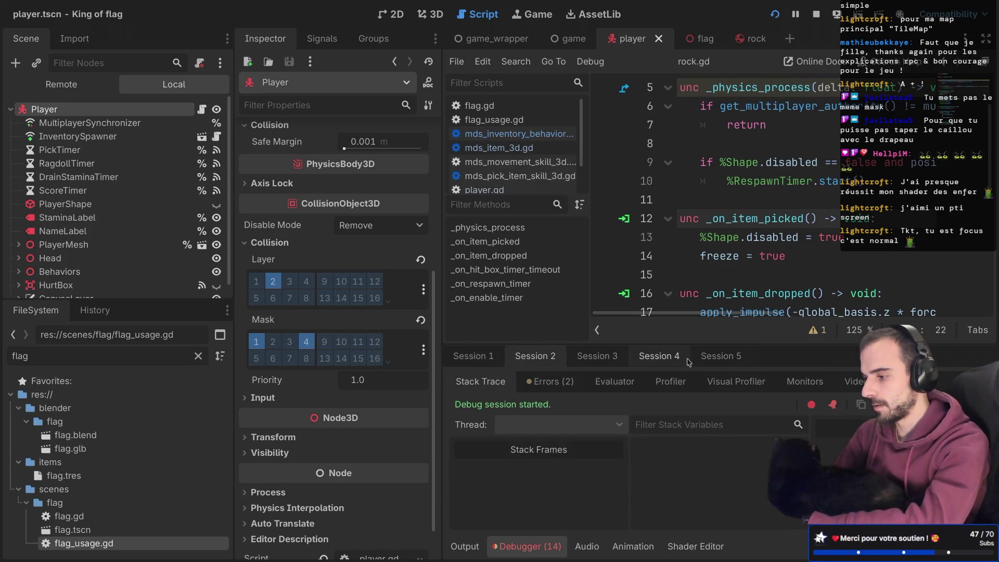
pyautogui.click(704, 357)
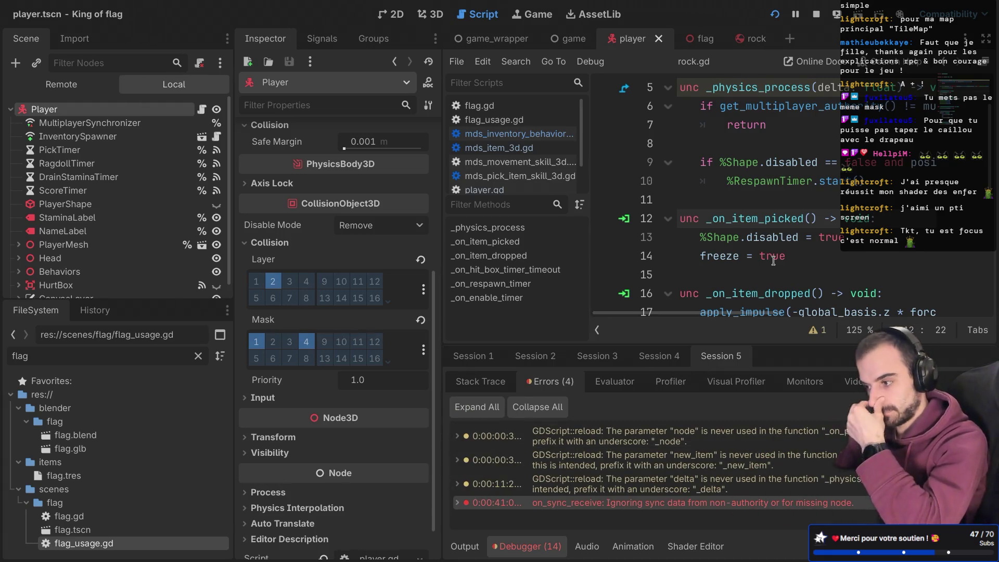
pyautogui.hotkey('ctrl', 'shift', 'F11')
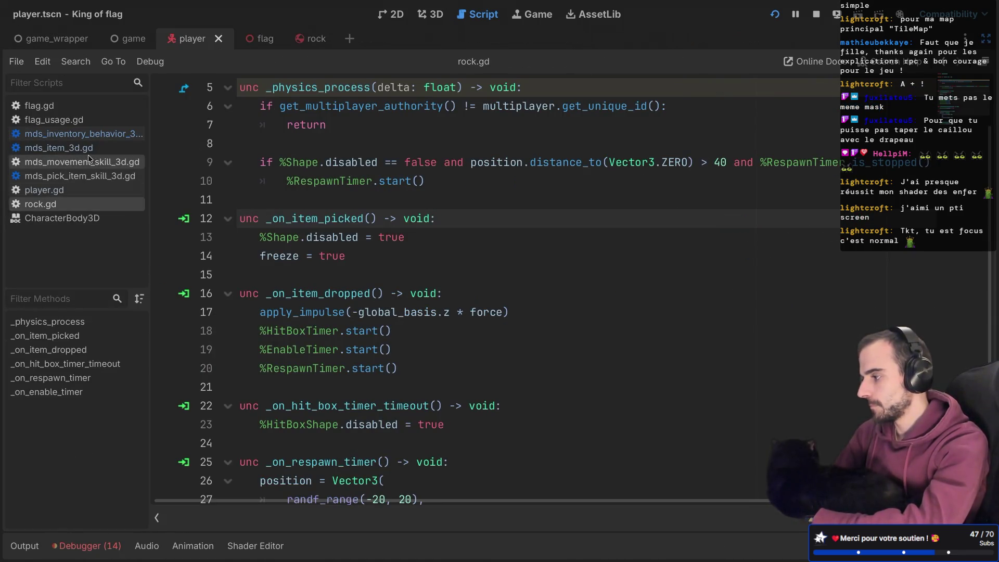
# - Switch to flag.tscn, restore the side docks, and select MdsItem3D
pyautogui.scroll(2, 268, 231)
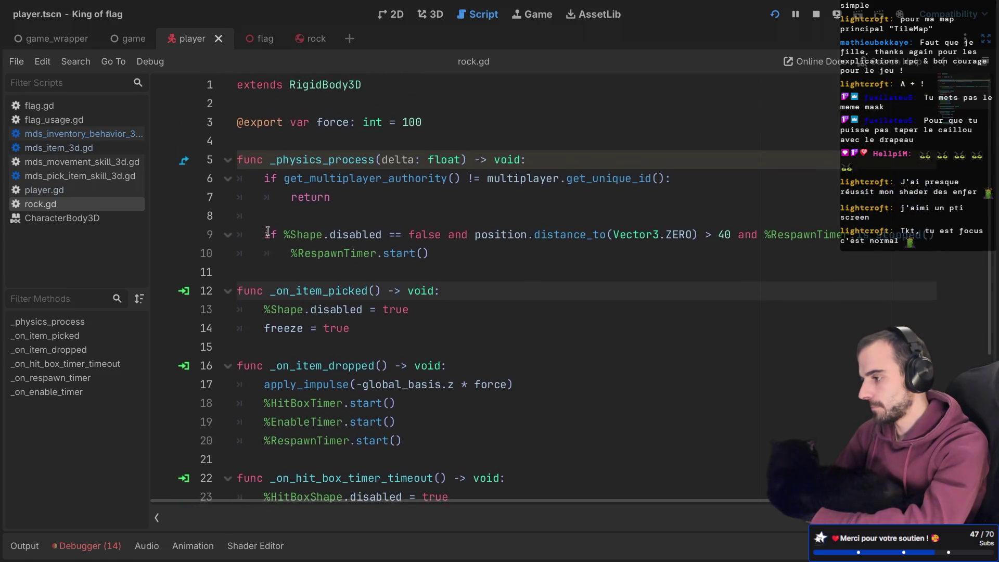
pyautogui.scroll(-1, 268, 231)
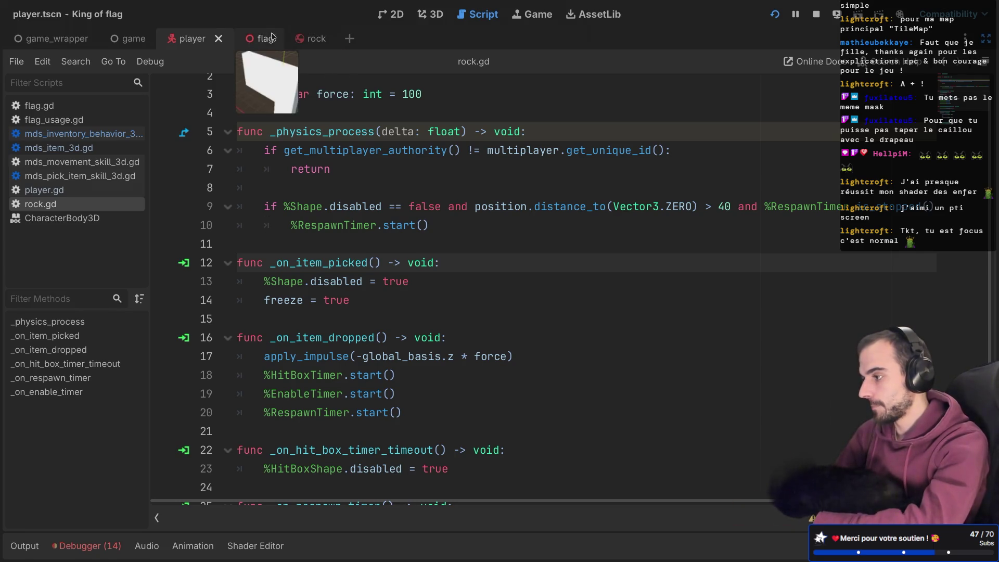
pyautogui.click(249, 39)
pyautogui.hotkey('ctrl', 'shift', 'F11')
pyautogui.click(117, 151)
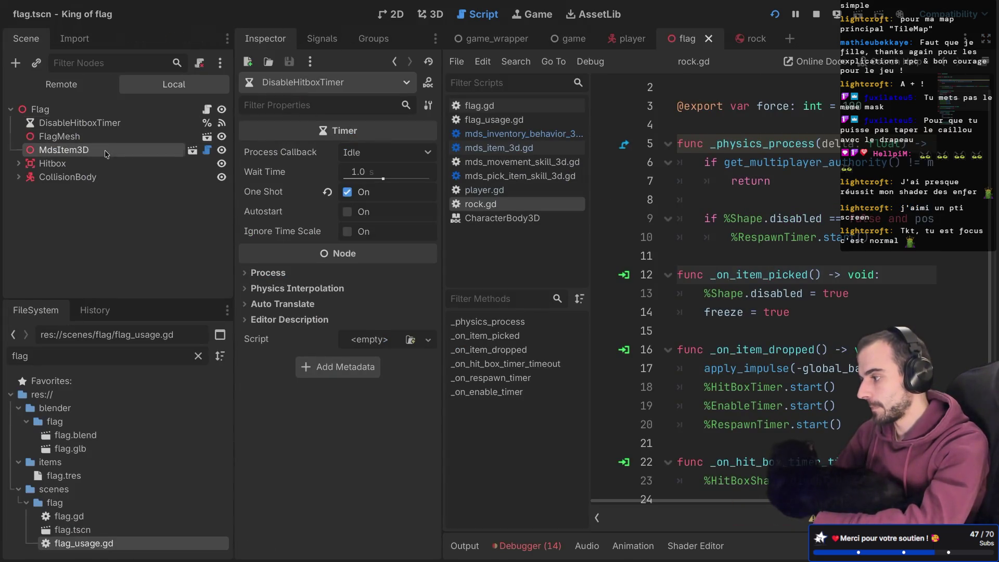
# - Connect MdsItem3D's picked() signal to a receiver method renamed _on_picked
pyautogui.click(327, 40)
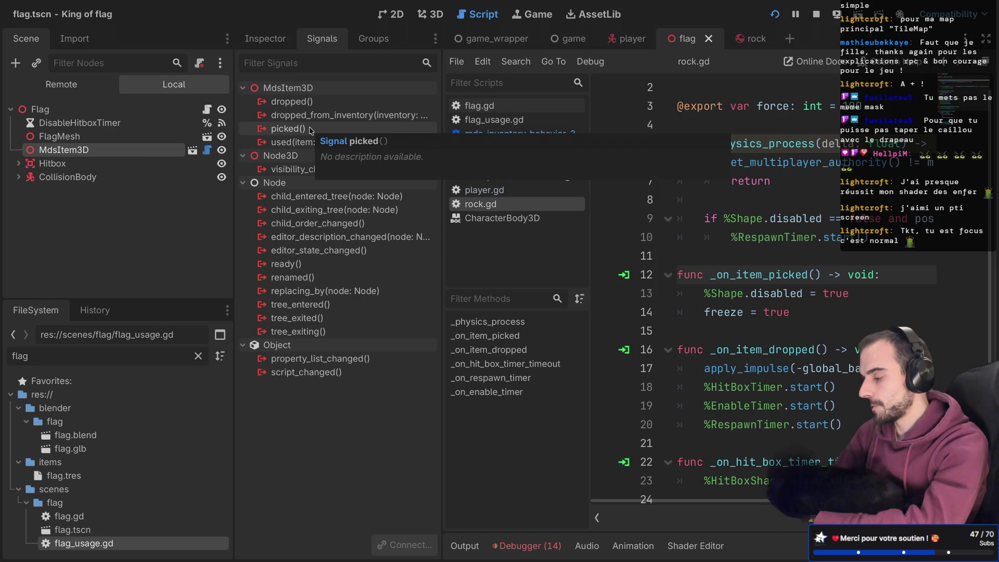
pyautogui.doubleClick(288, 129)
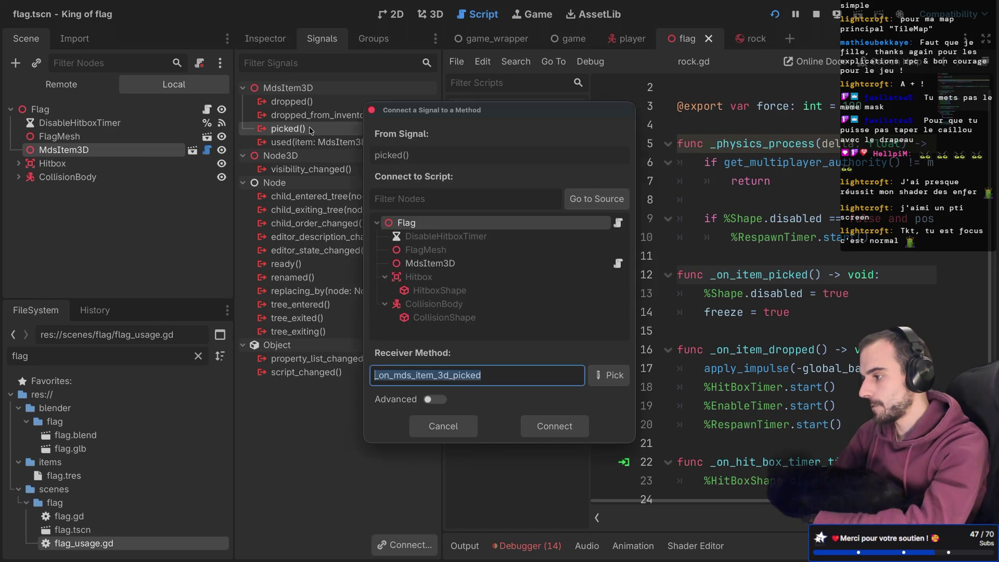
pyautogui.click(437, 375)
pyautogui.moveTo(420, 373); pyautogui.dragTo(392, 367)
pyautogui.press('BackSpace')
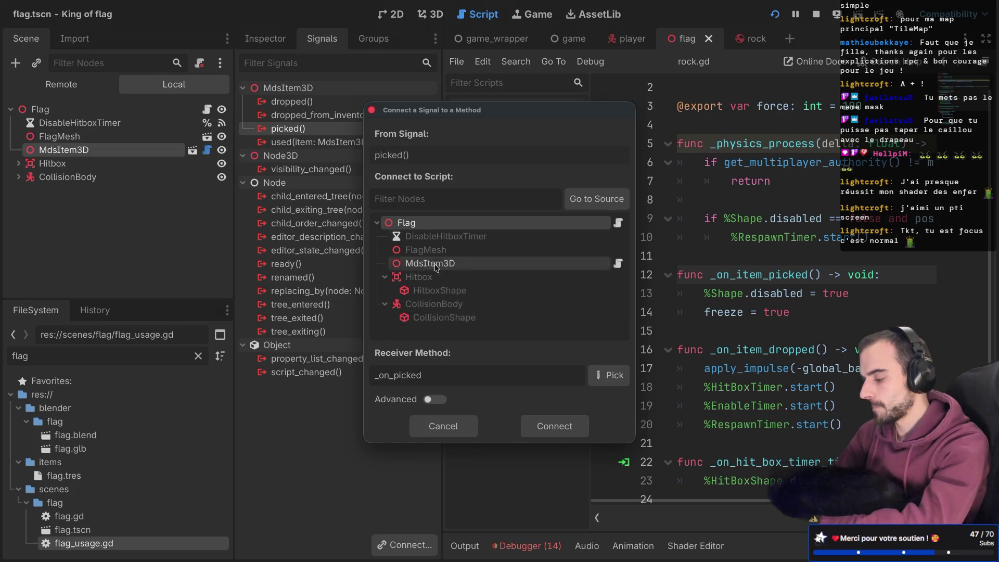
pyautogui.click(548, 428)
# - Add a breakpoint at line 10 and delete the blank line above _on_picked
pyautogui.click(605, 256)
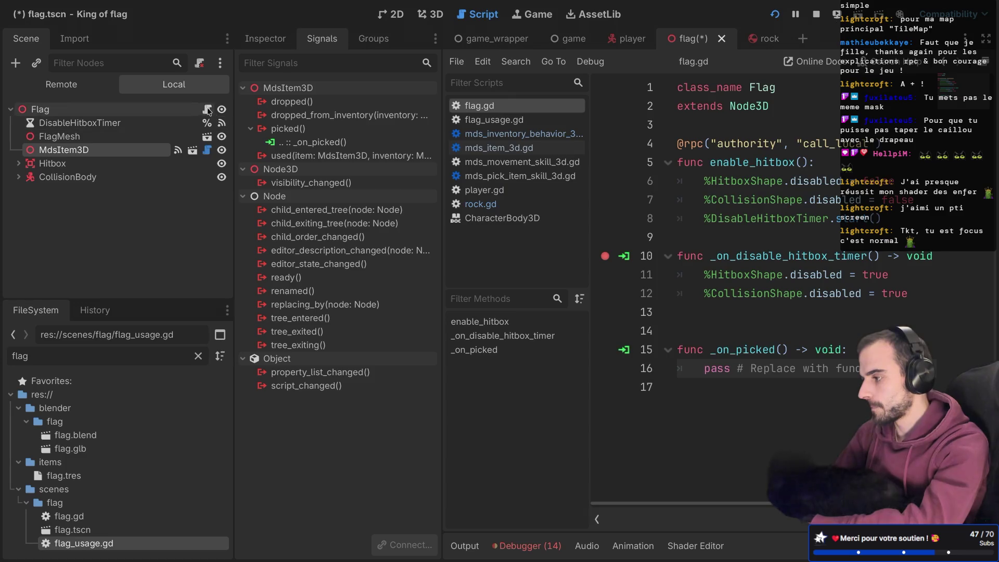
pyautogui.click(703, 322)
pyautogui.press('BackSpace')
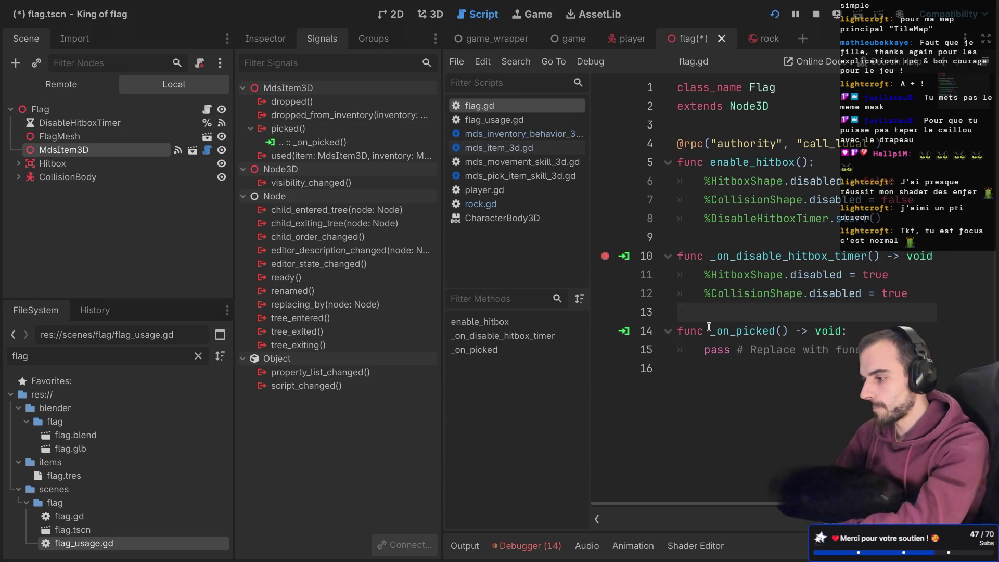
# - Save the flag scene and view mds_inventory_behavior_3d.gd at pick_item in distraction-free mode
pyautogui.hotkey('ctrl', 's')
pyautogui.hotkey('alt', 'Left')
pyautogui.hotkey('alt', 'Left')
pyautogui.hotkey('alt', 'Left')
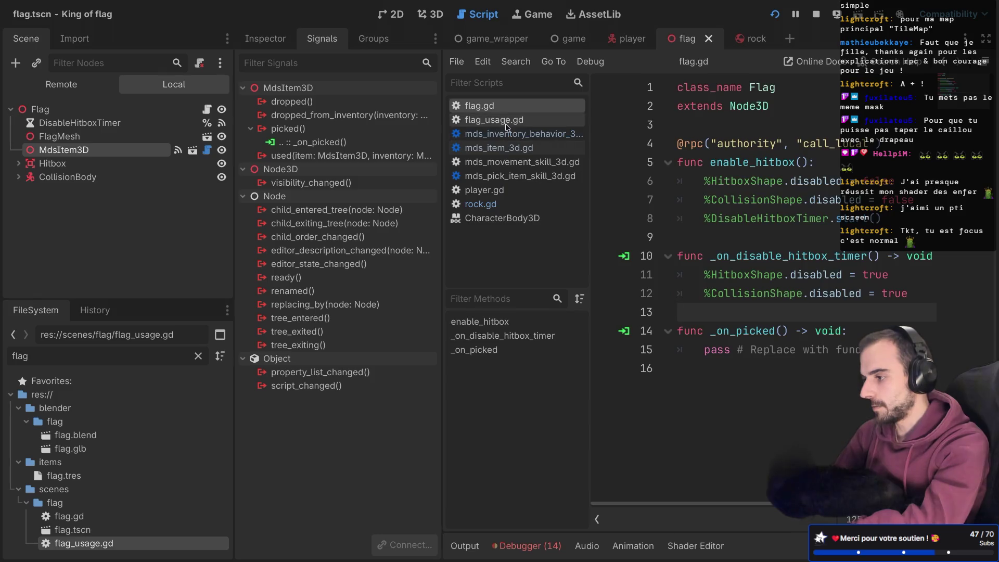
pyautogui.hotkey('ctrl', 'shift', 'F11')
pyautogui.scroll(3, 462, 273)
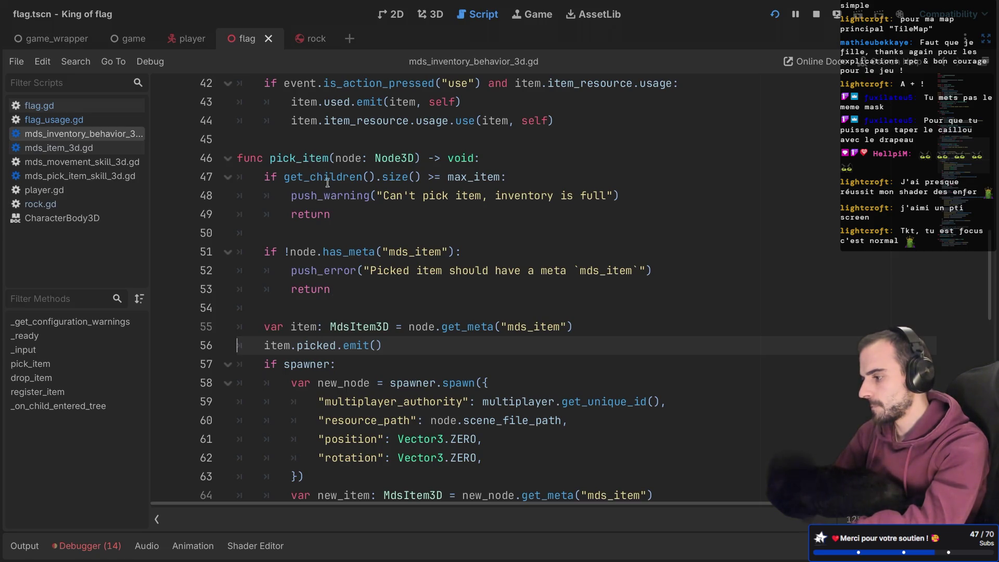
# - Open mds_pick_item_skill_3d.gd and scroll to _physics_process where picked is emitted
pyautogui.scroll(-2, 343, 231)
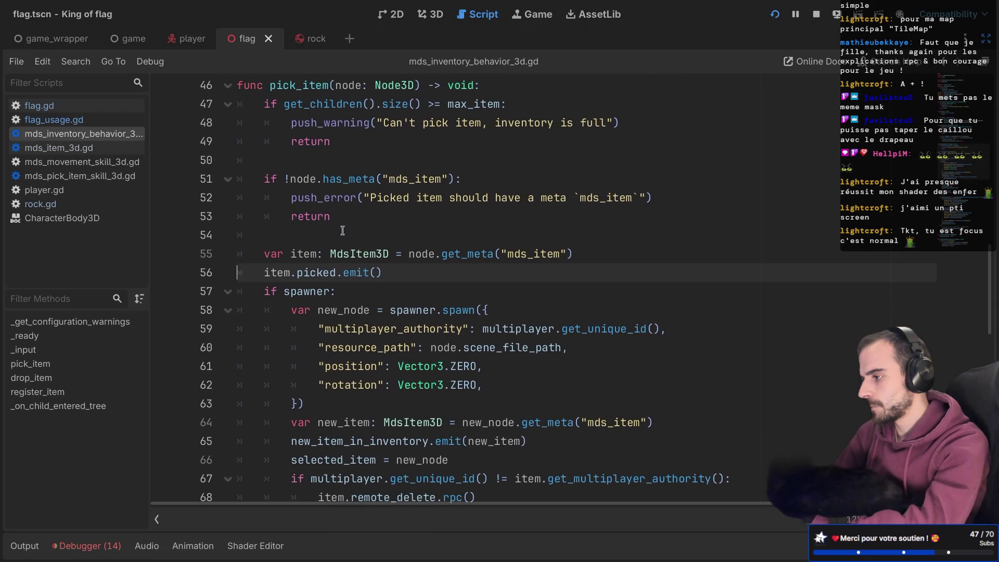
pyautogui.scroll(4, 343, 231)
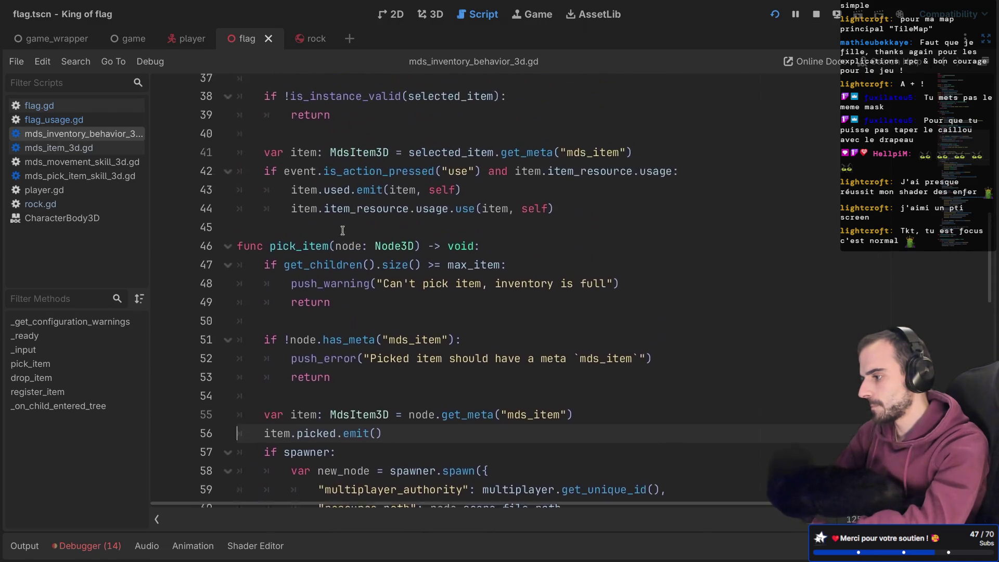
pyautogui.click(78, 176)
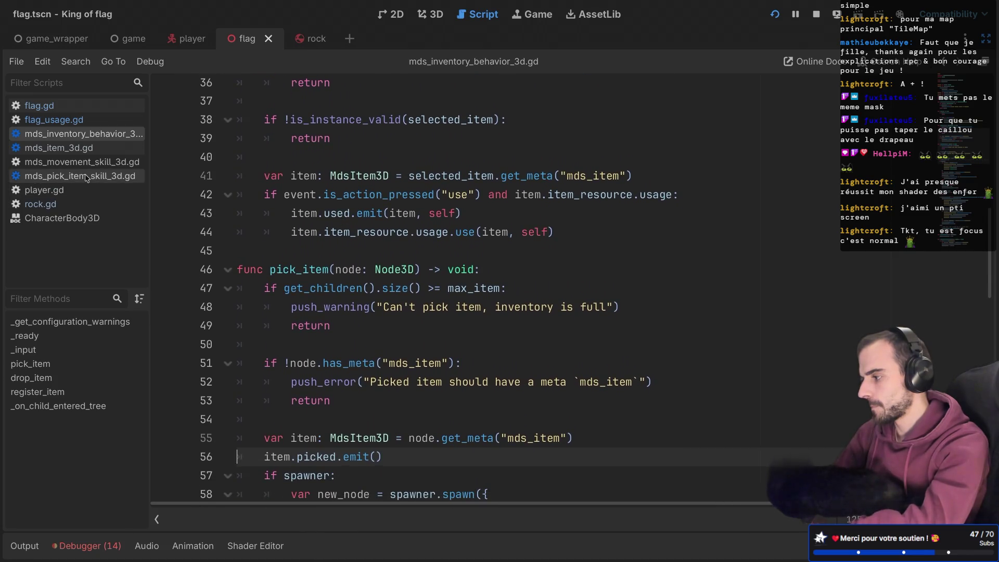
pyautogui.scroll(-2, 285, 246)
pyautogui.scroll(2, 284, 245)
pyautogui.scroll(2, 284, 246)
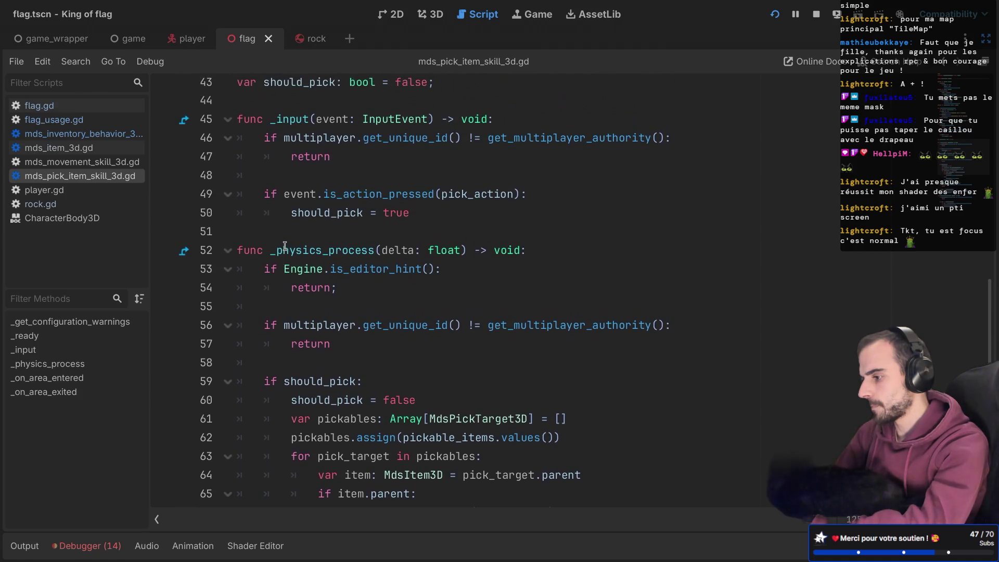
pyautogui.scroll(-4, 284, 245)
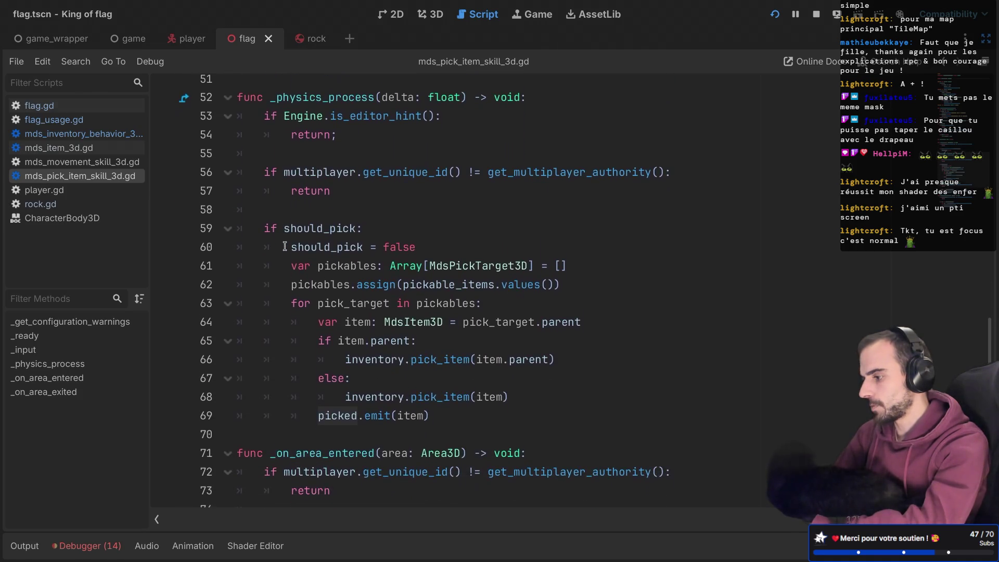
pyautogui.scroll(-1, 285, 245)
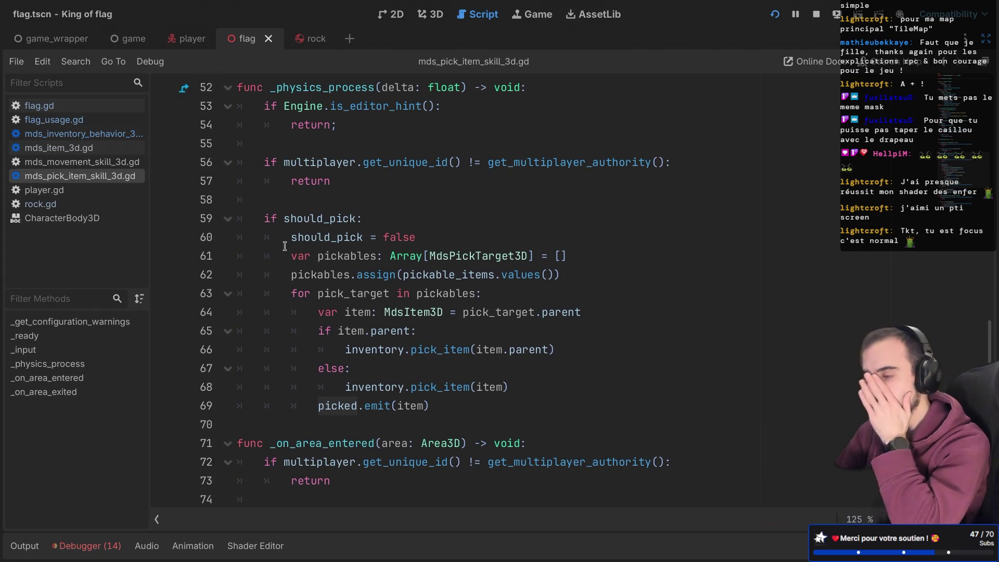
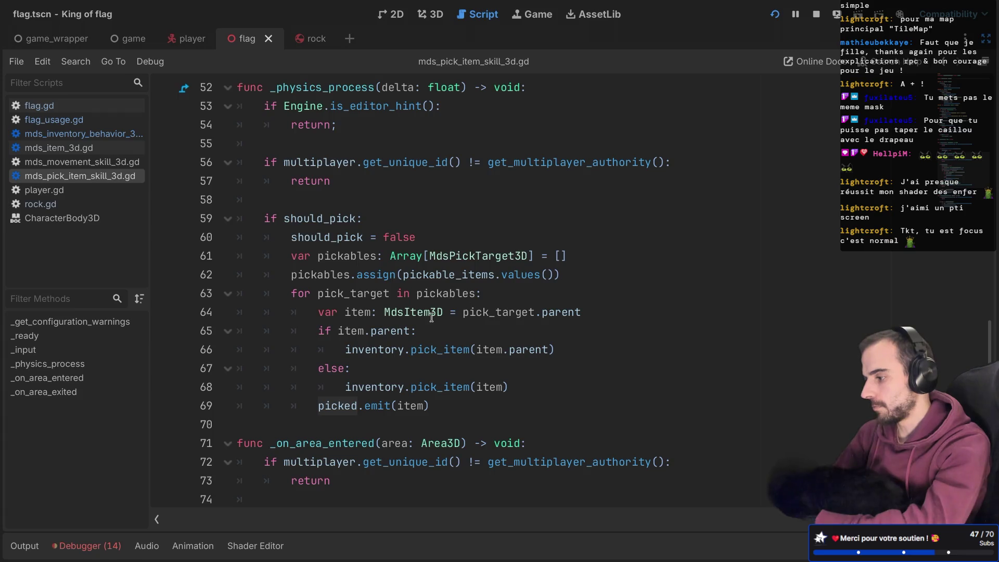
# - Examine the two pick_item calls, including the item-parent branch on lines 65–68
pyautogui.moveTo(345, 350); pyautogui.dragTo(555, 350)
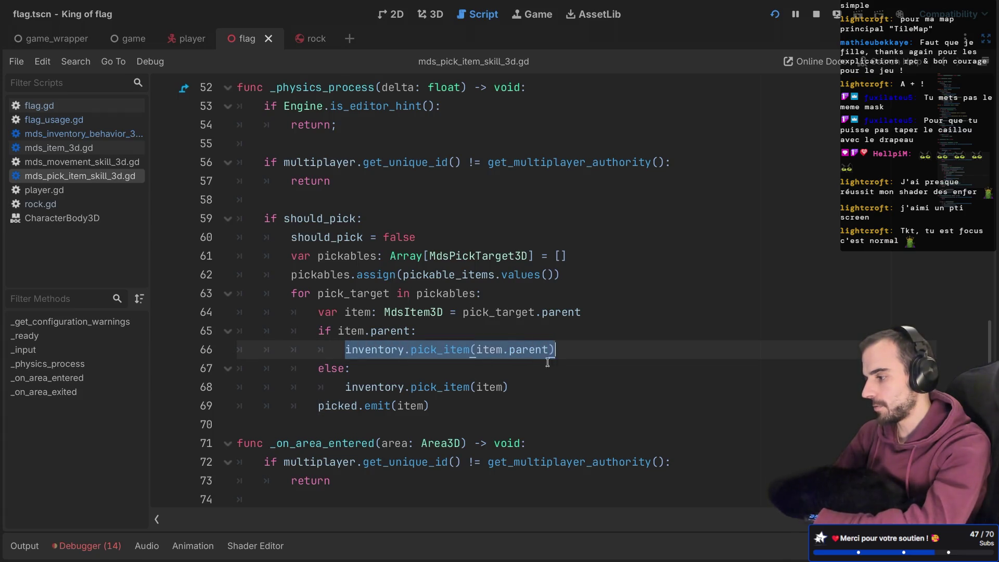
pyautogui.click(508, 389)
pyautogui.press('Home')
pyautogui.keyDown('shift'); pyautogui.click(495, 391); pyautogui.keyUp('shift')
pyautogui.hotkey('shift', 'End')
pyautogui.click(496, 390)
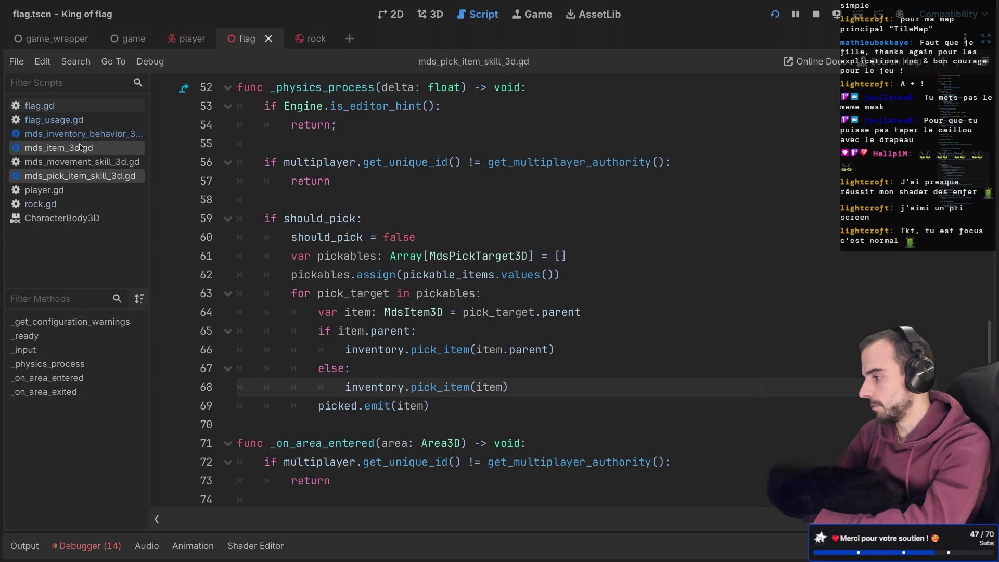
pyautogui.moveTo(375, 388); pyautogui.dragTo(340, 337)
pyautogui.click(357, 390)
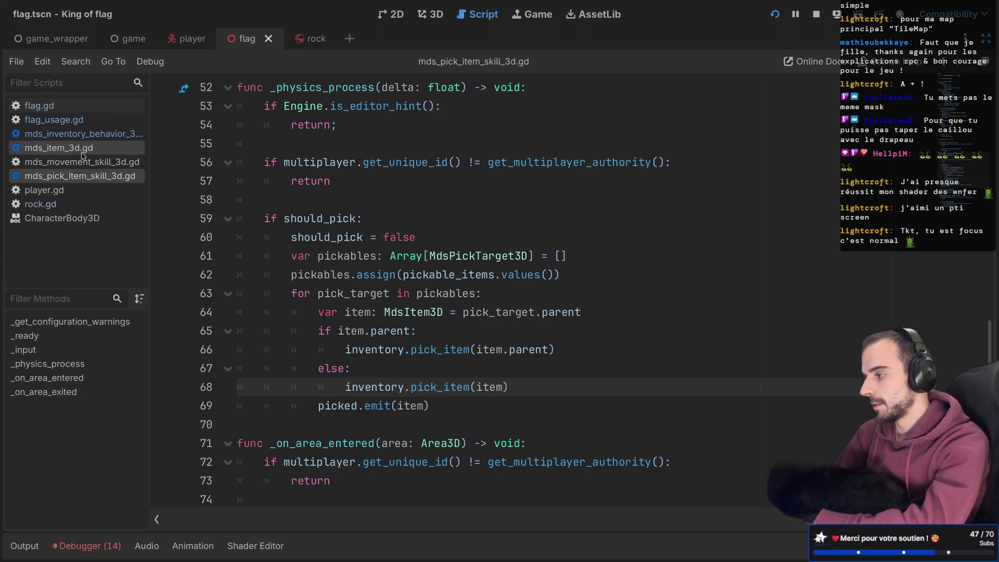
# - Scroll mds_inventory_behavior_3d.gd to pick_item, then bring up the Flag node's flag.gd script
pyautogui.click(73, 137)
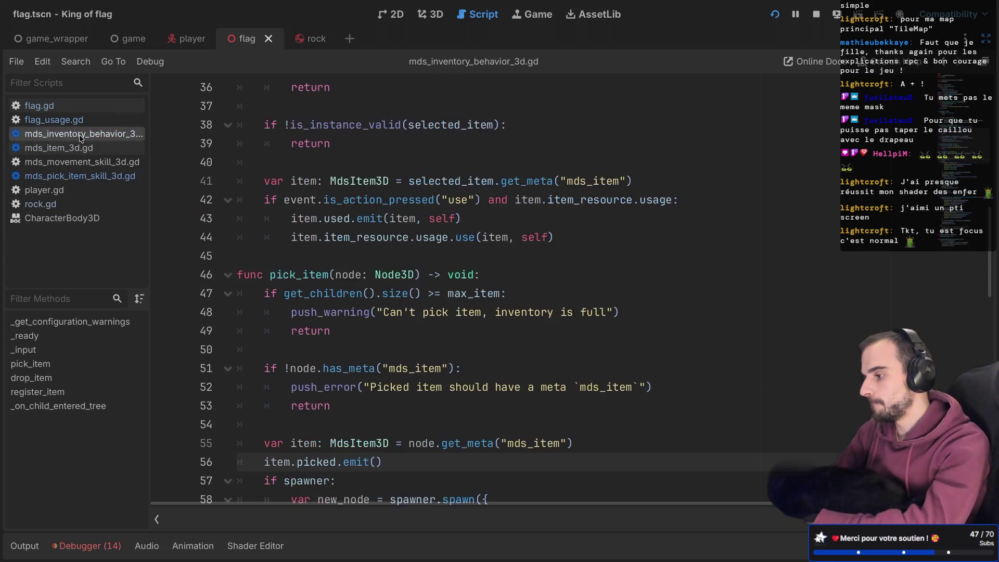
pyautogui.scroll(-2, 317, 264)
pyautogui.scroll(-2, 308, 276)
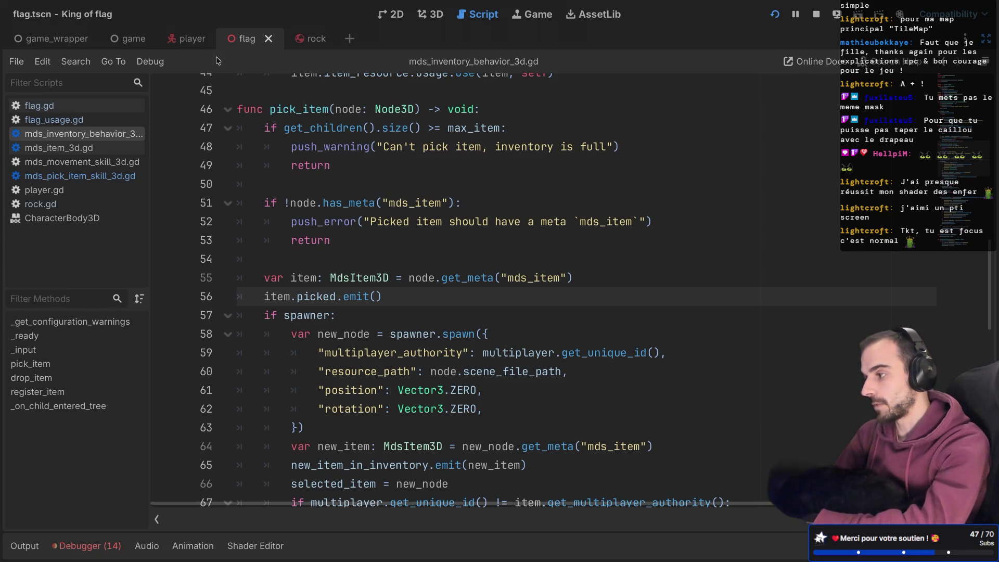
pyautogui.hotkey('ctrl', 'shift', 'F11')
pyautogui.click(206, 109)
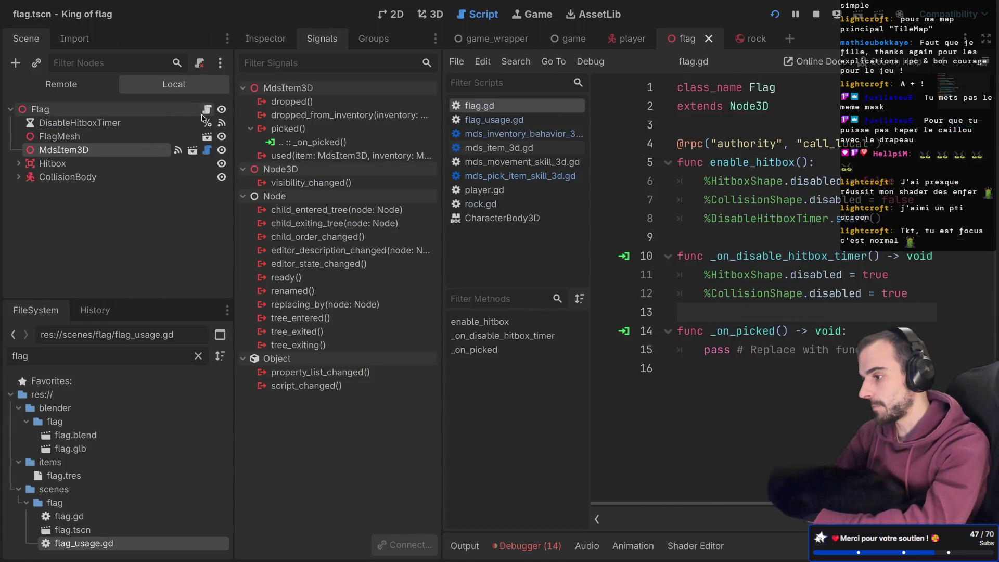
# - Delete _on_picked's pass placeholder and add an empty func steal(): below it
pyautogui.hotkey('ctrl', 'shift', 'F11')
pyautogui.moveTo(264, 350); pyautogui.dragTo(491, 360)
pyautogui.press('BackSpace')
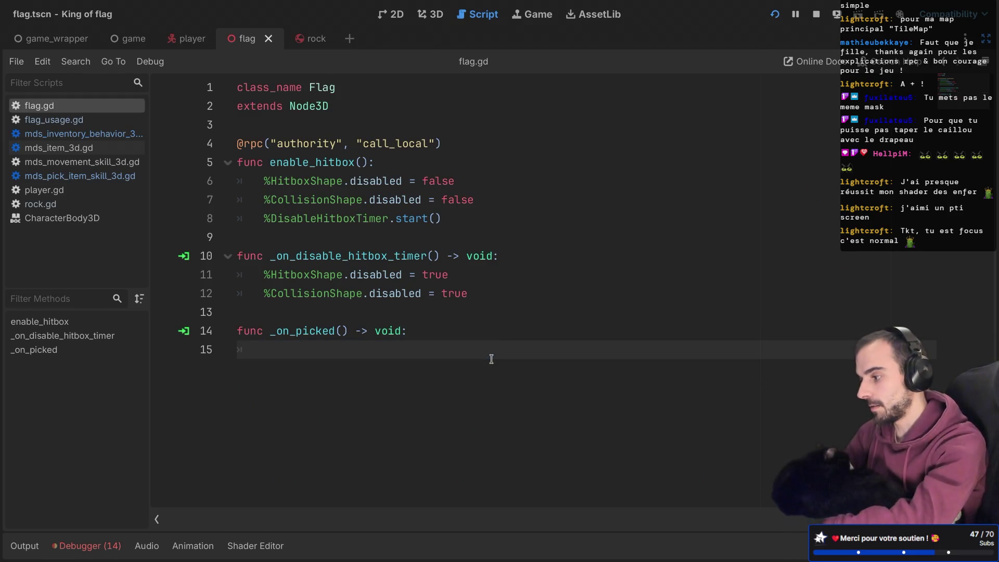
pyautogui.press('Return')
pyautogui.press('BackSpace')
pyautogui.press('Return')
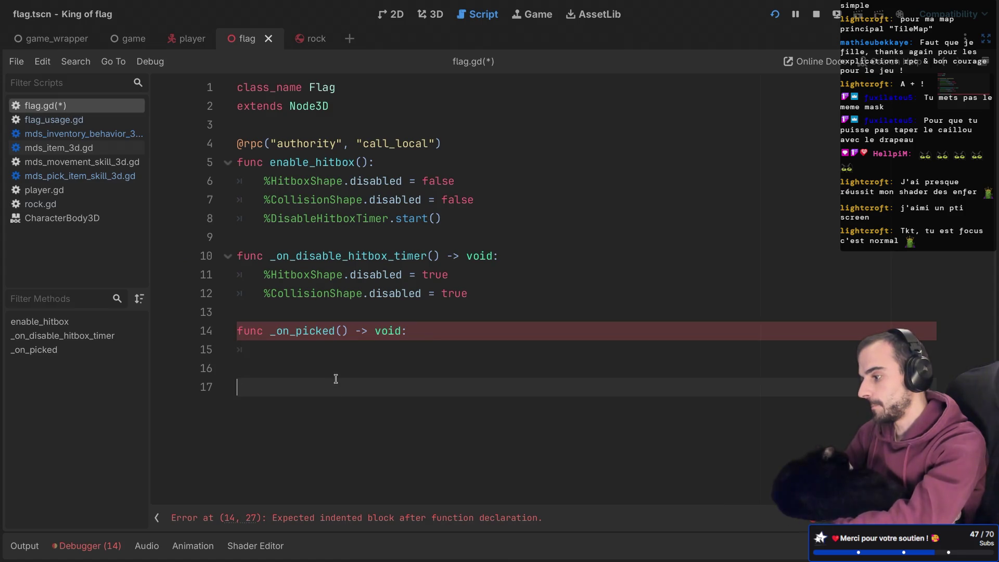
pyautogui.write('func')
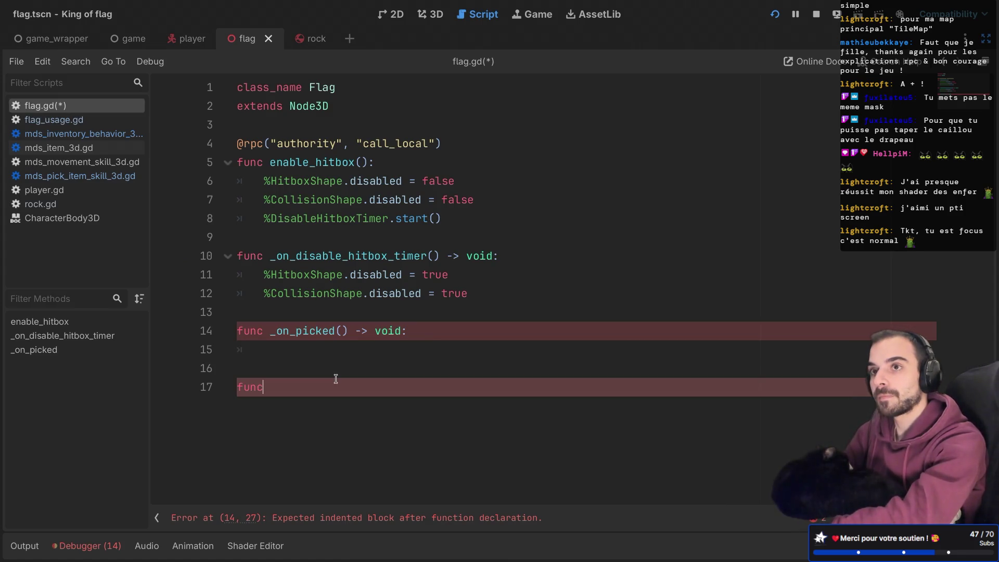
pyautogui.write(' steal():')
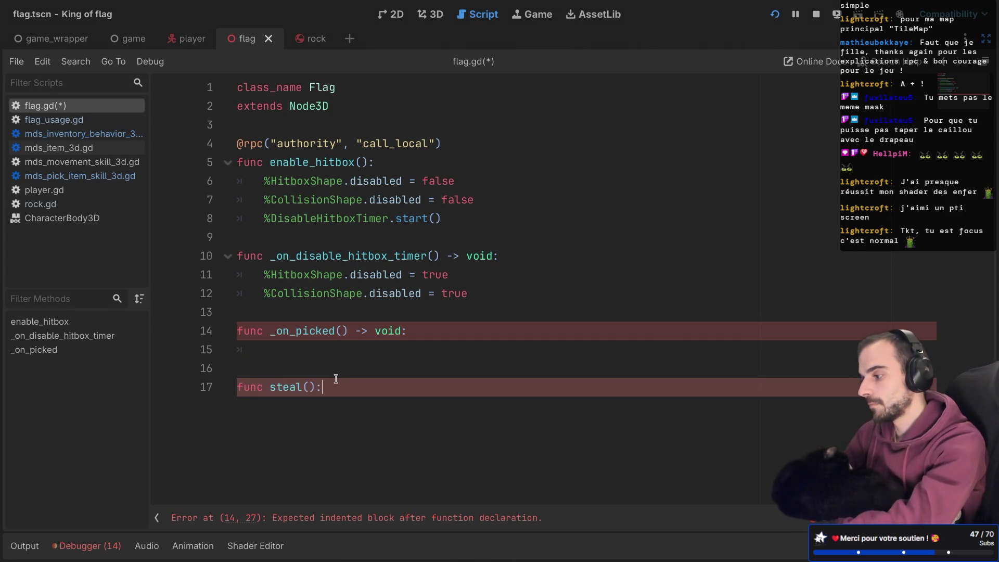
pyautogui.press('Return')
# - Begin an 'if %' condition in _on_picked's body
pyautogui.click(284, 351)
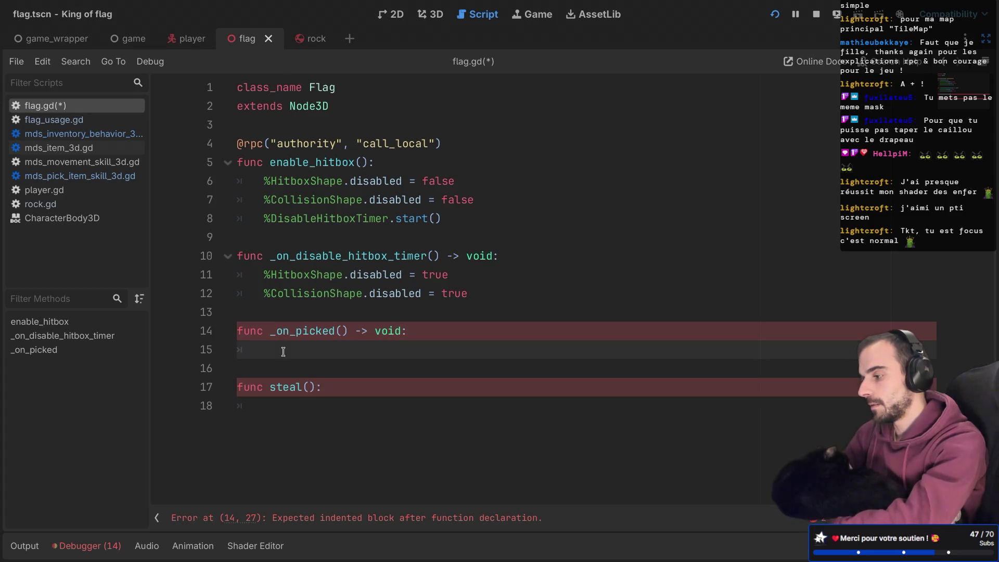
pyautogui.write('if p')
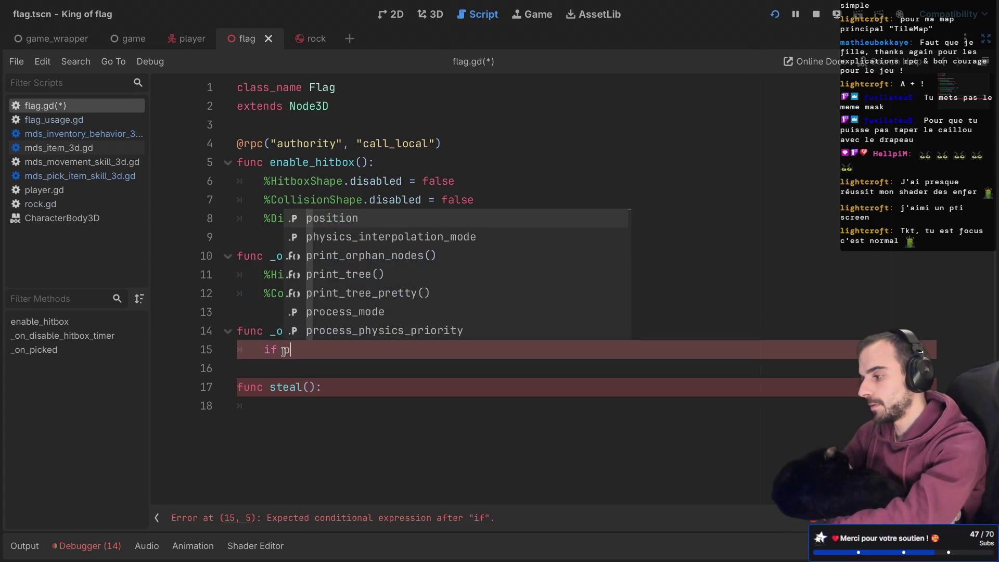
pyautogui.press('BackSpace')
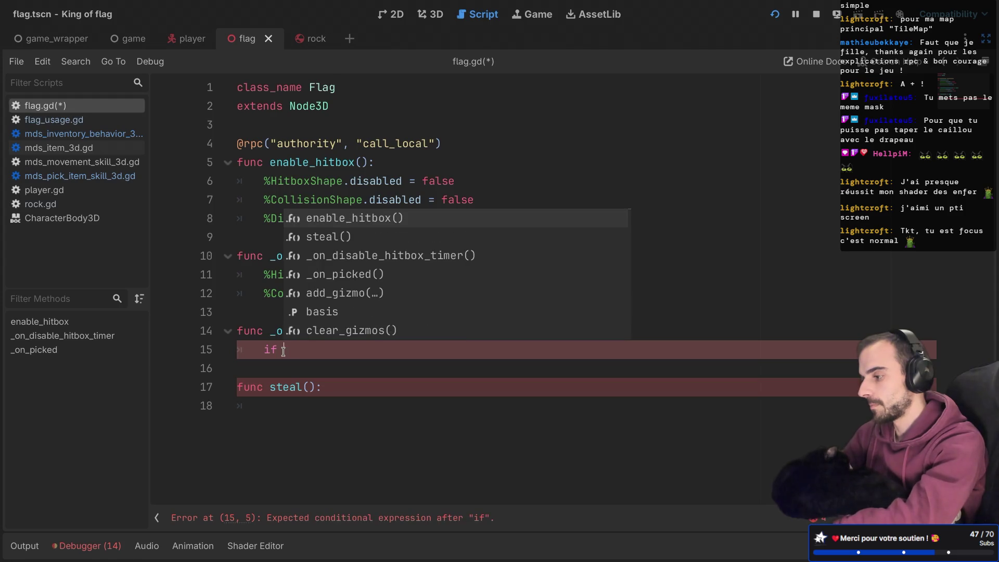
pyautogui.write('%')
# - Rename the MdsItem3D node to Item and enable Access as Unique Name on it
pyautogui.hotkey('ctrl', 'shift', 'F11')
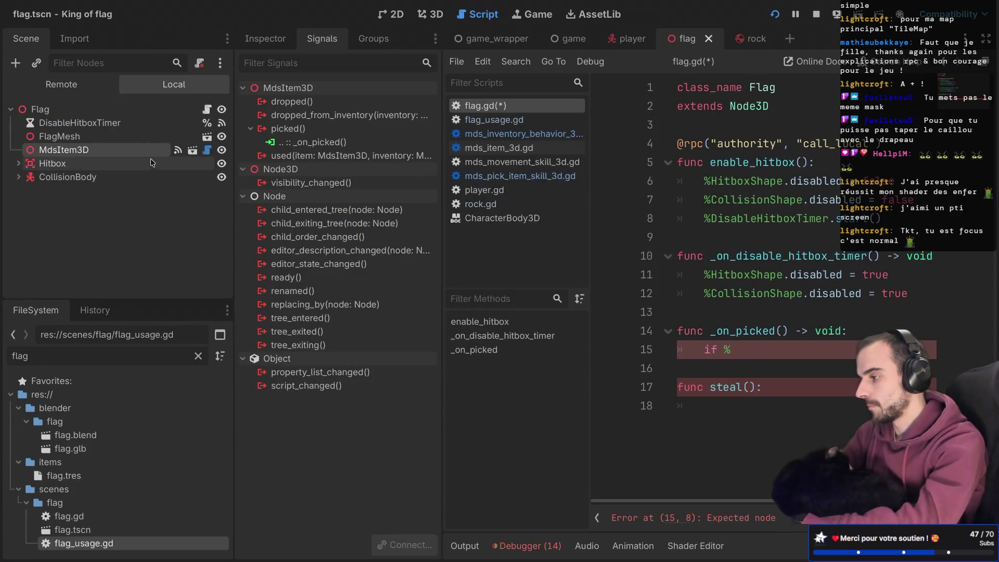
pyautogui.rightClick(111, 156)
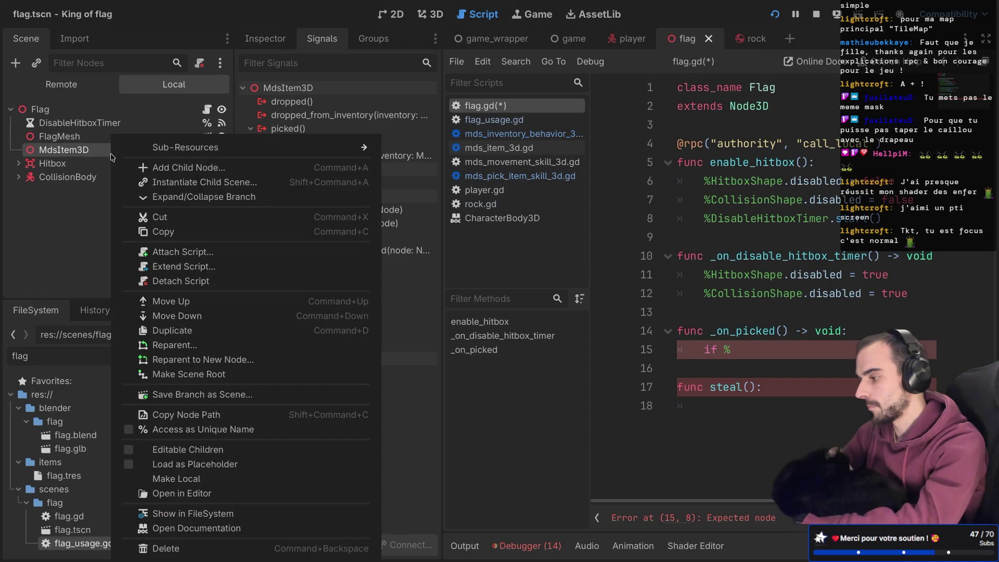
pyautogui.click(80, 154)
pyautogui.doubleClick(81, 155)
pyautogui.write('Item')
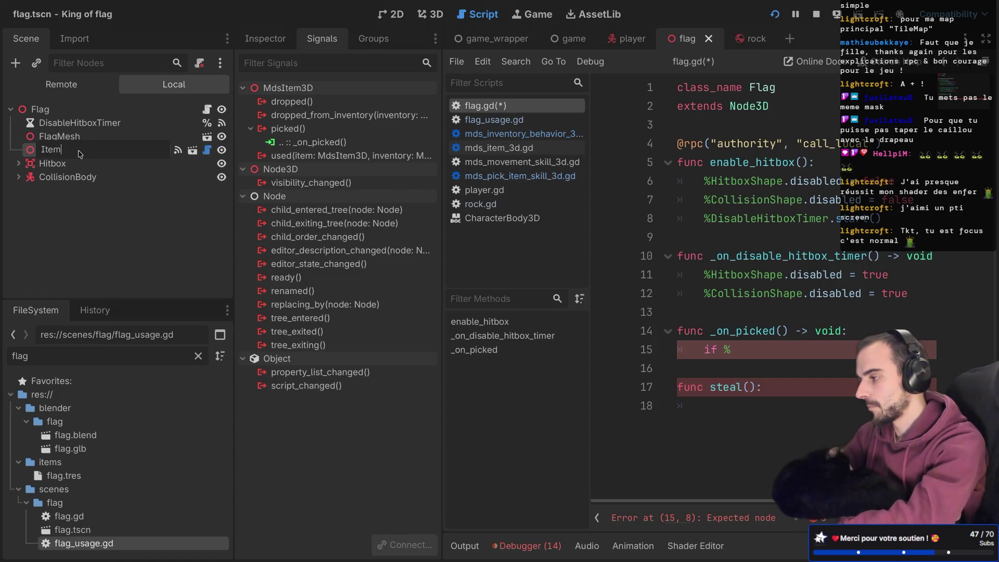
pyautogui.press('Return')
pyautogui.rightClick(80, 151)
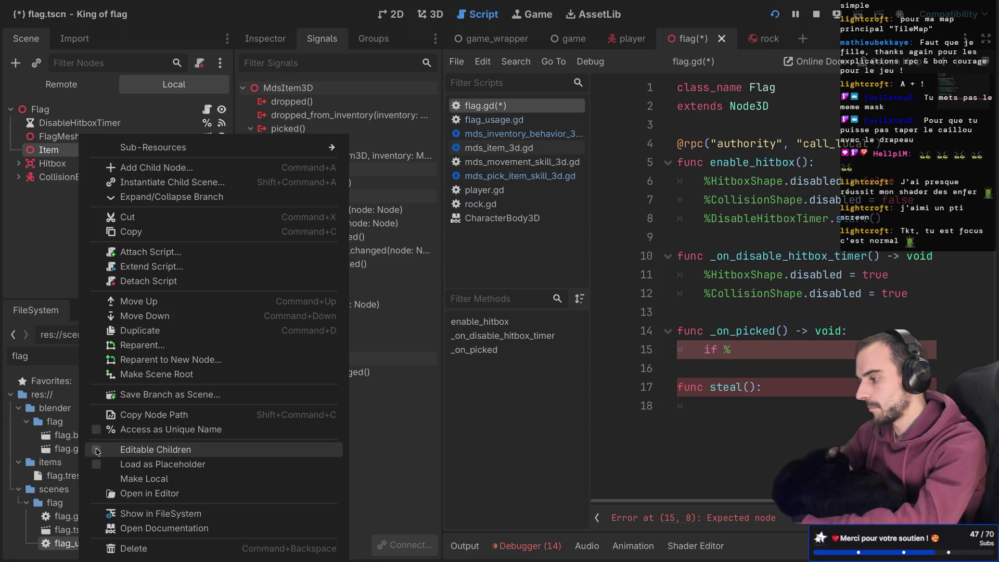
pyautogui.click(106, 436)
pyautogui.hotkey('ctrl', 'shift', 'F11')
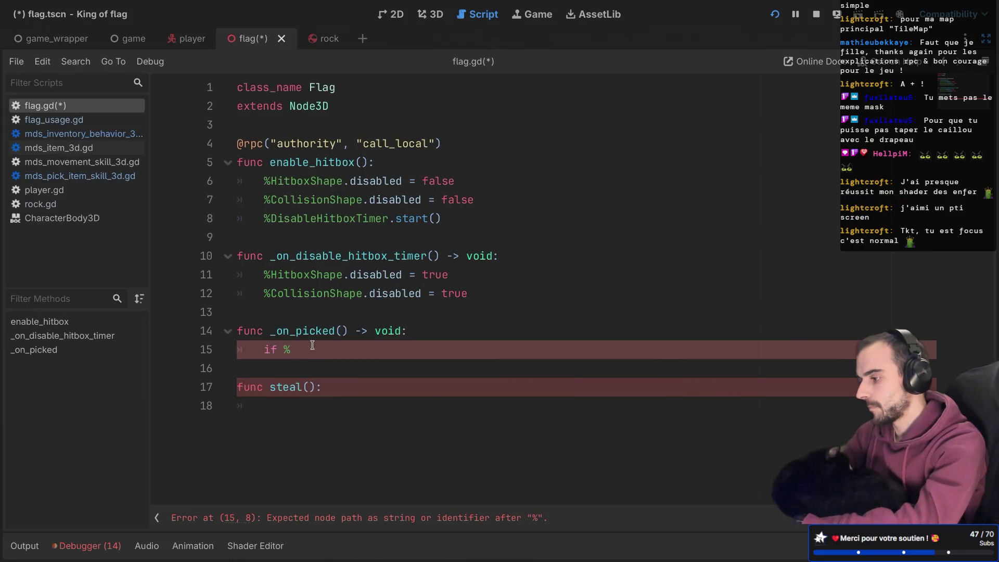
# - Make _on_picked call steal.rpc() when %Item.parent exists, and save
pyautogui.write('Item.p')
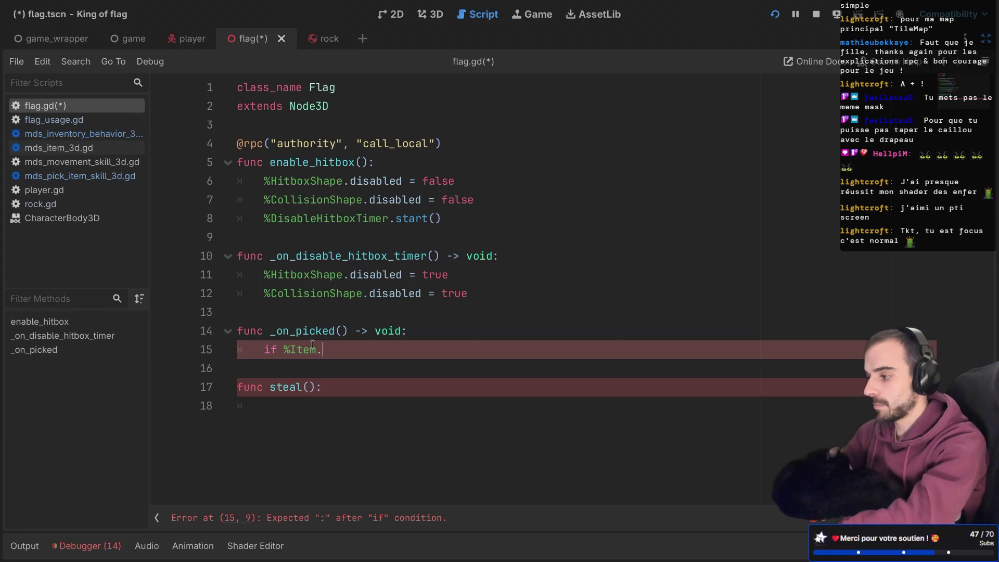
pyautogui.press('Return')
pyautogui.write(':')
pyautogui.press('Return')
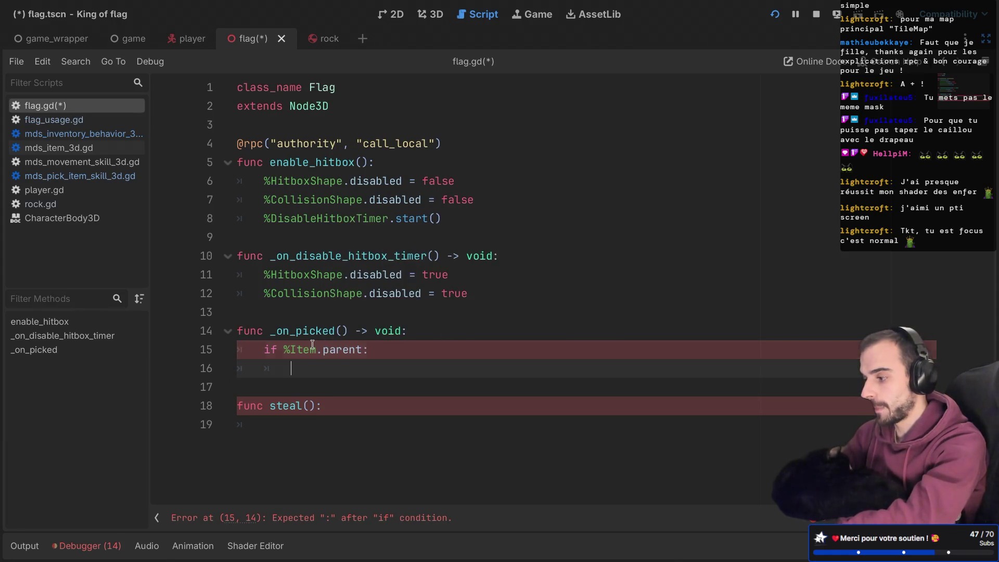
pyautogui.write('st')
pyautogui.write('re')
pyautogui.press('BackSpace')
pyautogui.press('BackSpace')
pyautogui.write('eal.rp')
pyautogui.press('Return')
pyautogui.hotkey('ctrl', 's')
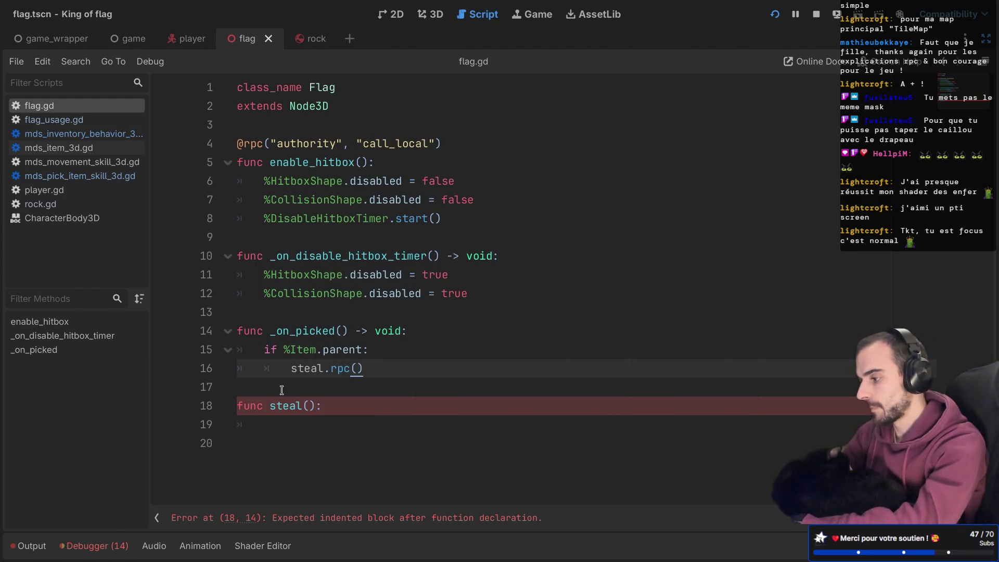
pyautogui.click(281, 388)
pyautogui.press('Return')
pyautogui.write('@rp(')
pyautogui.press('BackSpace')
pyautogui.write('c("an')
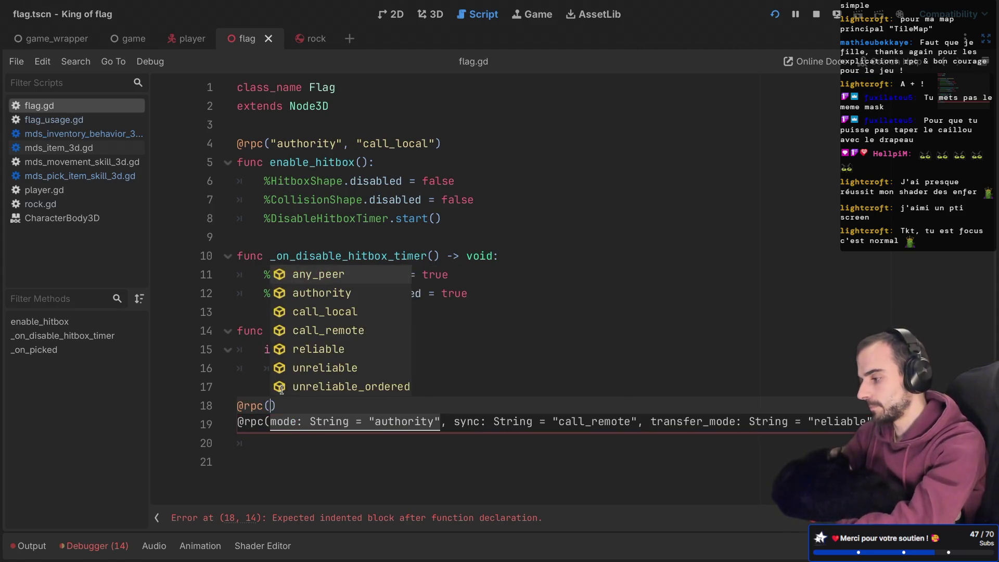
pyautogui.press('Return')
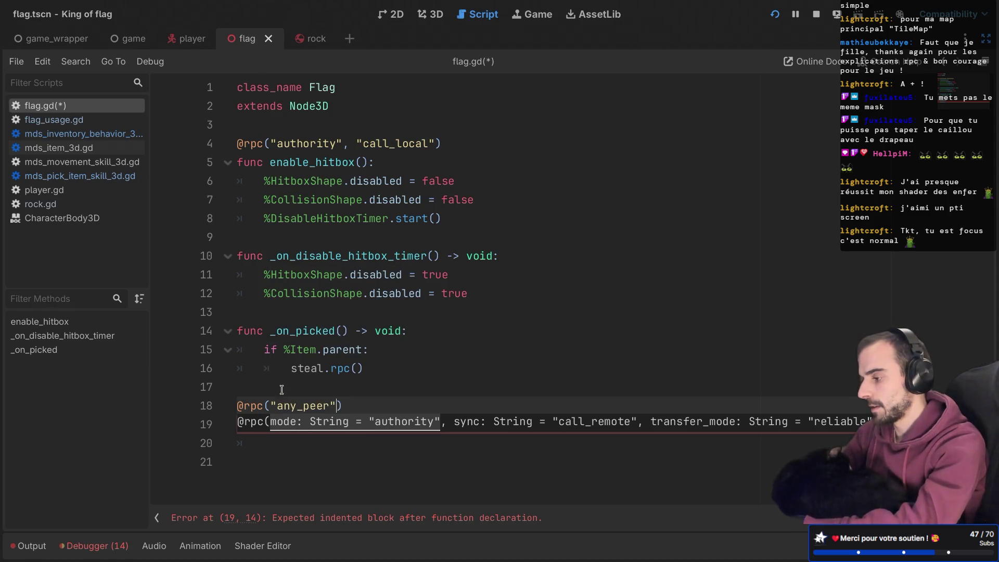
pyautogui.write(',')
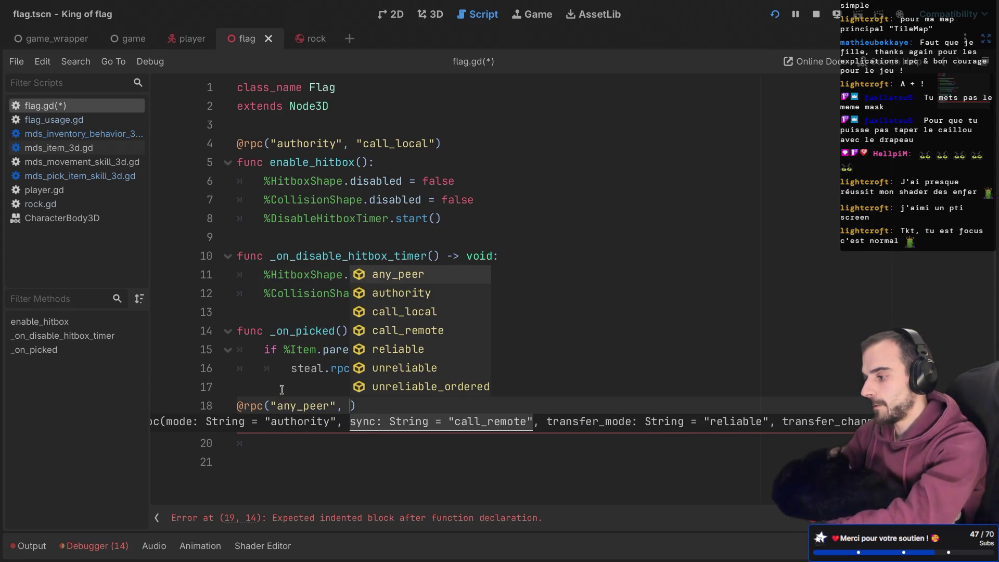
pyautogui.press('Down')
pyautogui.press('Down')
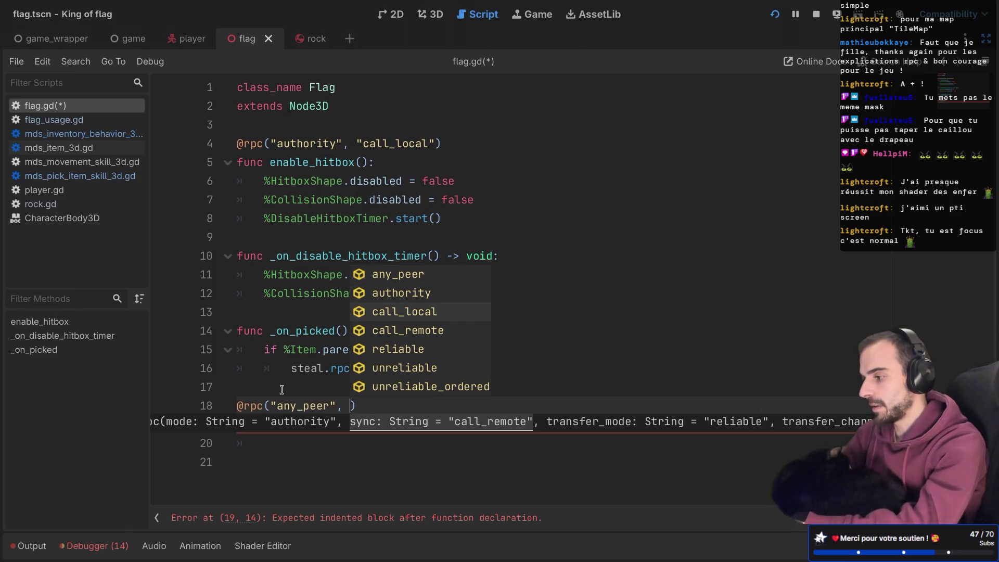
pyautogui.press('Return')
pyautogui.click(453, 387)
pyautogui.click(453, 413)
pyautogui.hotkey('ctrl', 's')
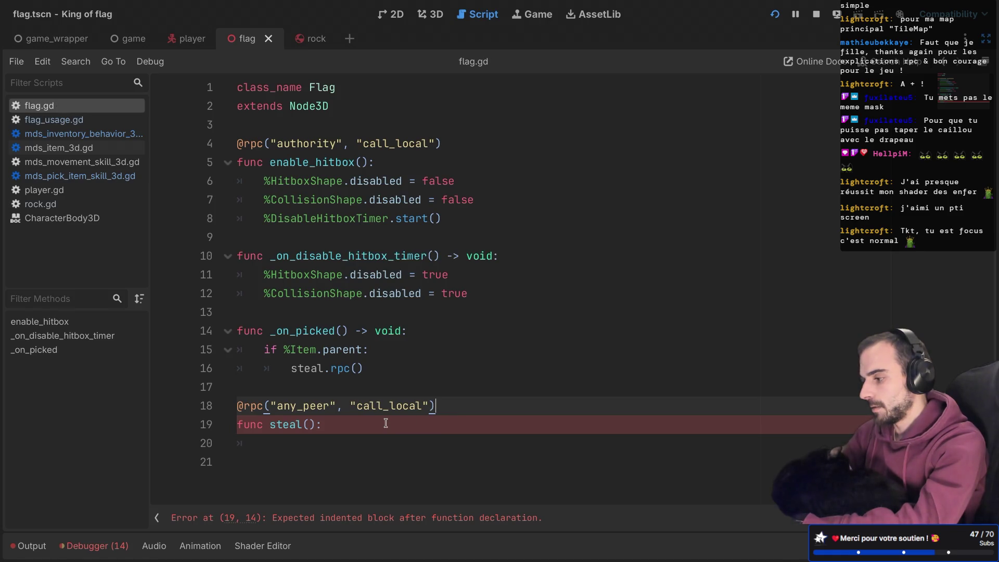
pyautogui.click(367, 426)
pyautogui.press('Return')
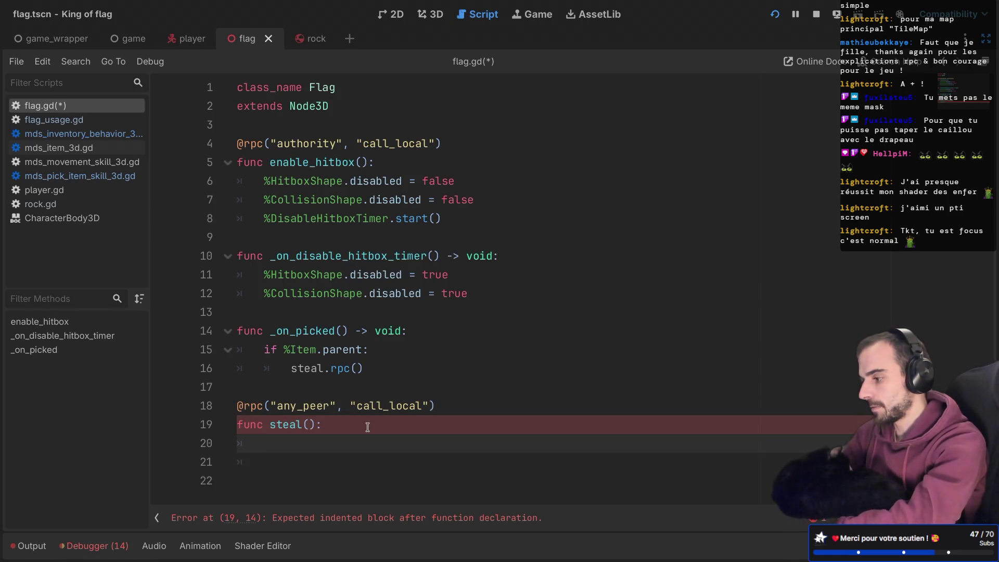
# - Start steal's body by assigning %Item.parent to var player
pyautogui.write('Item.pa')
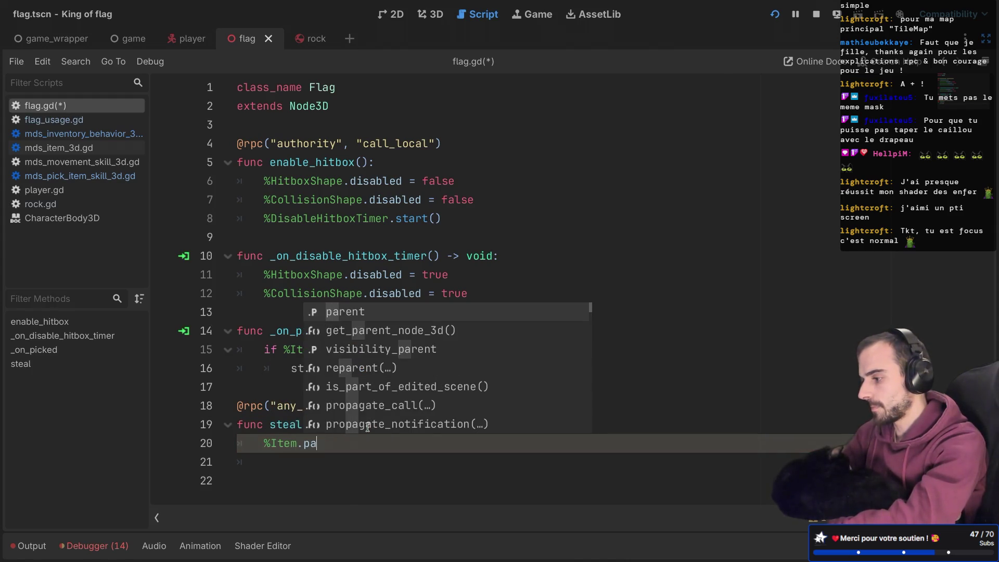
pyautogui.press('Return')
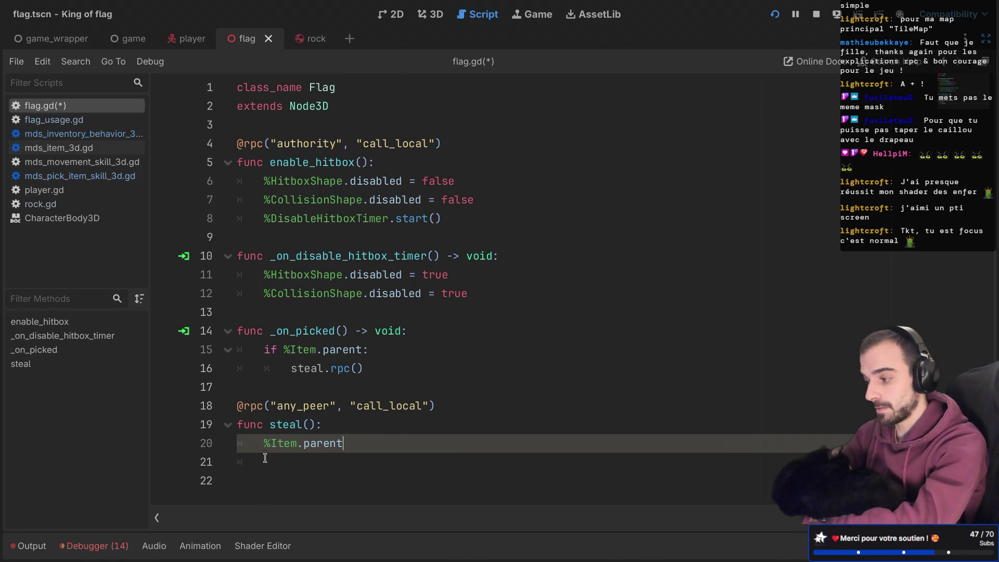
pyautogui.write('var player =')
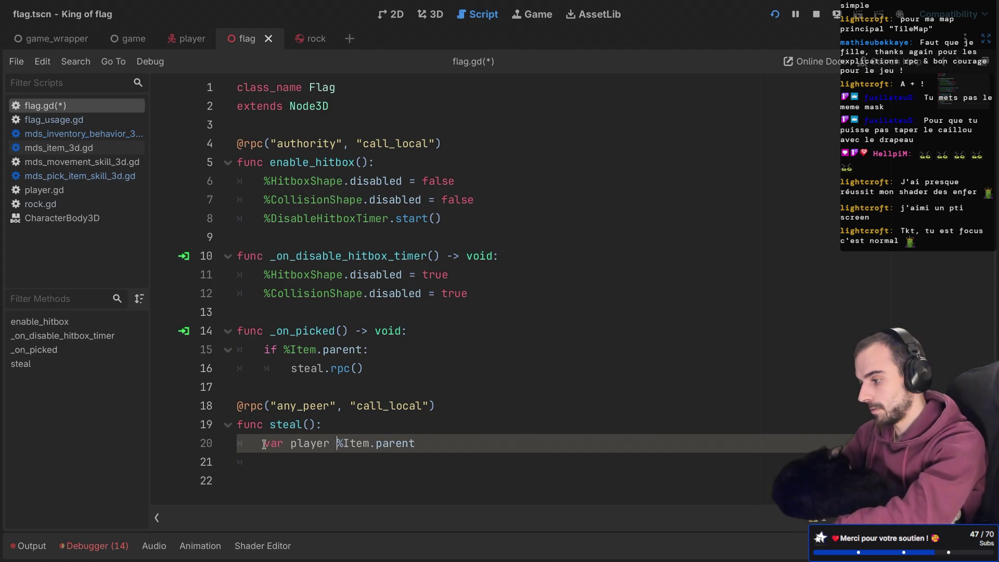
pyautogui.click(445, 447)
pyautogui.press('Return')
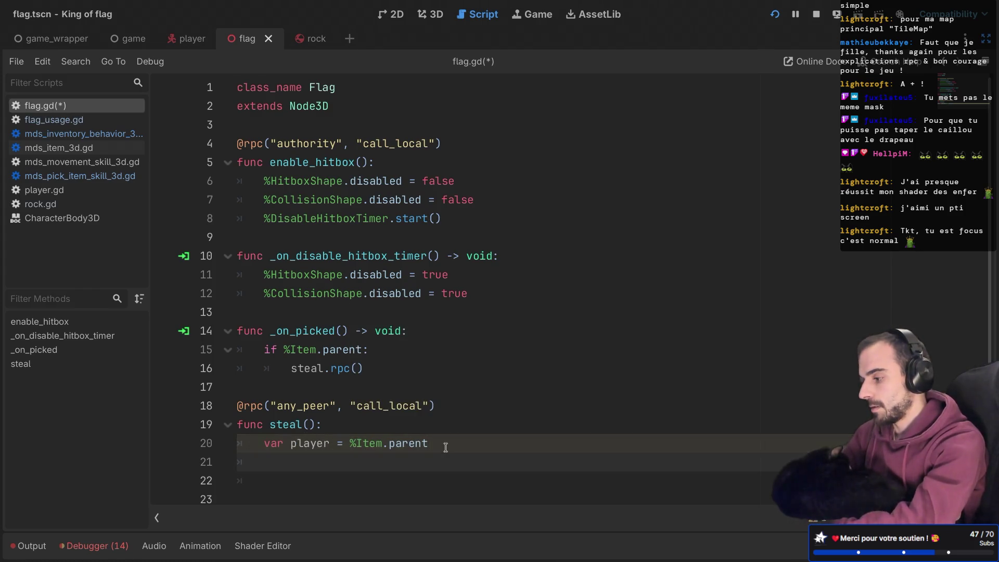
pyautogui.click(331, 446)
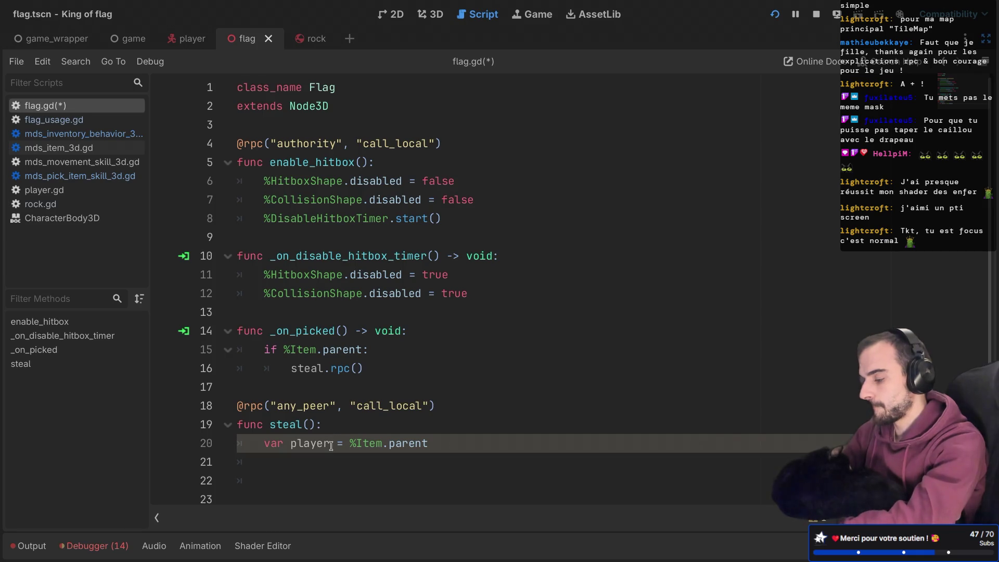
pyautogui.write(';')
pyautogui.press('Return')
# - Add an 'if player is not Player' guard that pushes error 'Item.parent should be a player' and returns
pyautogui.write('f player ')
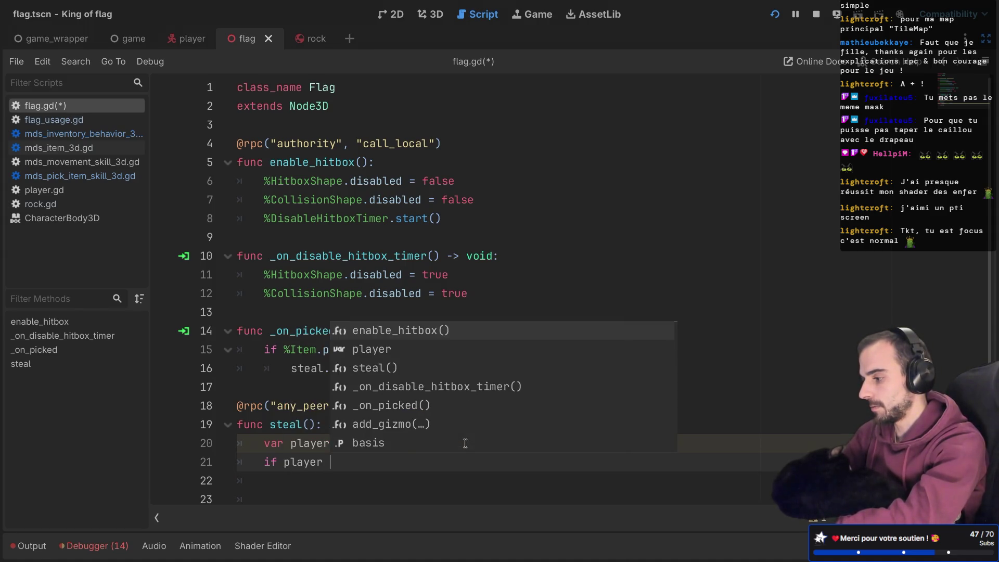
pyautogui.write('is not Playe')
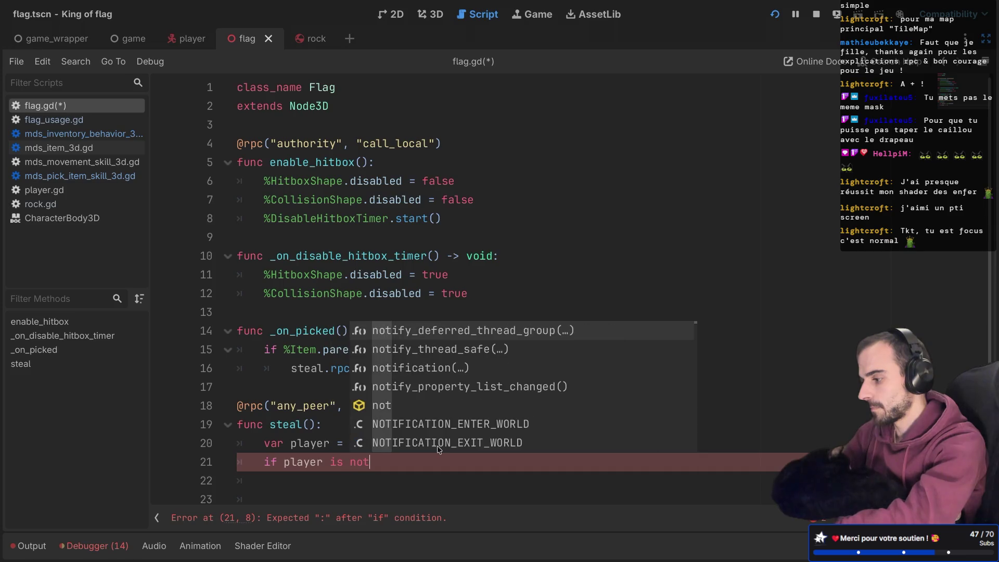
pyautogui.write('r:')
pyautogui.press('Return')
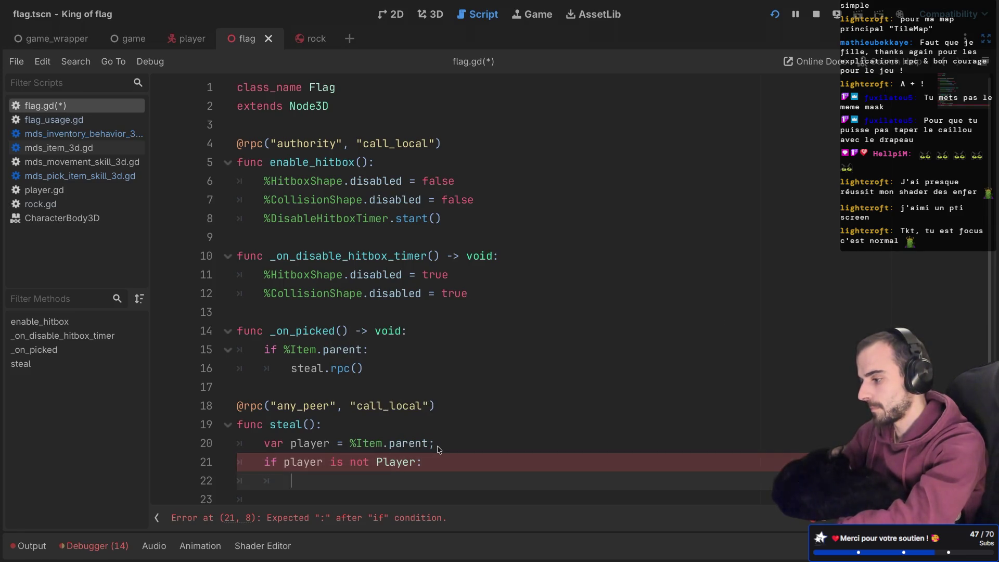
pyautogui.write('ass')
pyautogui.press('BackSpace')
pyautogui.press('BackSpace')
pyautogui.press('BackSpace')
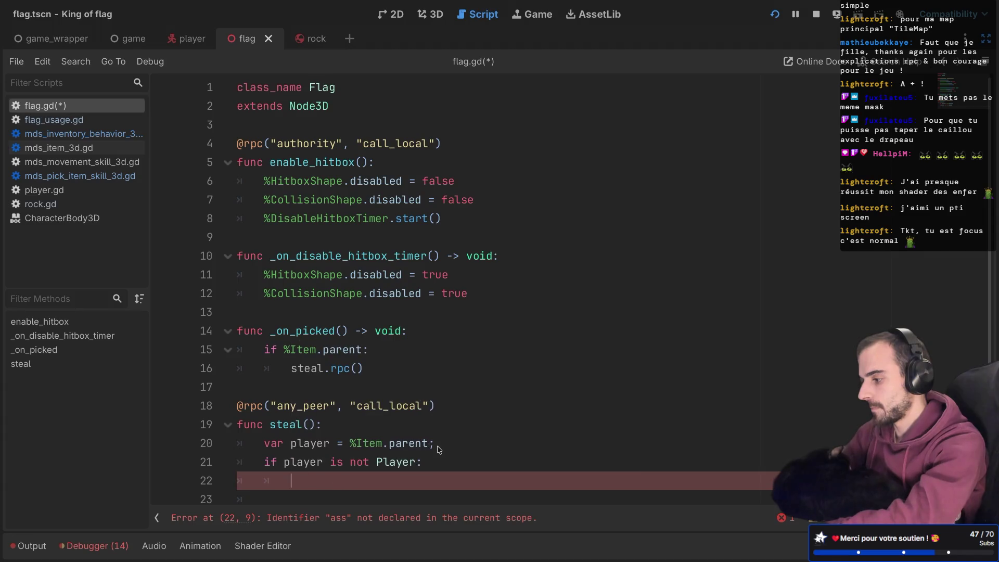
pyautogui.write('turn')
pyautogui.scroll(-1, 439, 449)
pyautogui.click(436, 425)
pyautogui.press('Return')
pyautogui.write('push')
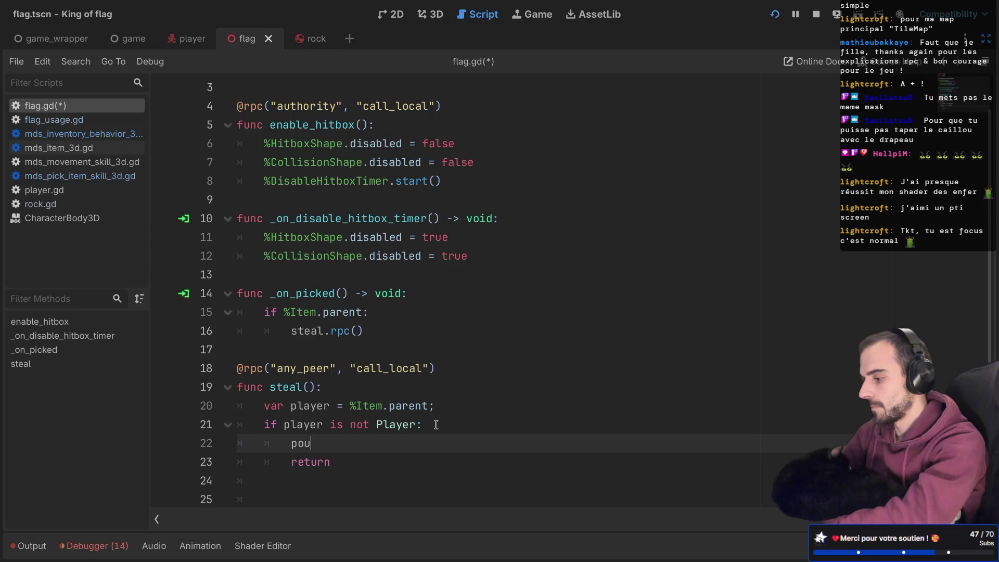
pyautogui.press('Return')
pyautogui.write('"')
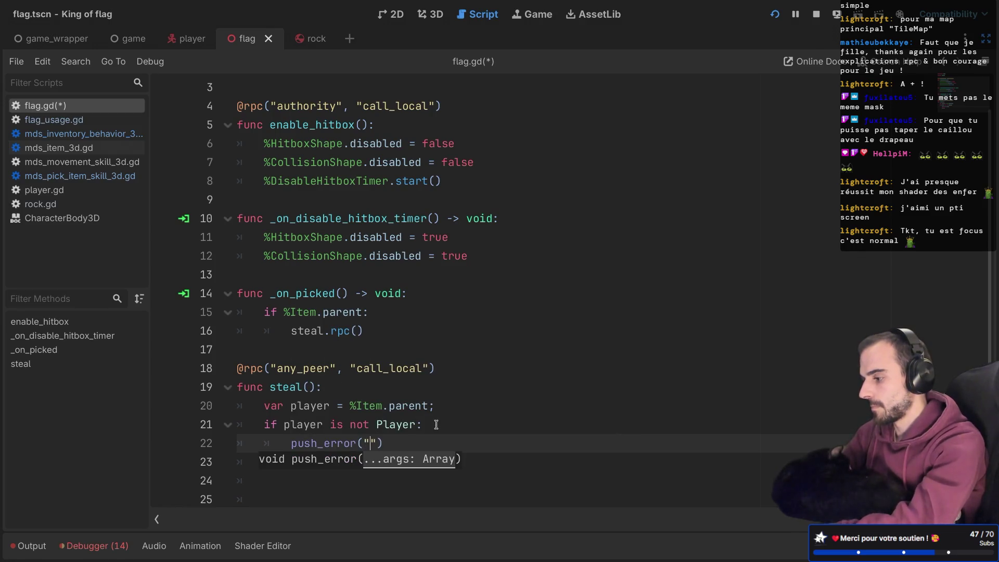
pyautogui.write('Item.paren')
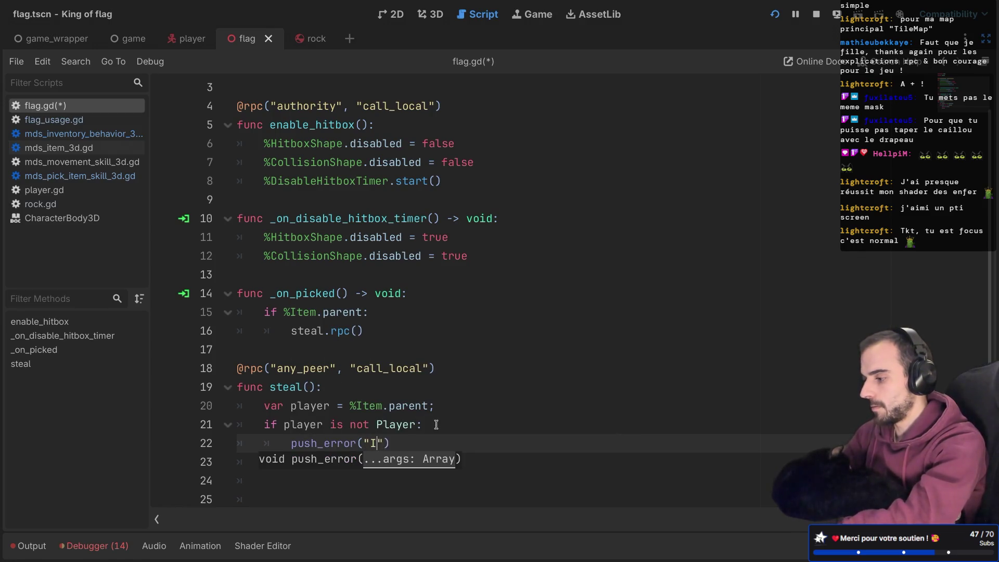
pyautogui.write('t should be a player')
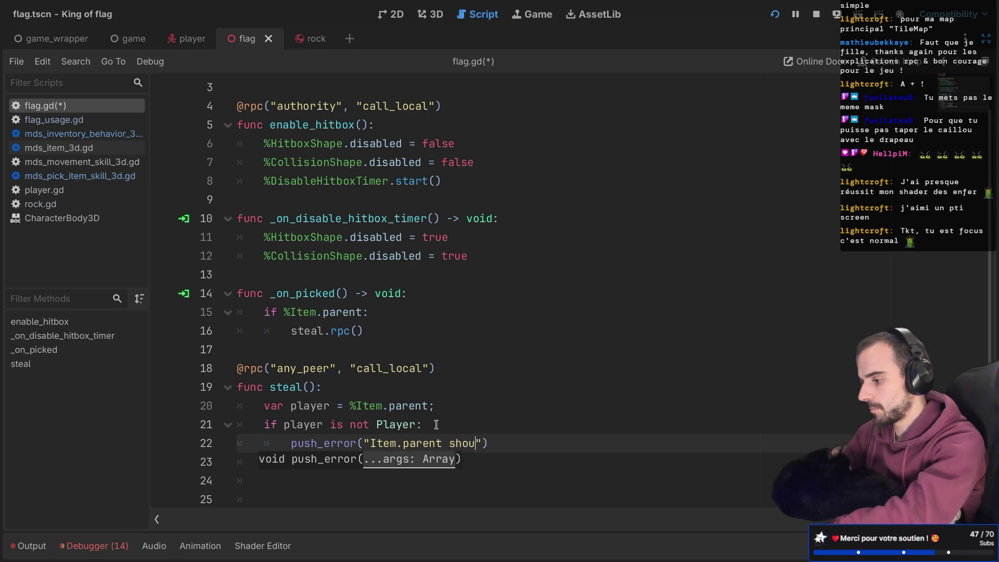
# - Cast the value to Player with 'player as Player'
pyautogui.click(501, 482)
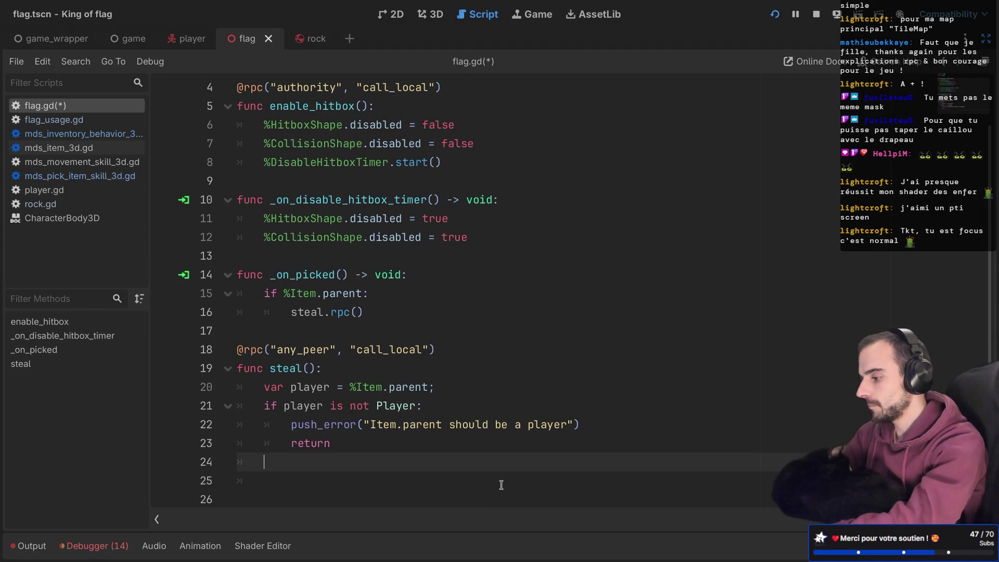
pyautogui.write('player =')
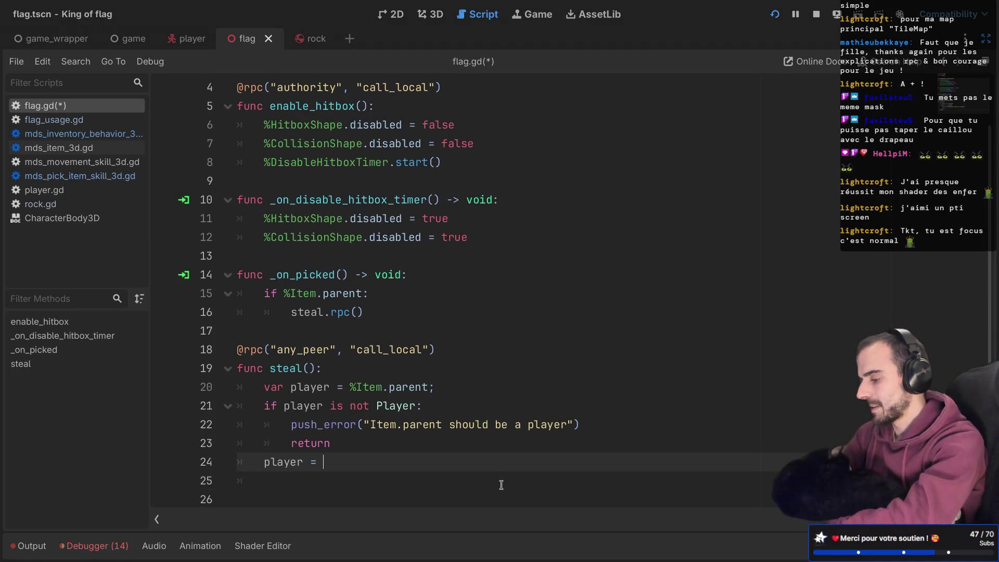
pyautogui.write('p')
pyautogui.press('BackSpace')
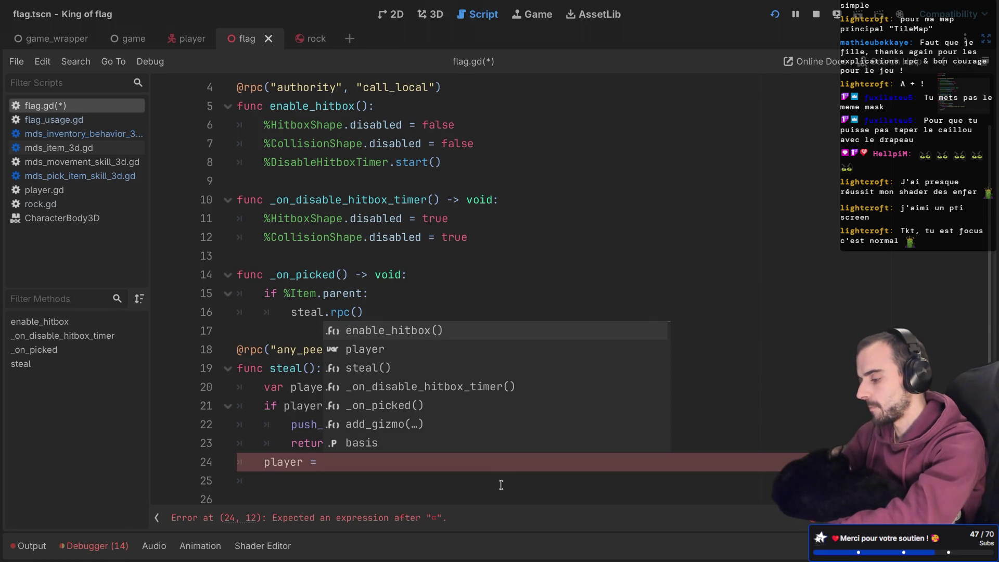
pyautogui.write('player as P')
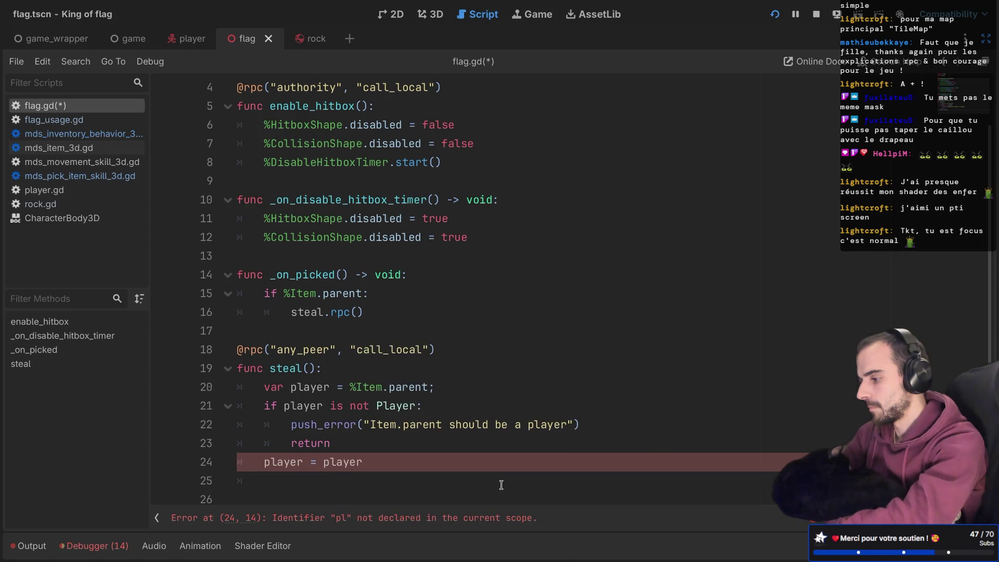
pyautogui.write('layer')
pyautogui.press('Escape')
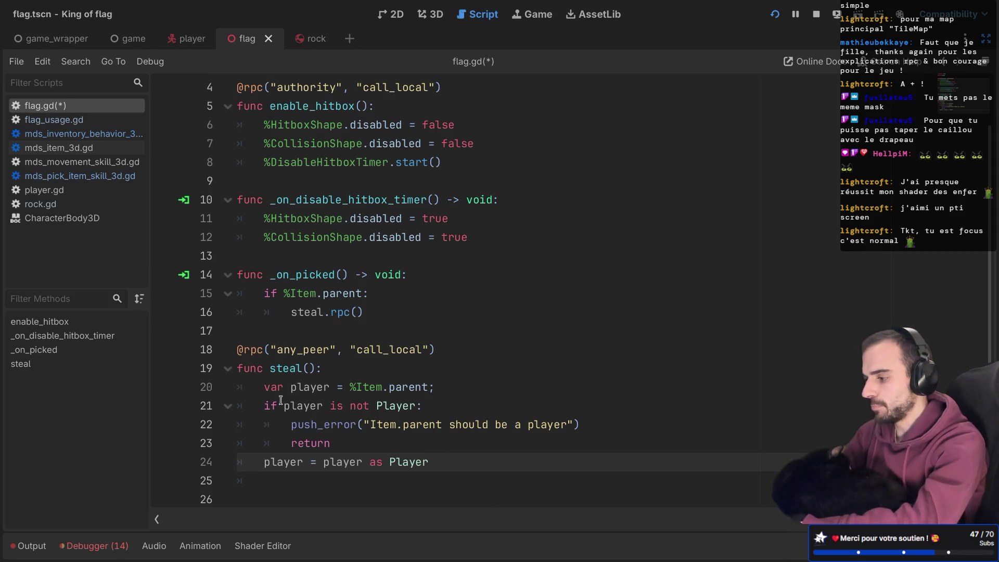
pyautogui.moveTo(278, 388); pyautogui.dragTo(383, 460)
pyautogui.click(415, 481)
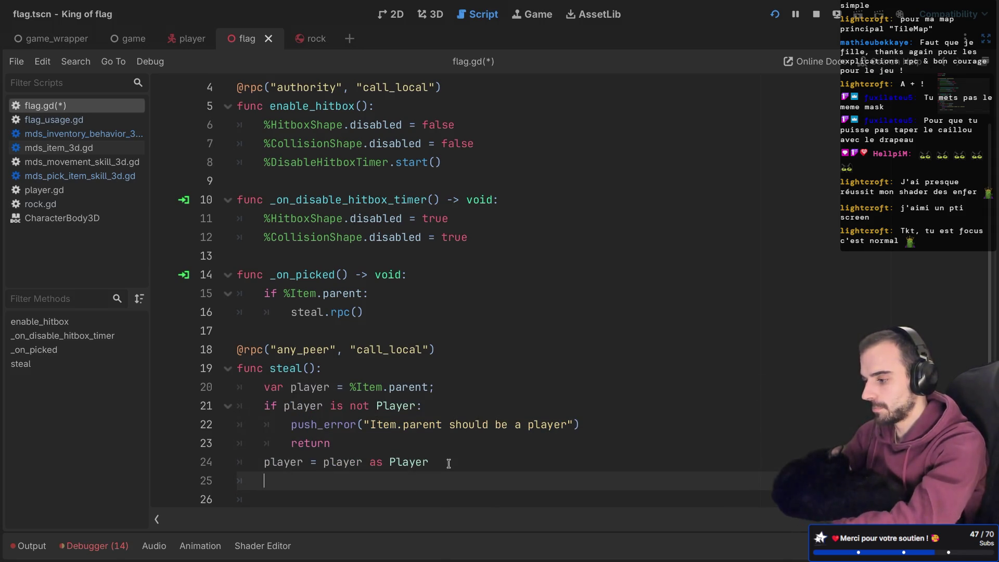
# - Call player.ragdoll() and jump to ragdoll's definition in player.gd
pyautogui.scroll(-1, 449, 463)
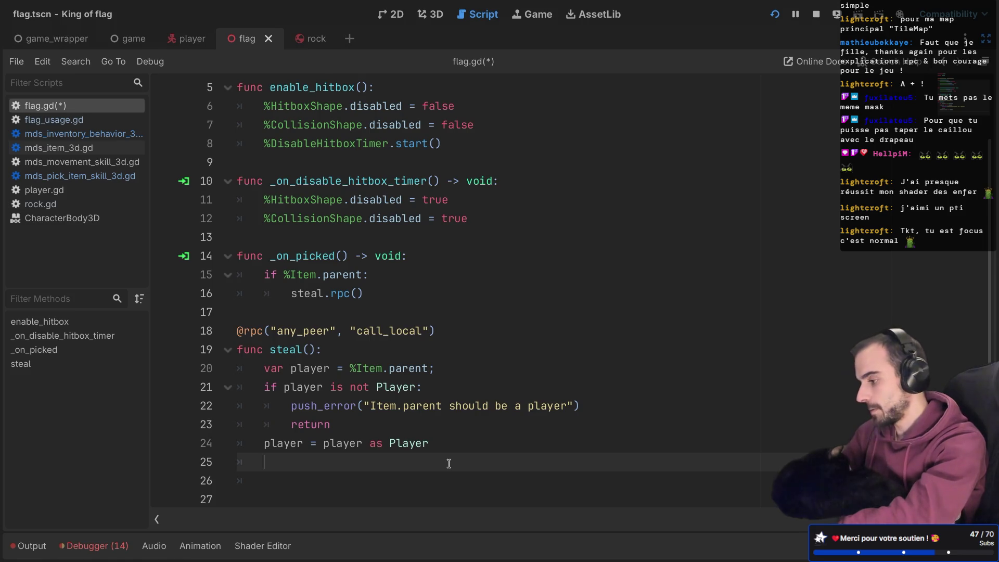
pyautogui.write('player.')
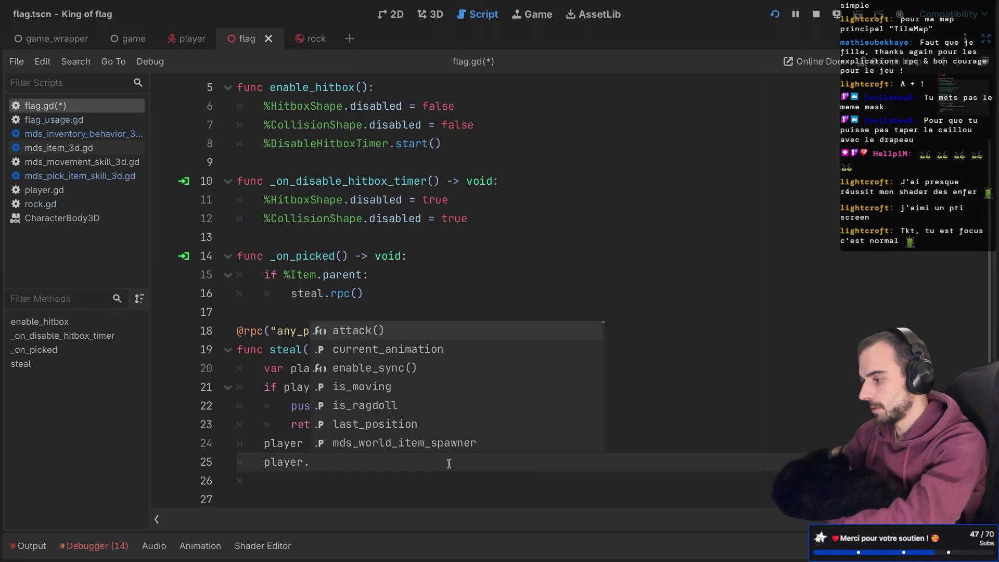
pyautogui.write('r')
pyautogui.press('Return')
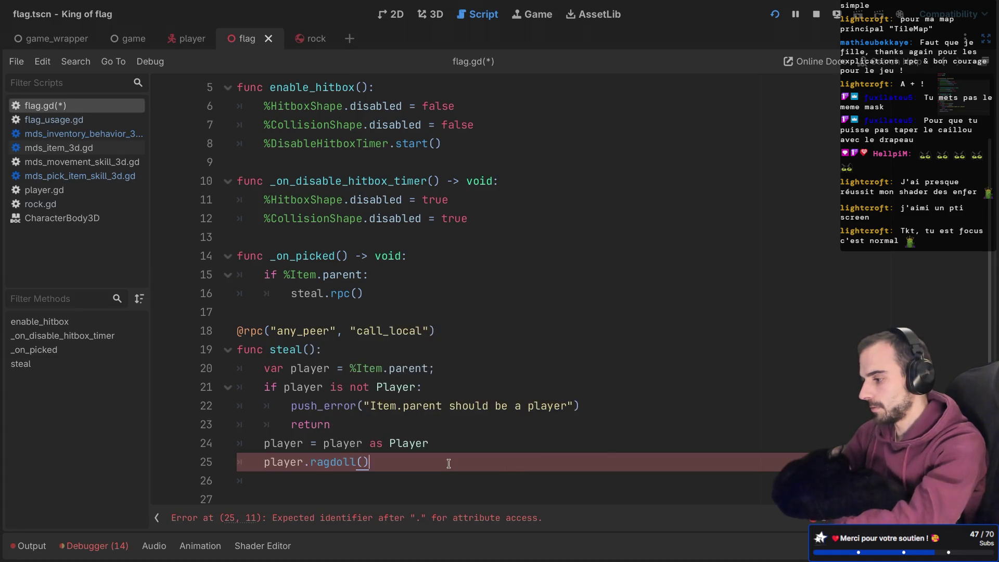
pyautogui.keyDown('ctrl'); pyautogui.click(341, 462); pyautogui.keyUp('ctrl')
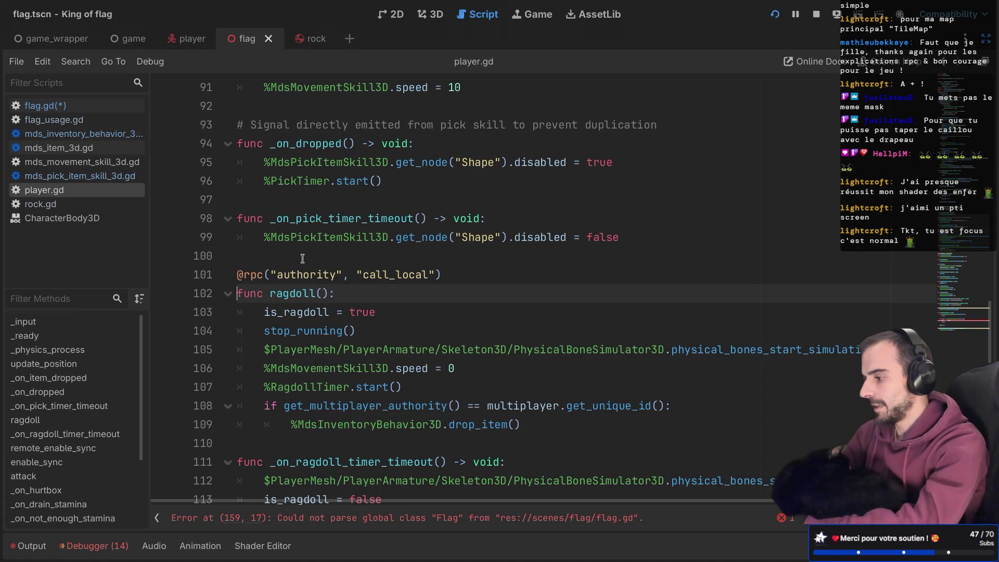
# - Scroll through player.gd around _on_score_timer and back up to the ragdoll function
pyautogui.scroll(-2, 303, 258)
pyautogui.scroll(-3, 304, 257)
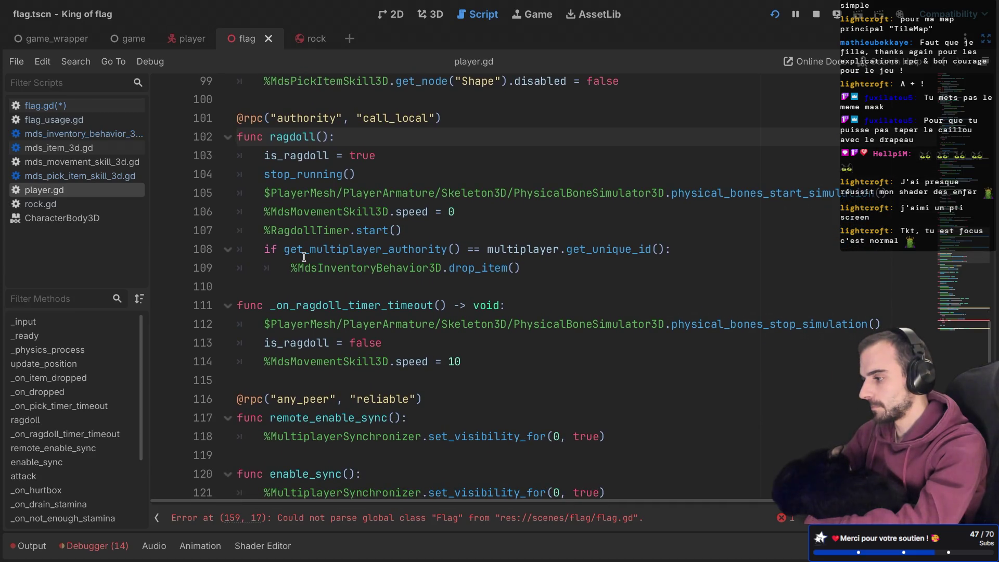
pyautogui.scroll(3, 304, 257)
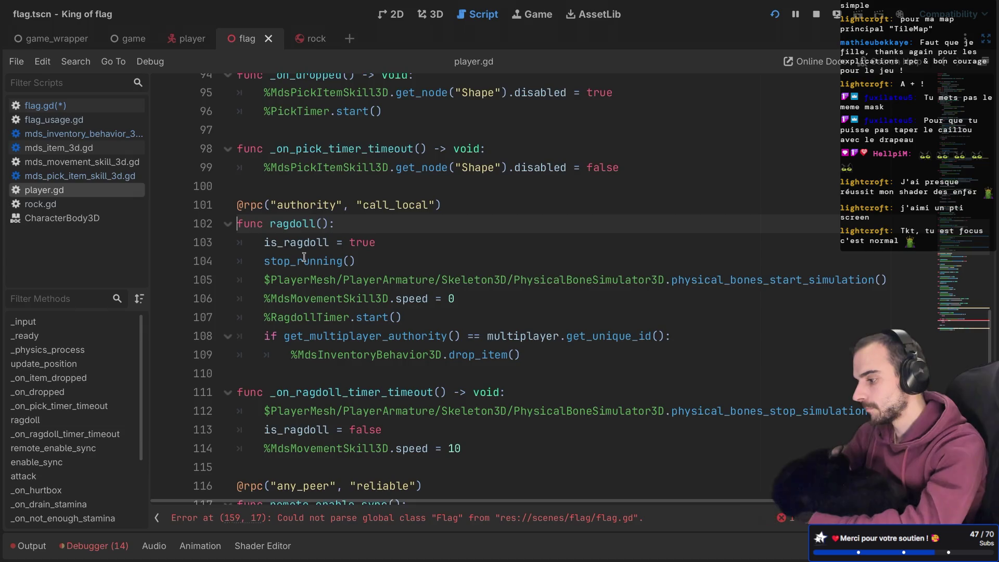
pyautogui.scroll(-5, 304, 257)
pyautogui.scroll(-15, 304, 257)
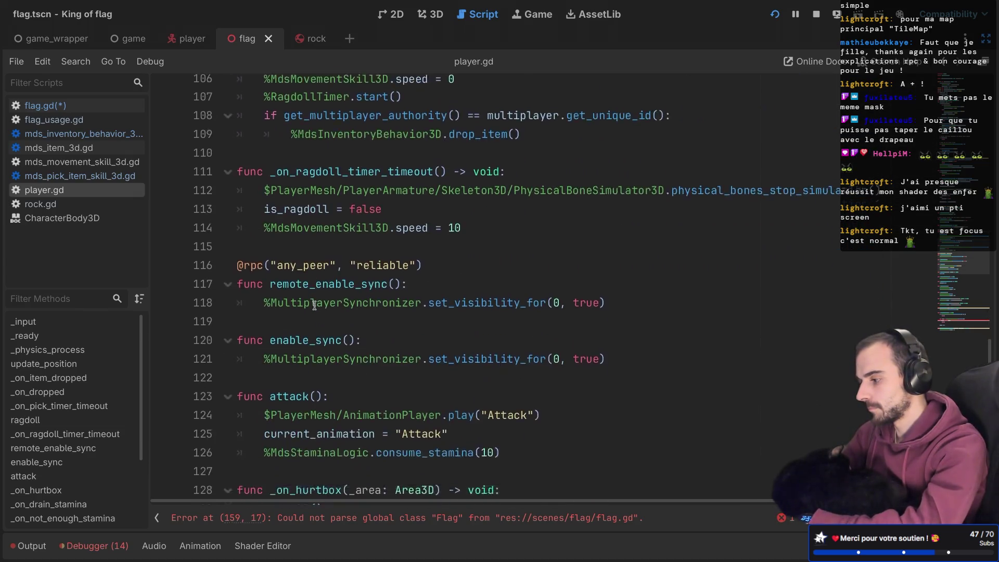
pyautogui.scroll(-6, 315, 306)
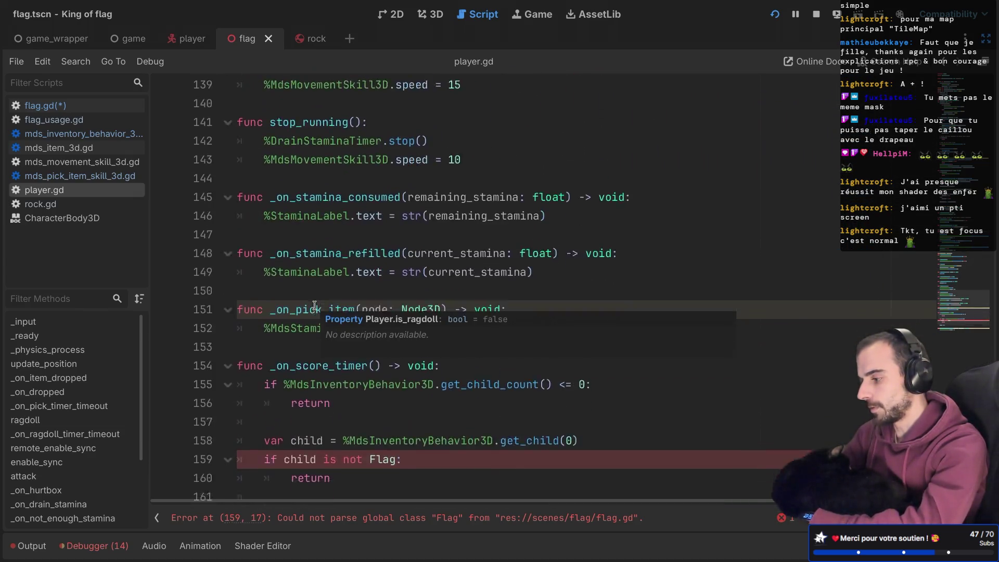
pyautogui.click(316, 292)
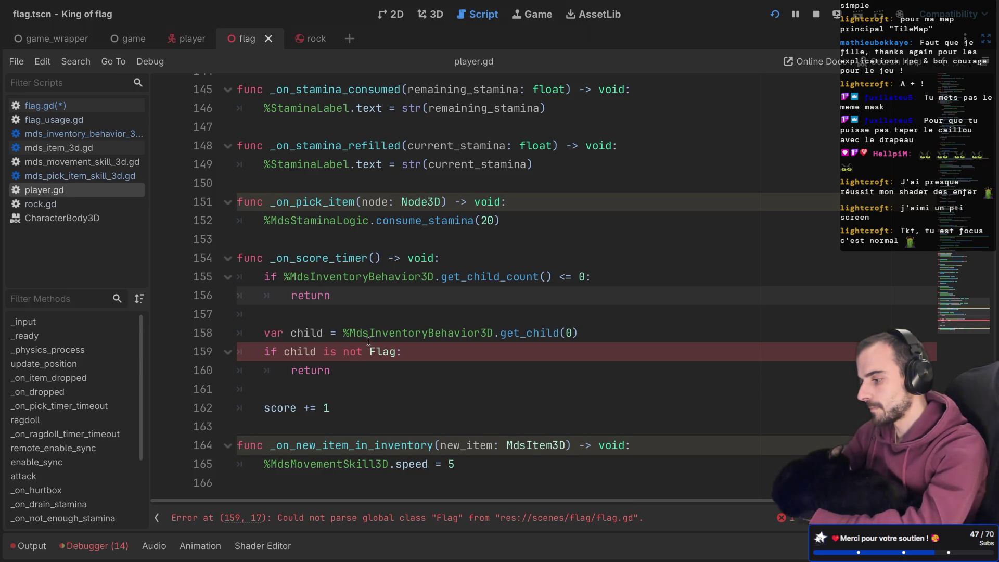
pyautogui.scroll(1, 368, 341)
pyautogui.scroll(11, 368, 341)
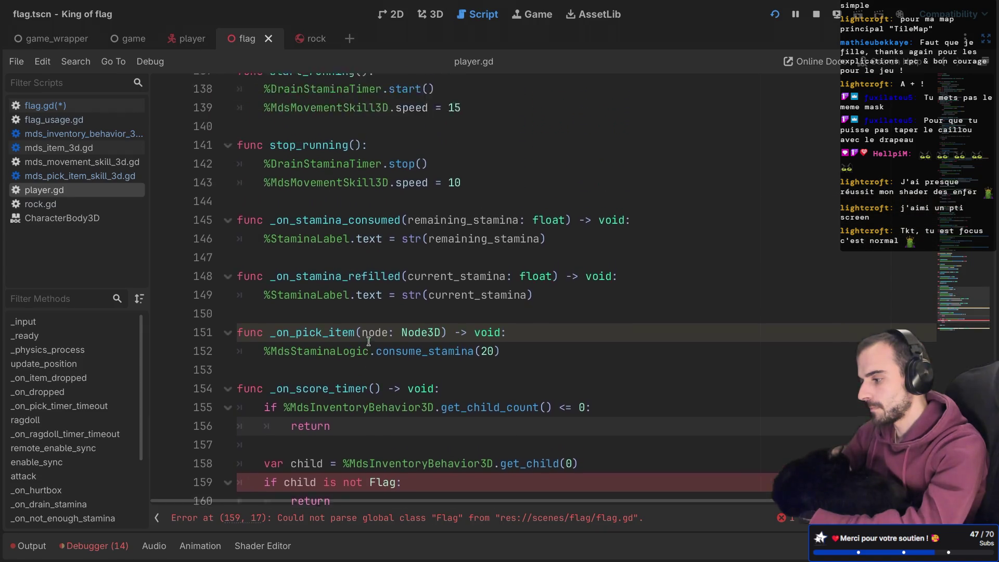
pyautogui.hscroll(2, 369, 341)
pyautogui.hscroll(-2, 369, 341)
pyautogui.scroll(5, 368, 341)
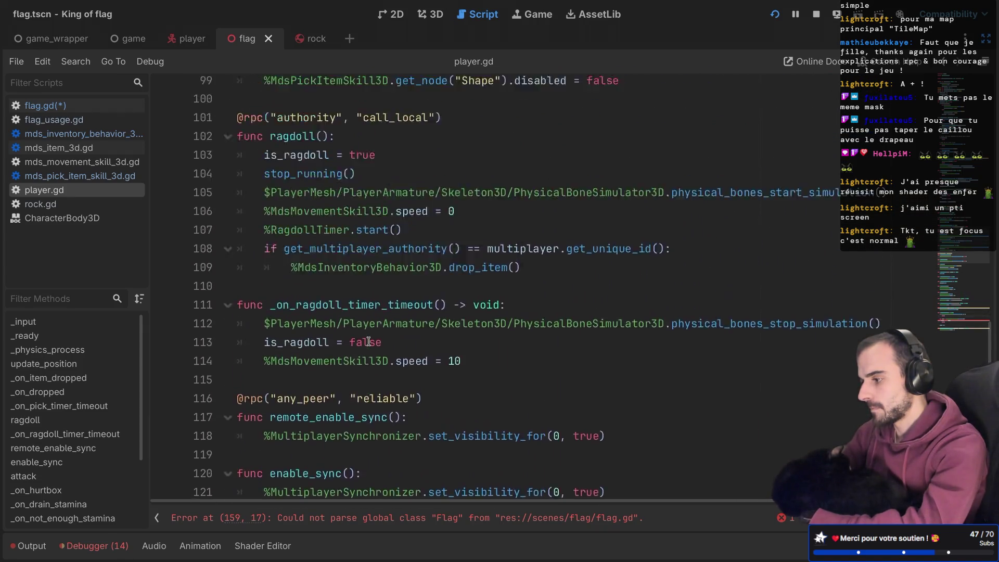
# - Change ragdoll's rpc annotation mode to any_peer and save player.gd
pyautogui.doubleClick(311, 238)
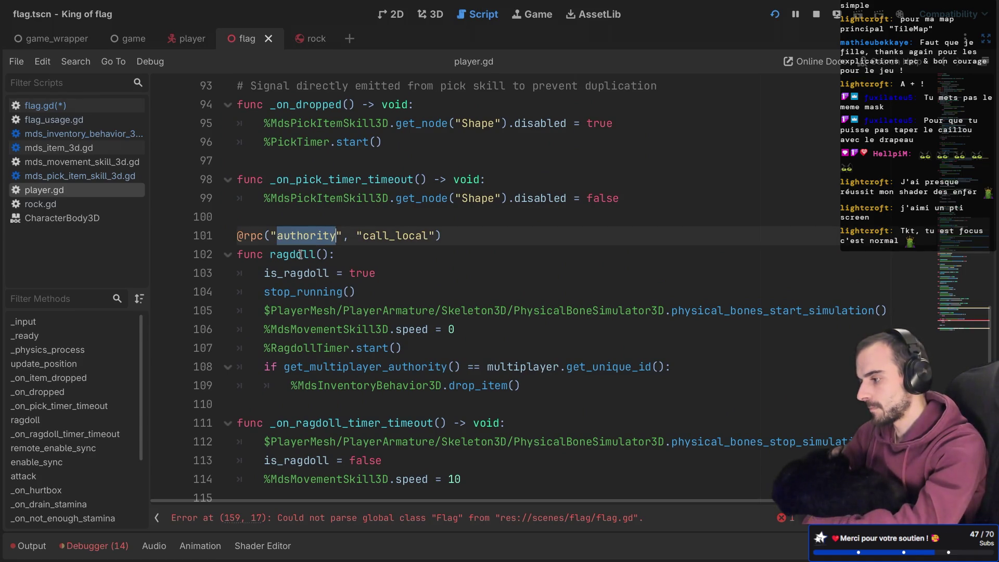
pyautogui.write('any')
pyautogui.press('Return')
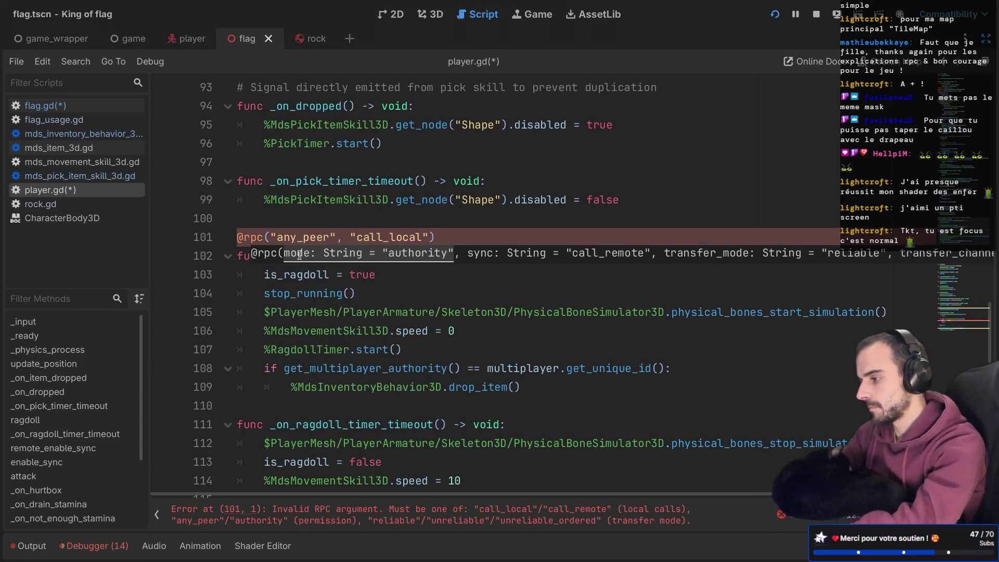
pyautogui.hotkey('ctrl', 's')
pyautogui.click(387, 200)
pyautogui.scroll(-15, 402, 294)
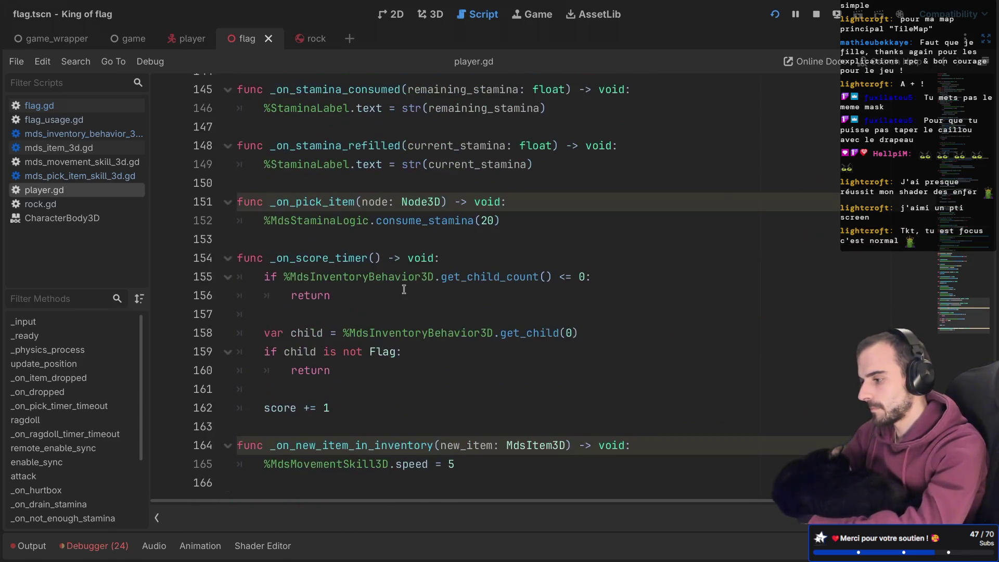
pyautogui.scroll(15, 404, 289)
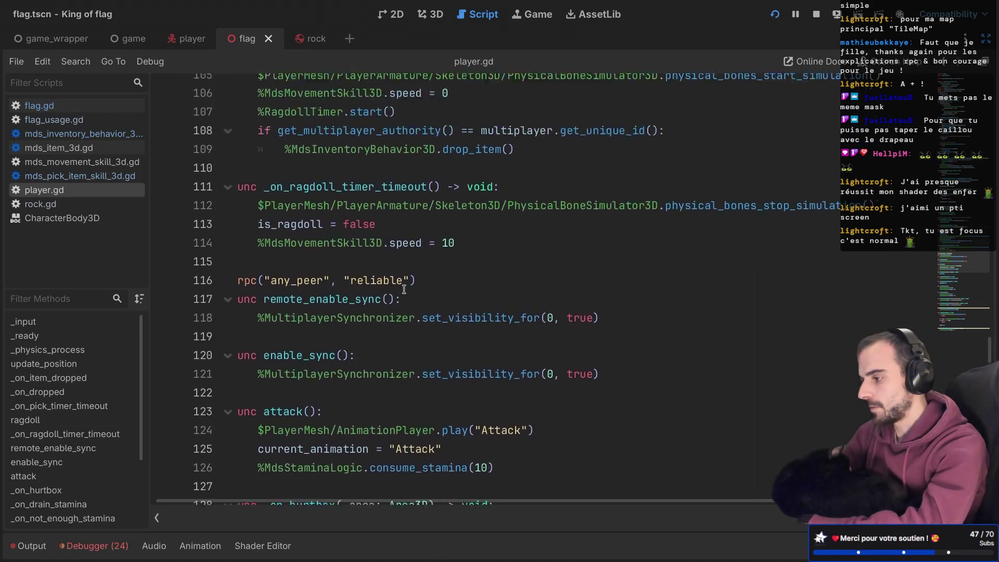
# - Close player.gd and change steal's call to player.ragdoll.rpc(), then save flag.gd
pyautogui.hotkey('ctrl', 'w')
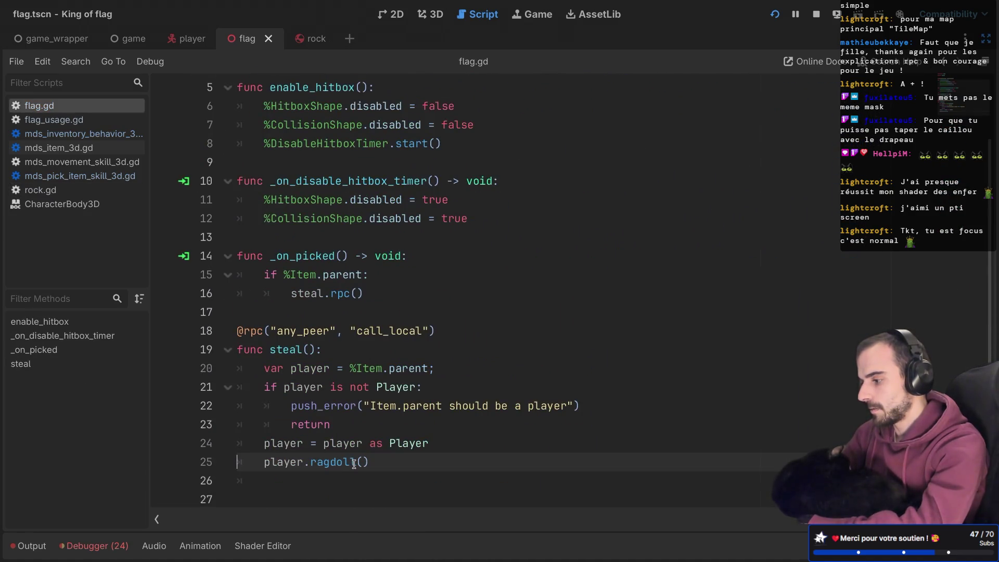
pyautogui.click(355, 462)
pyautogui.write('.rpc')
pyautogui.press('Return')
pyautogui.hotkey('ctrl', 's')
# - Look up the rpc help page and ragdoll's definition, returning each time to steal
pyautogui.keyDown('ctrl'); pyautogui.click(373, 462); pyautogui.keyUp('ctrl')
pyautogui.hotkey('alt', 'Left')
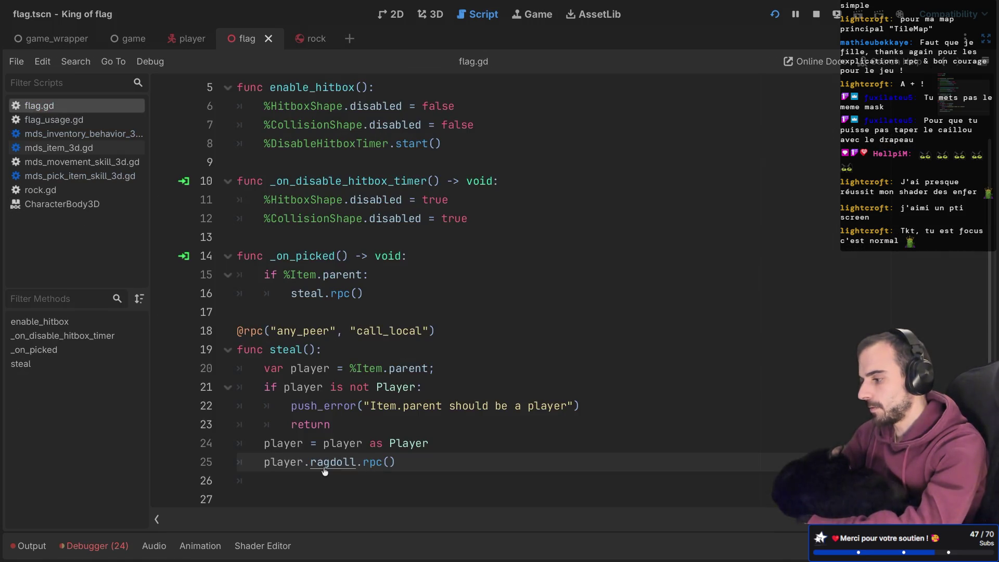
pyautogui.keyDown('ctrl'); pyautogui.click(327, 468); pyautogui.keyUp('ctrl')
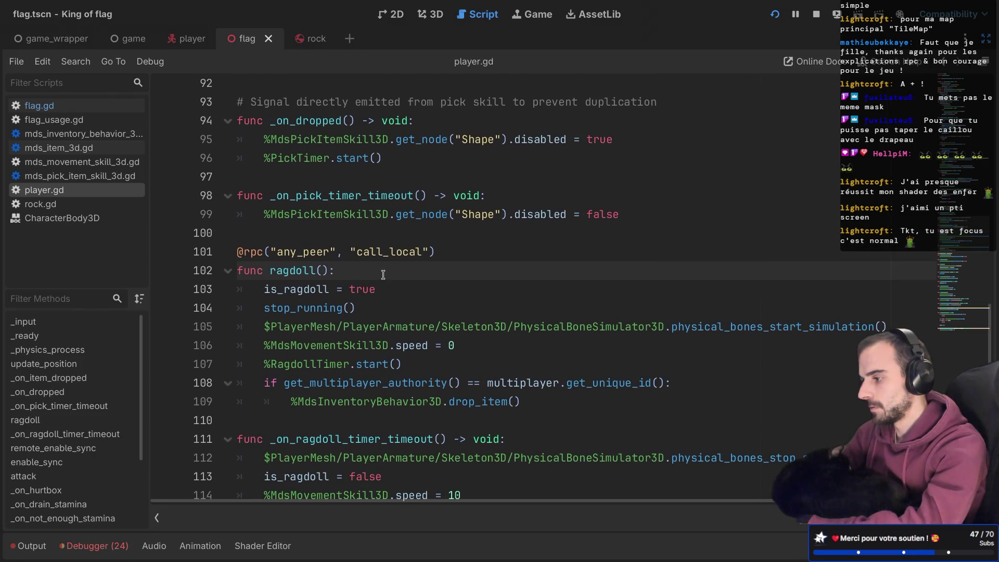
pyautogui.hotkey('alt', 'Left')
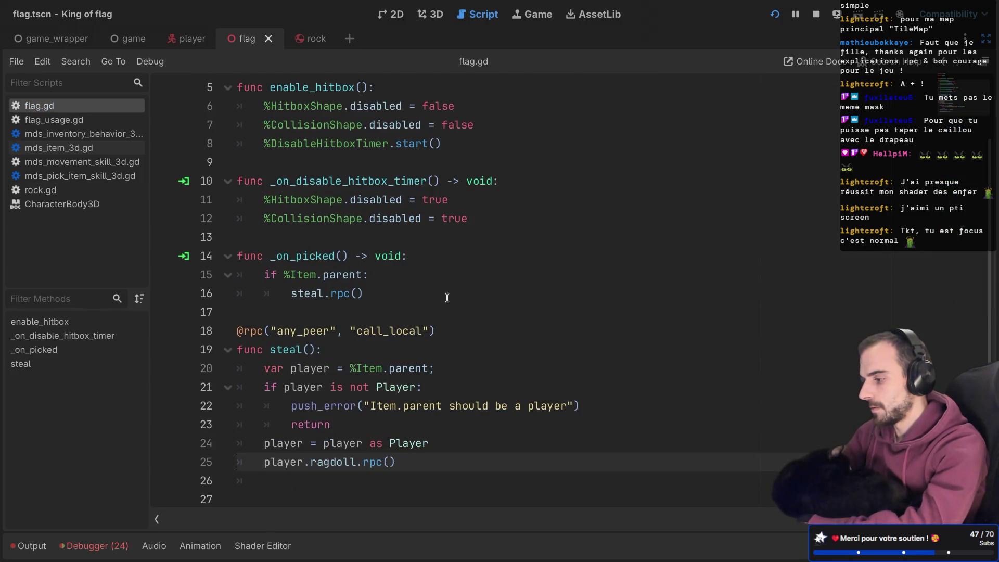
pyautogui.press('super+Right')
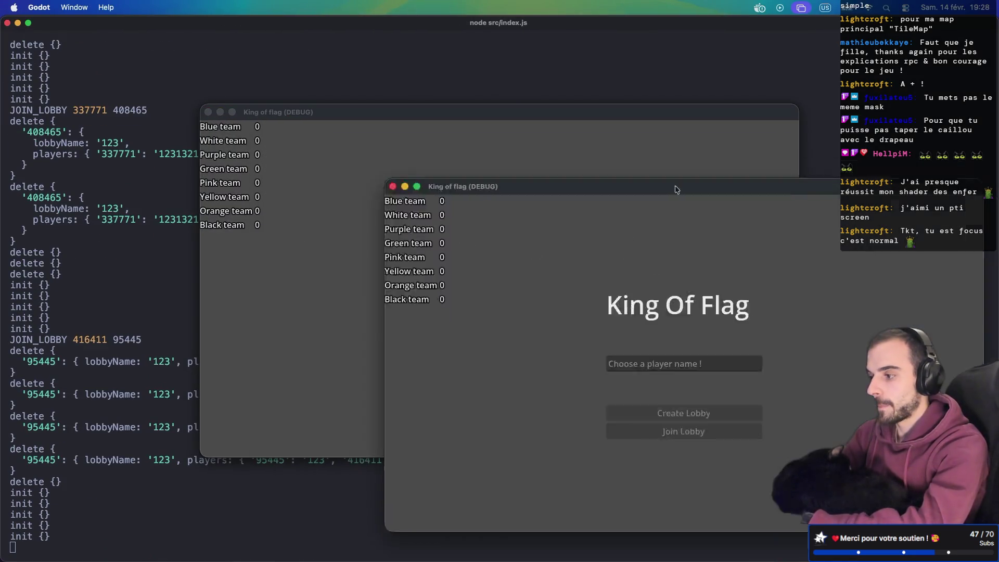
# - Inspect the ragdoll function's definition again in the editor
pyautogui.hotkey('ctrl', 'Left')
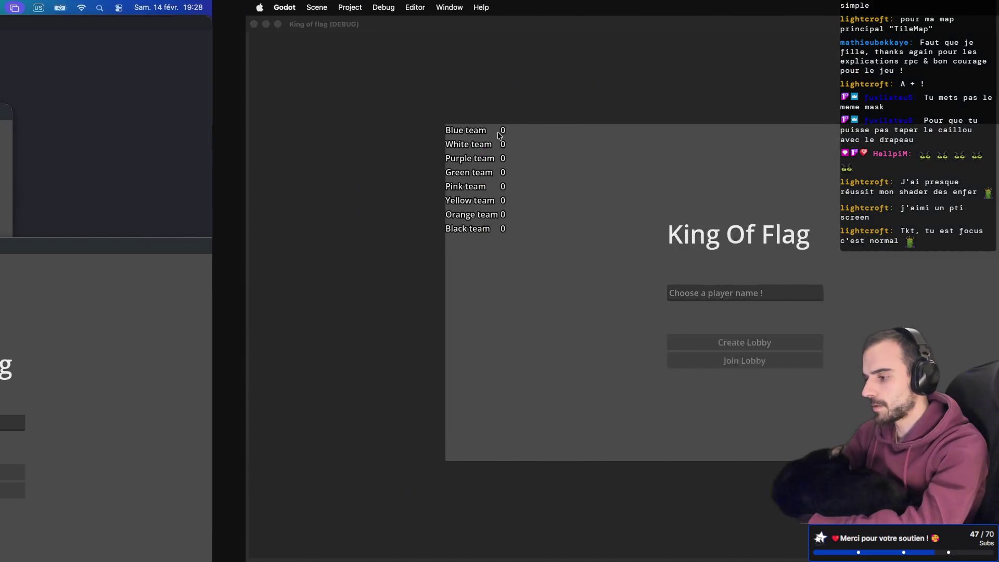
pyautogui.scroll(-2, 340, 309)
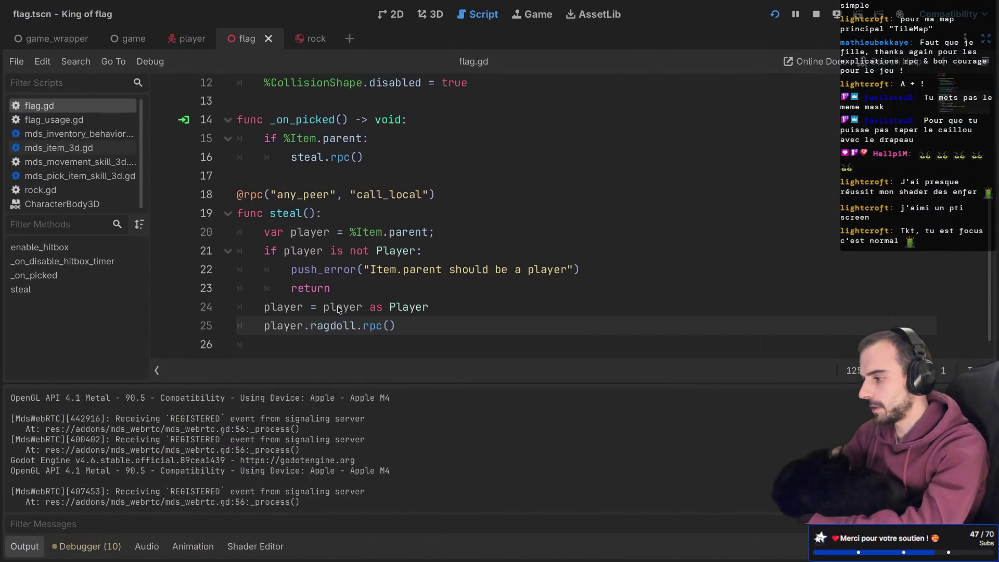
pyautogui.keyDown('ctrl'); pyautogui.click(332, 333); pyautogui.keyUp('ctrl')
pyautogui.scroll(2, 328, 245)
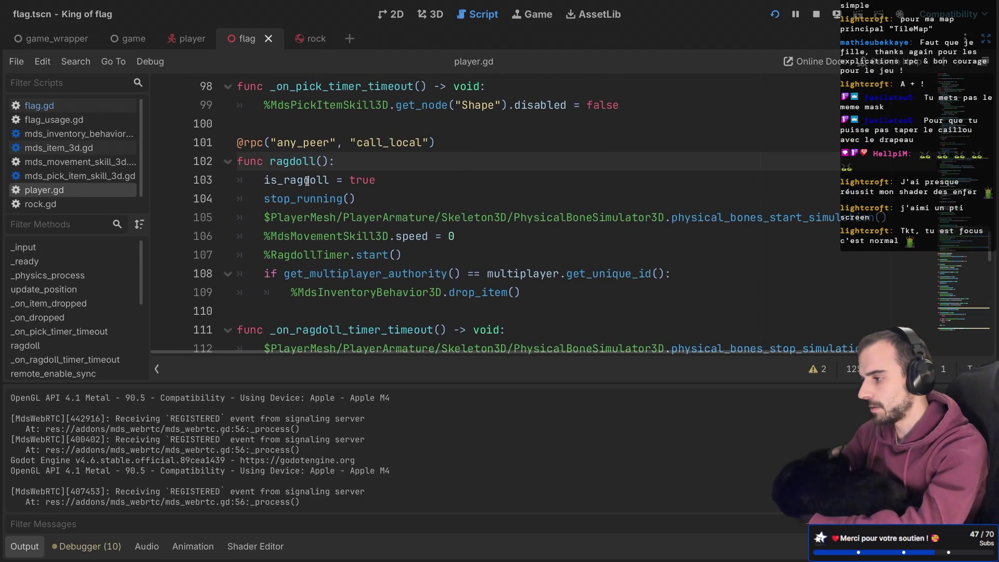
pyautogui.moveTo(307, 180)
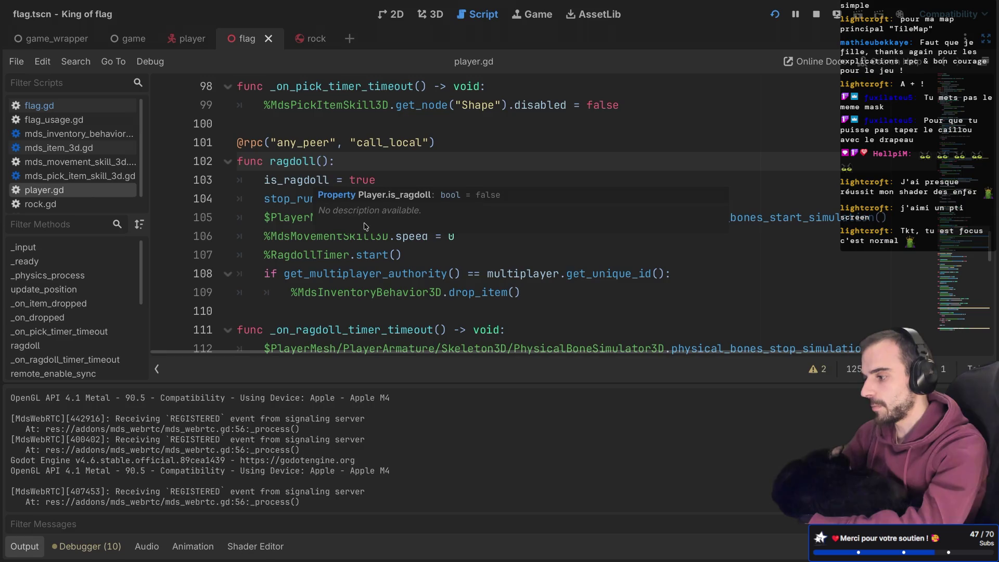
# - In the second game window, enter a player name and create a lobby
pyautogui.press('super+b')
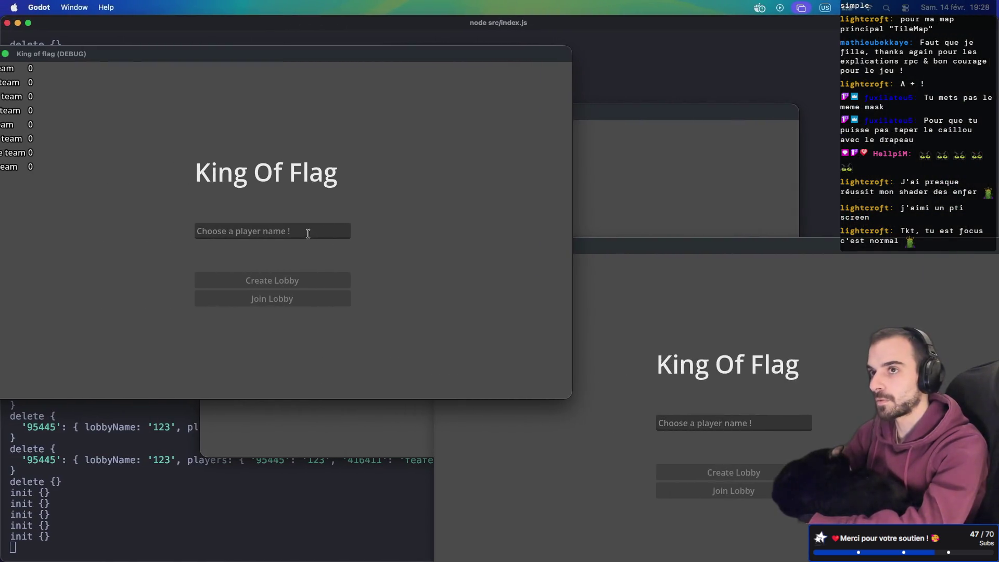
pyautogui.click(308, 234)
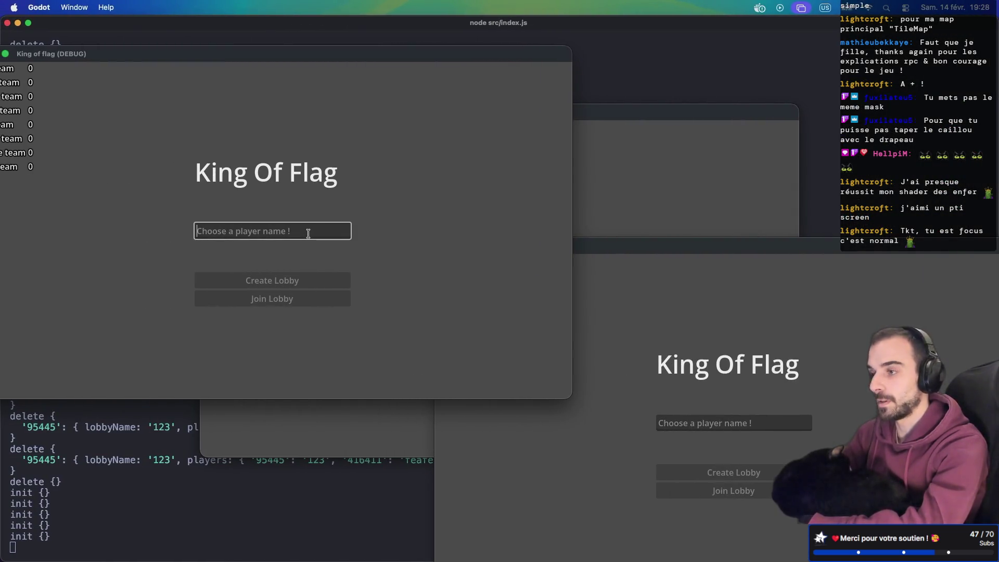
pyautogui.click(685, 424)
pyautogui.write('qwer')
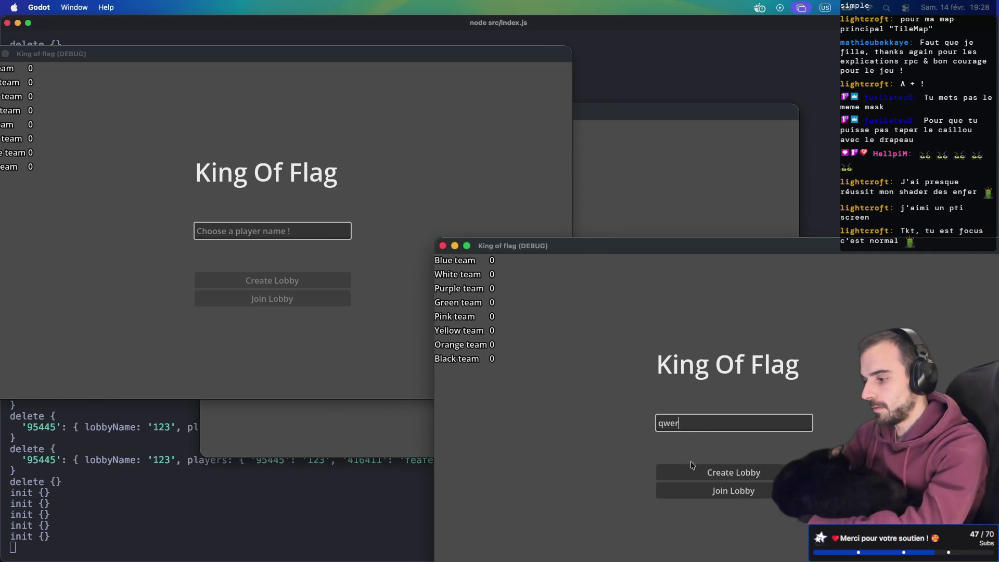
pyautogui.click(707, 474)
# - Name the first player, join that lobby, start the match and run toward the flag
pyautogui.click(256, 229)
pyautogui.write('zaqwe')
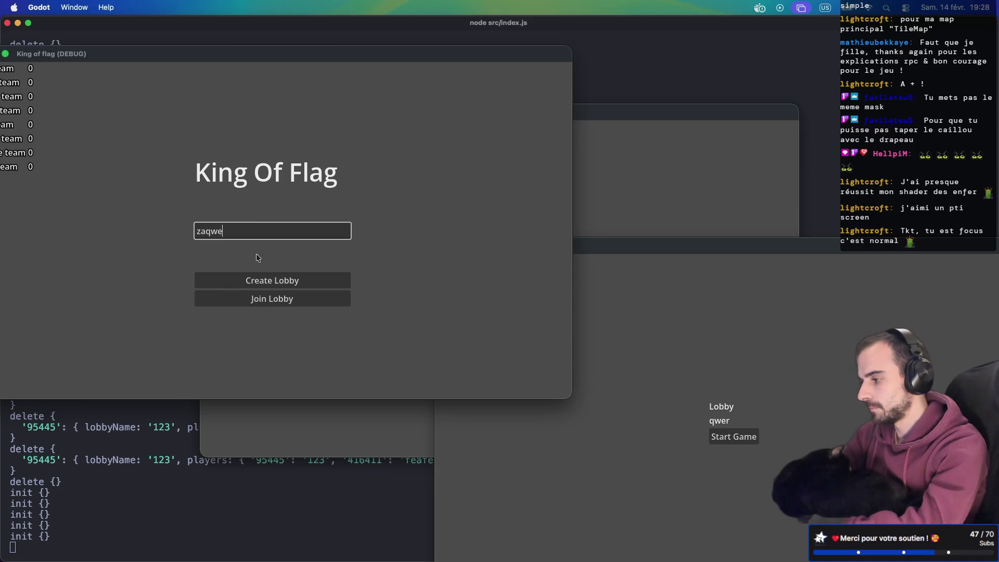
pyautogui.click(259, 304)
pyautogui.click(277, 222)
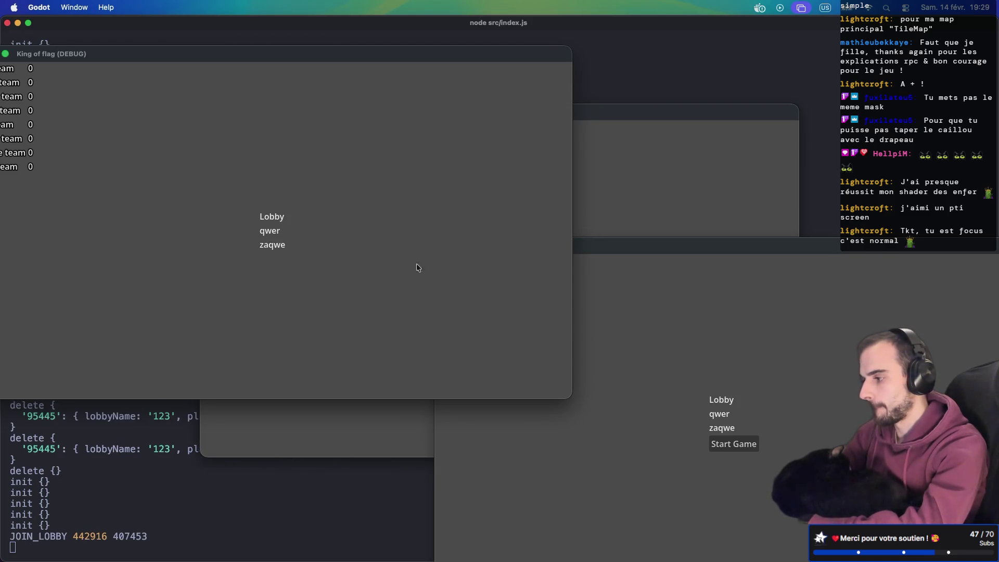
pyautogui.click(743, 450)
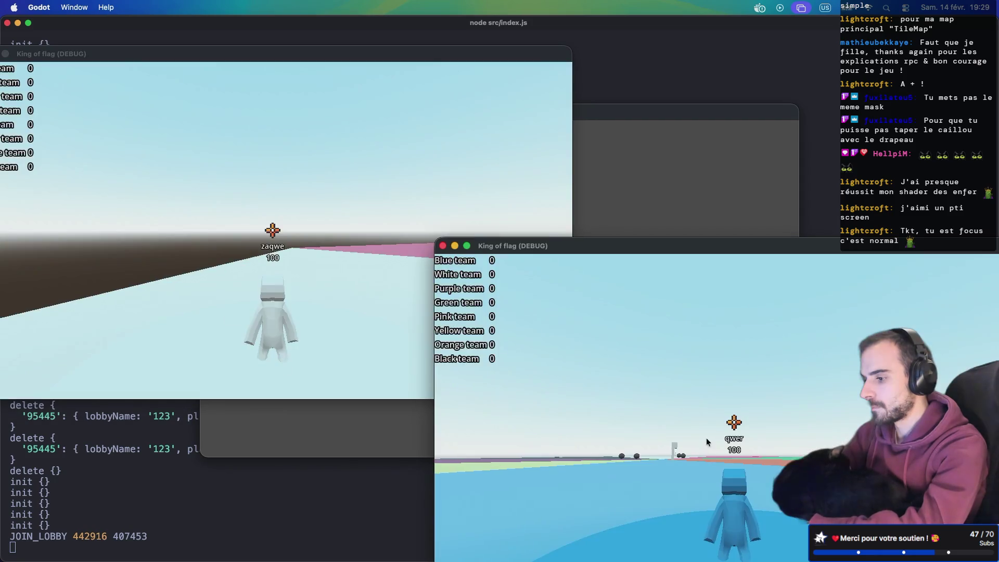
pyautogui.press('w')
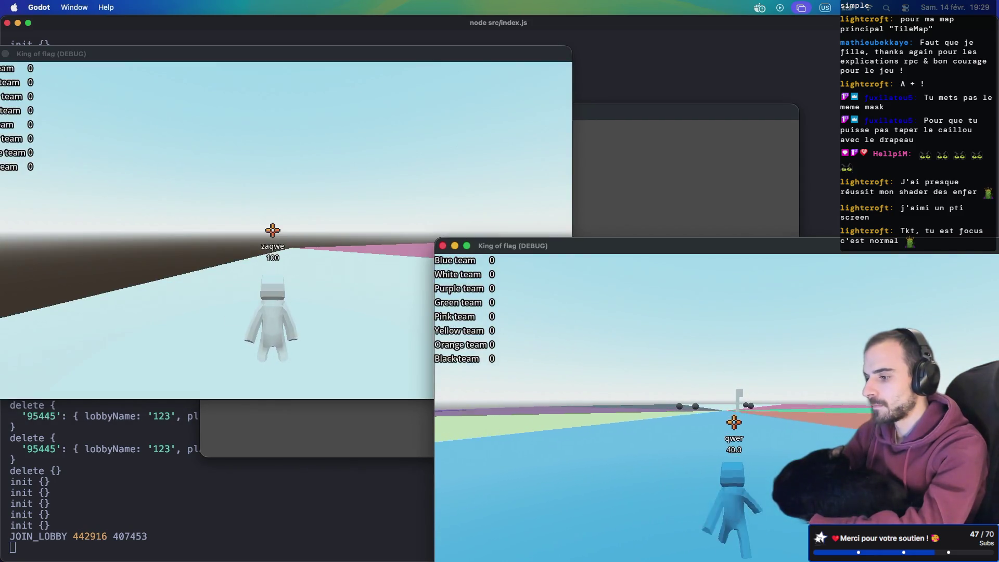
pyautogui.press('w')
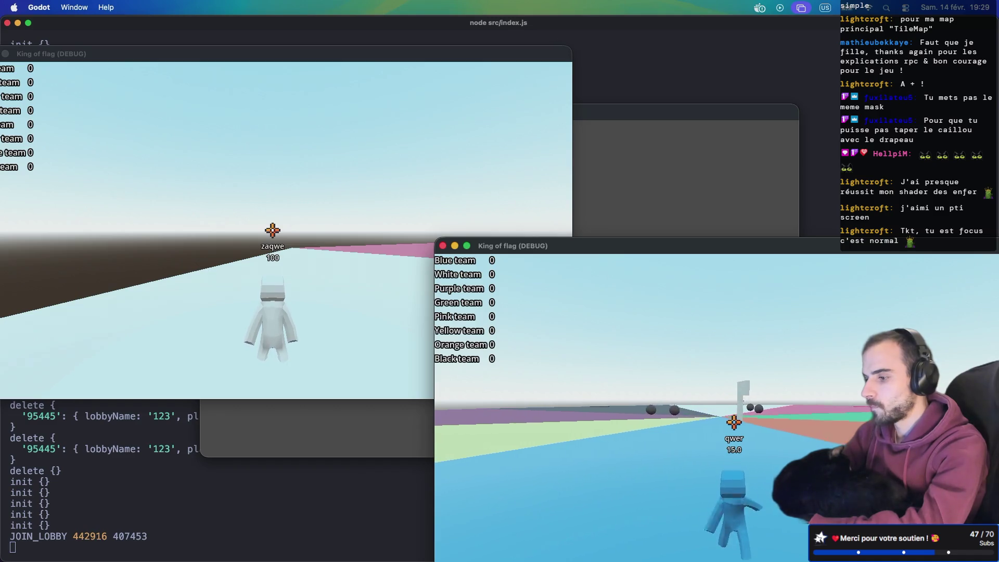
pyautogui.press('w')
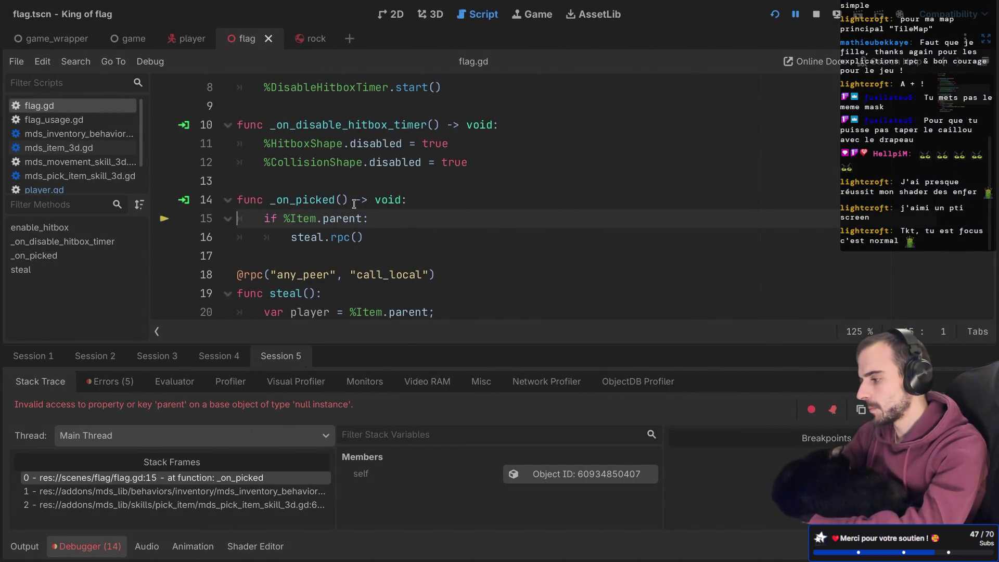
# - Restore the side panels and show the flag scene's Item node properties in the Inspector
pyautogui.hotkey('ctrl', 'shift', 'F11')
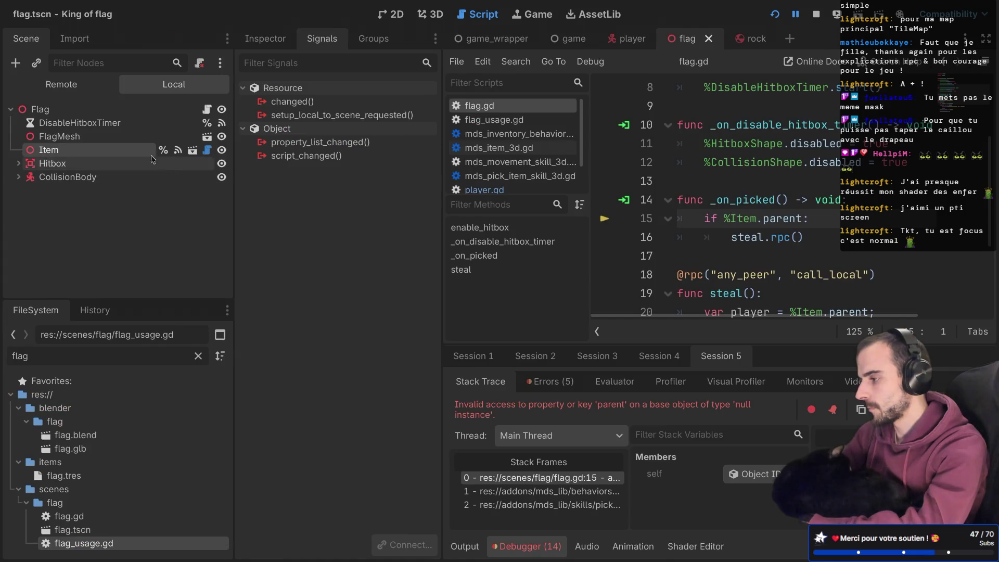
pyautogui.hotkey('ctrl', 'shift', 'F11')
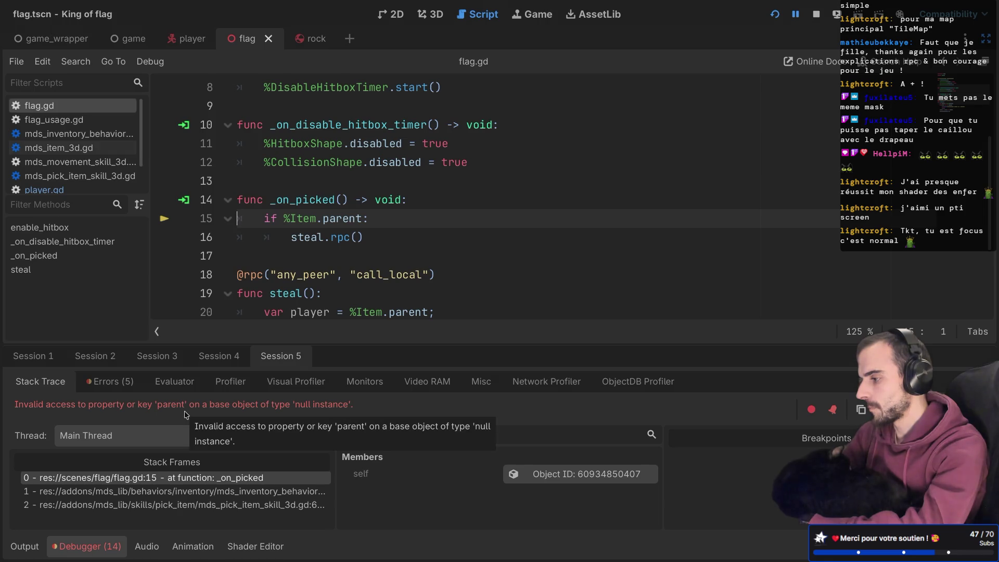
pyautogui.hotkey('ctrl', 'shift', 'F11')
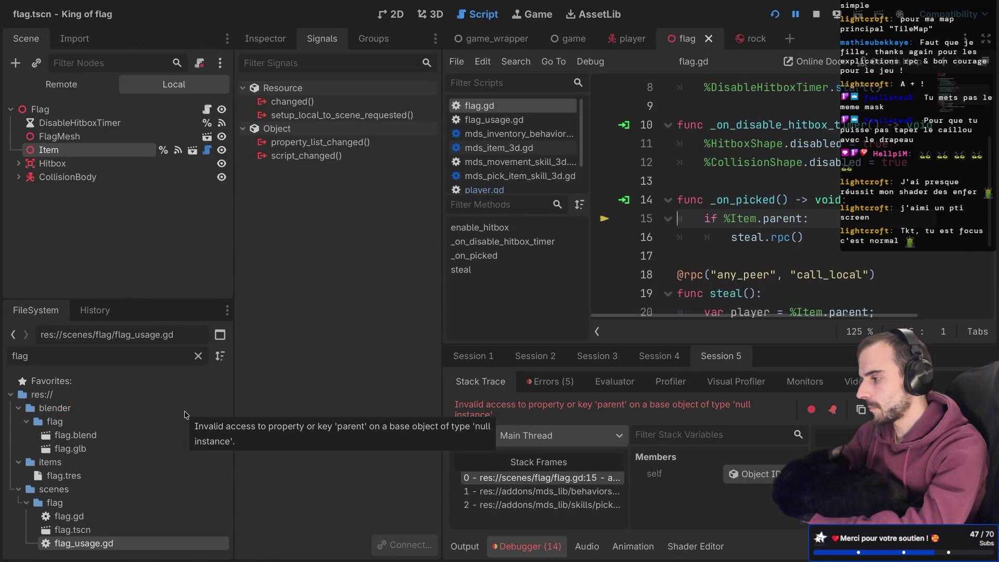
pyautogui.click(94, 151)
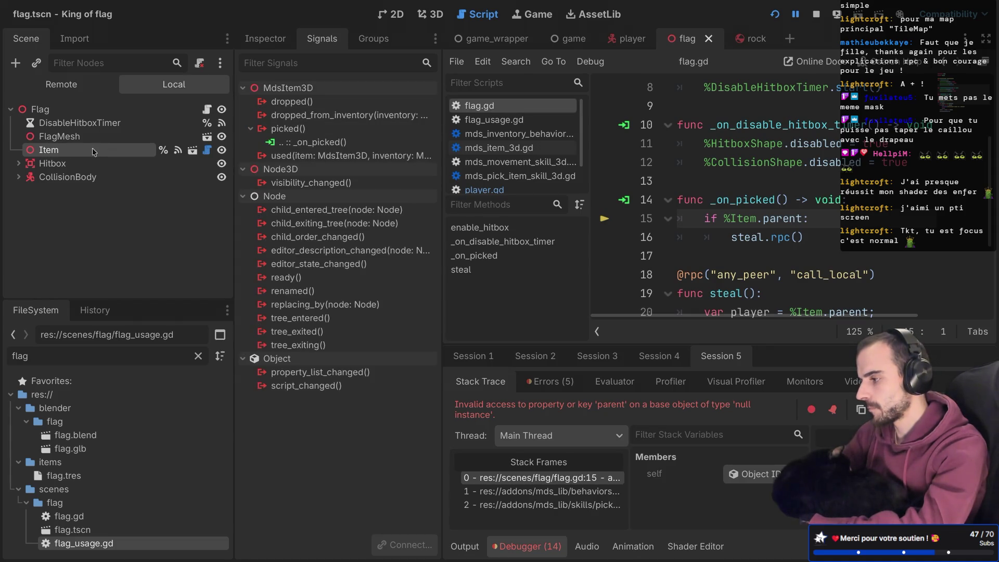
pyautogui.click(267, 46)
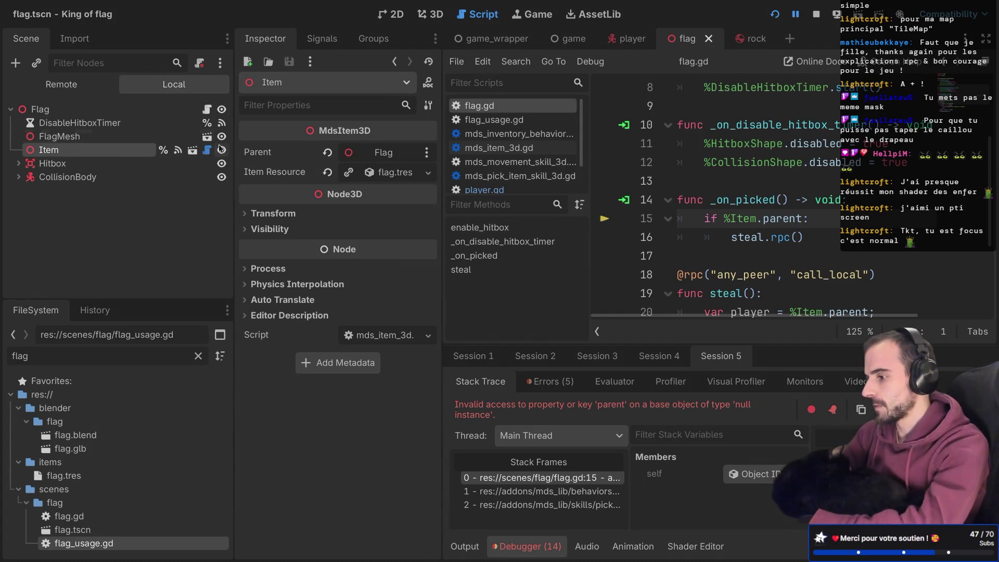
# - Examine the %Item.parent reference on flag.gd line 15, then open the Item node's mds_item_3d.gd script
pyautogui.doubleClick(741, 217)
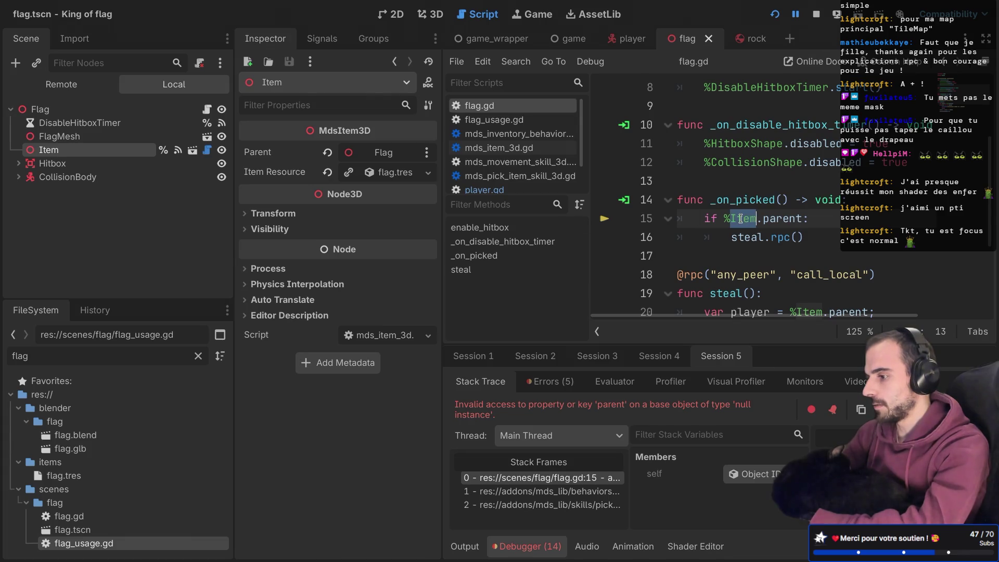
pyautogui.doubleClick(773, 219)
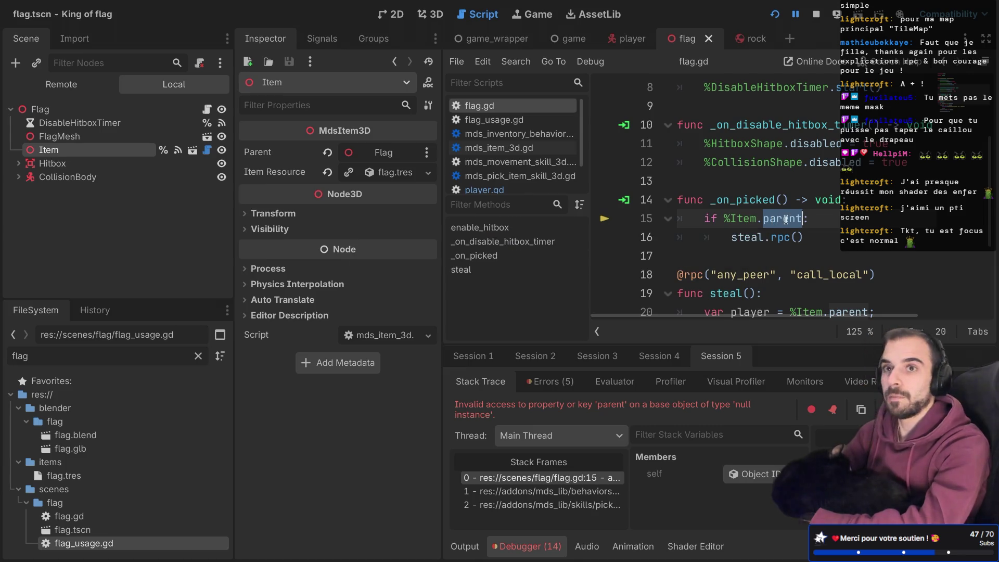
pyautogui.click(786, 219)
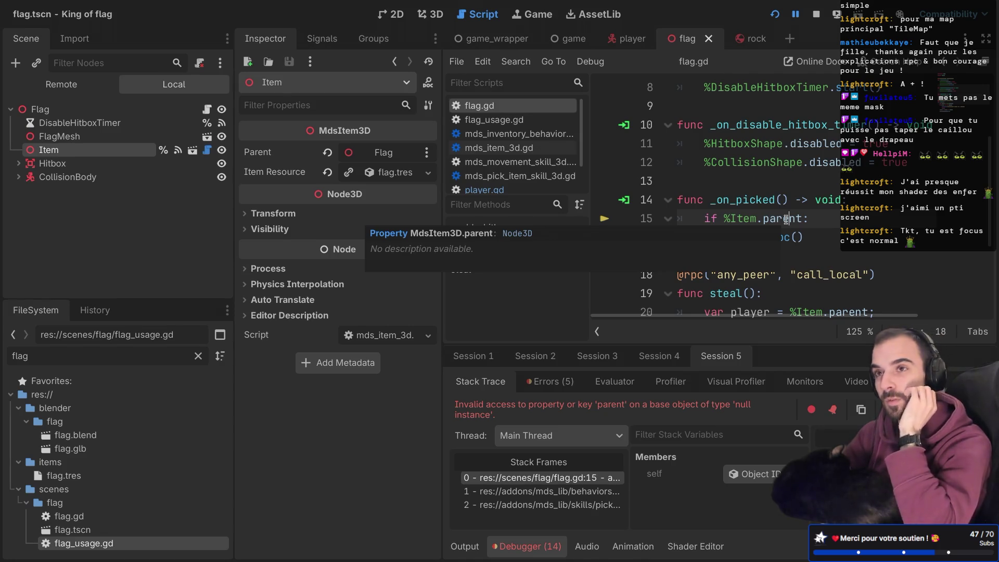
pyautogui.click(208, 153)
# - Read through mds_item_3d.gd, looking at the dropped_from_inventory and used signals
pyautogui.hotkey('ctrl', 'shift', 'F11')
pyautogui.scroll(-5, 367, 177)
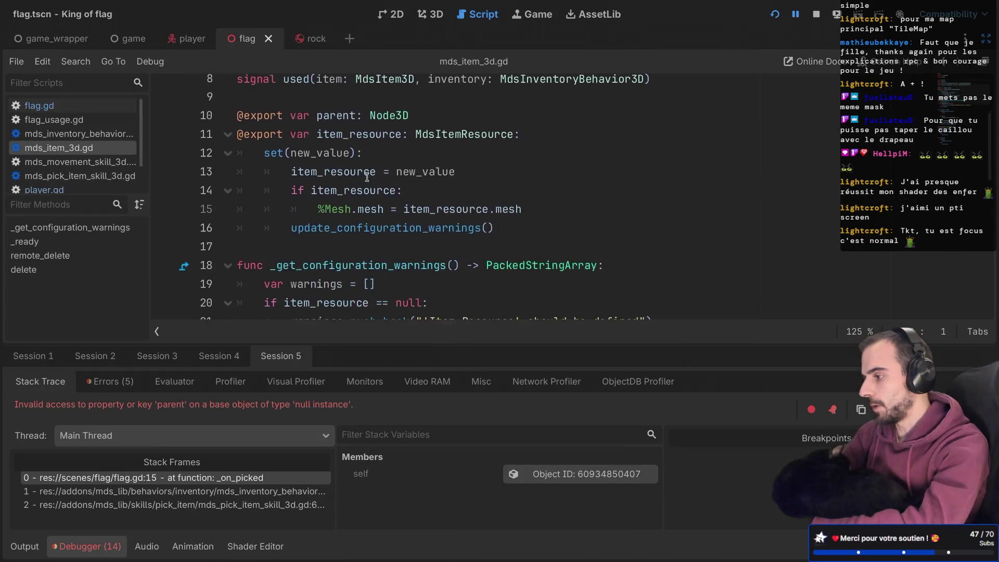
pyautogui.scroll(-3, 367, 177)
pyautogui.scroll(4, 367, 177)
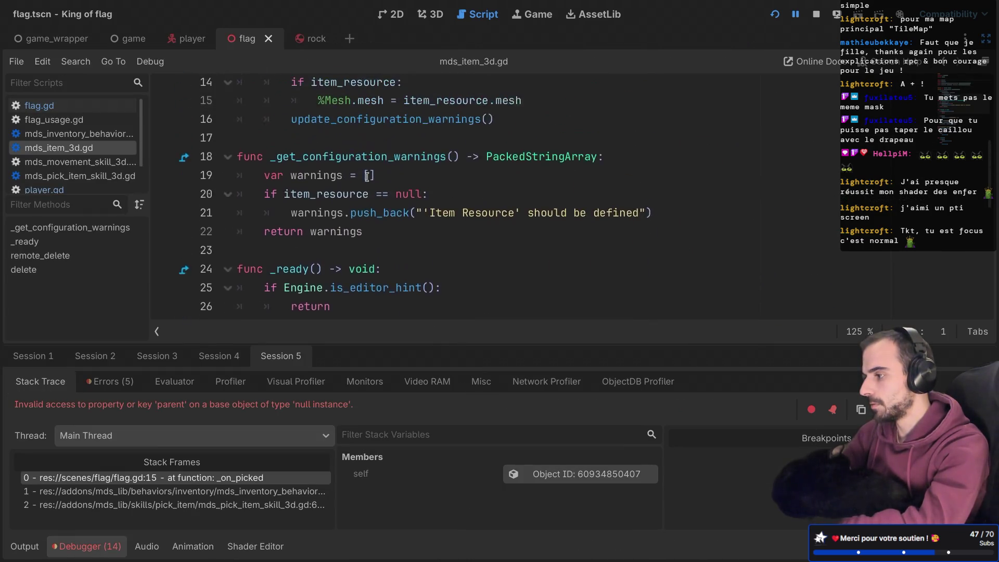
pyautogui.hotkey('ctrl', 'shift', 'F11')
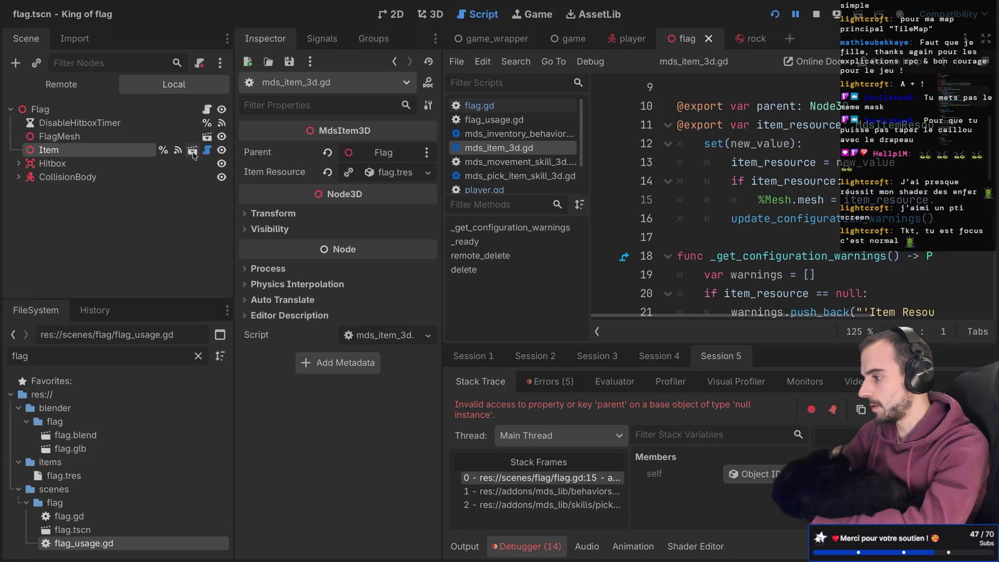
pyautogui.hotkey('ctrl', 'shift', 'F11')
pyautogui.scroll(3, 359, 163)
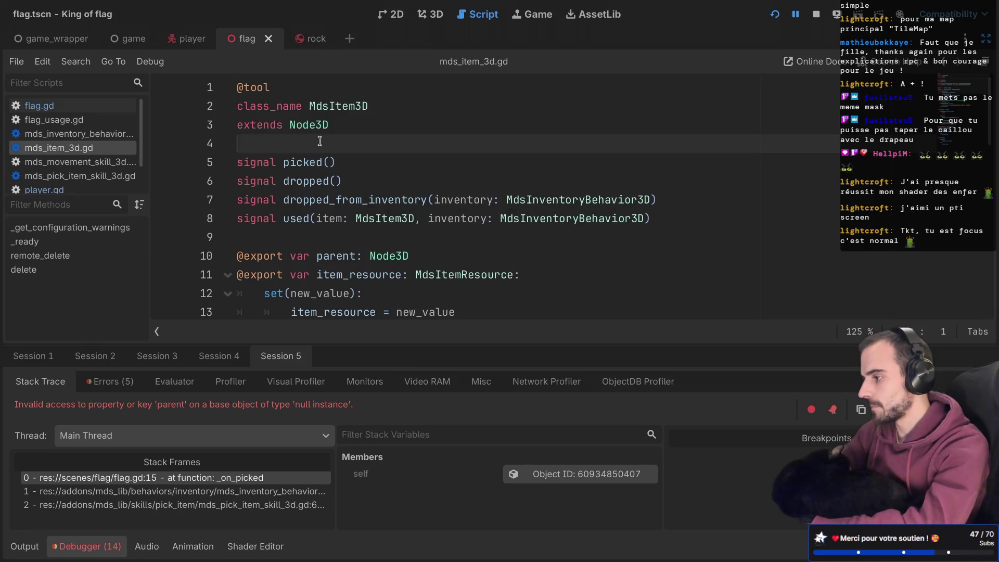
pyautogui.scroll(-3, 321, 145)
pyautogui.doubleClick(319, 138)
pyautogui.doubleClick(298, 152)
pyautogui.scroll(-3, 302, 168)
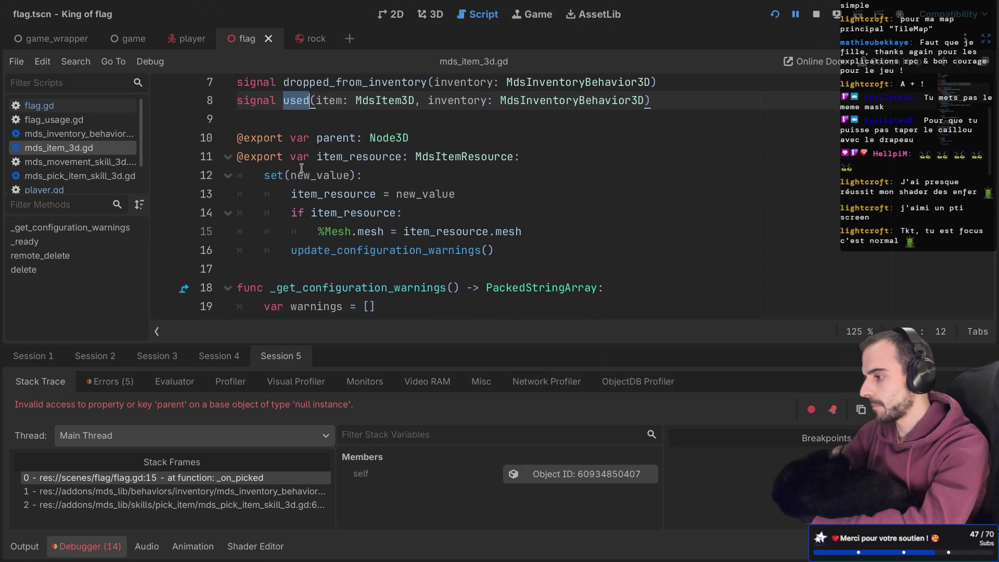
pyautogui.scroll(2, 301, 168)
pyautogui.scroll(-3, 301, 168)
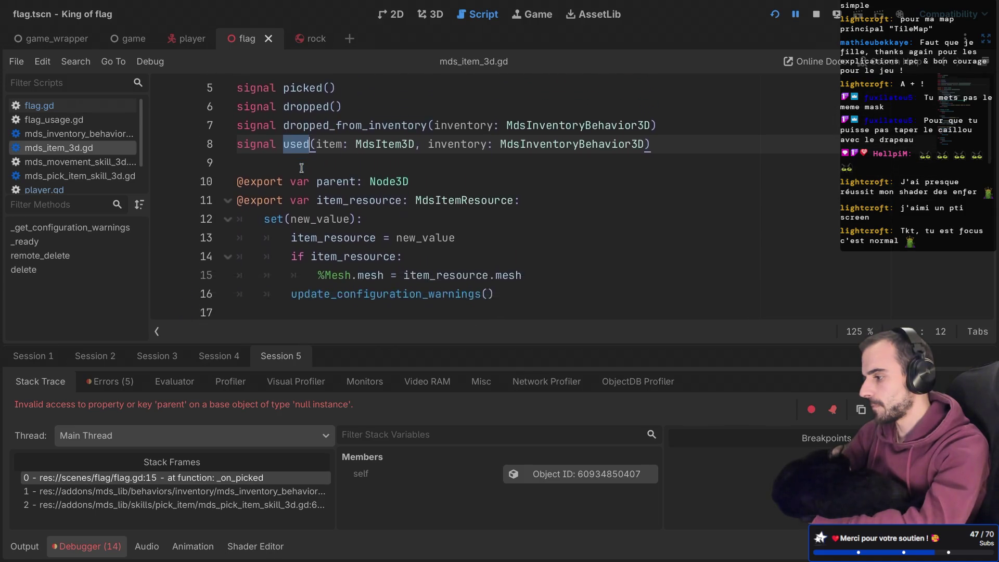
pyautogui.scroll(-4, 301, 168)
pyautogui.scroll(6, 302, 169)
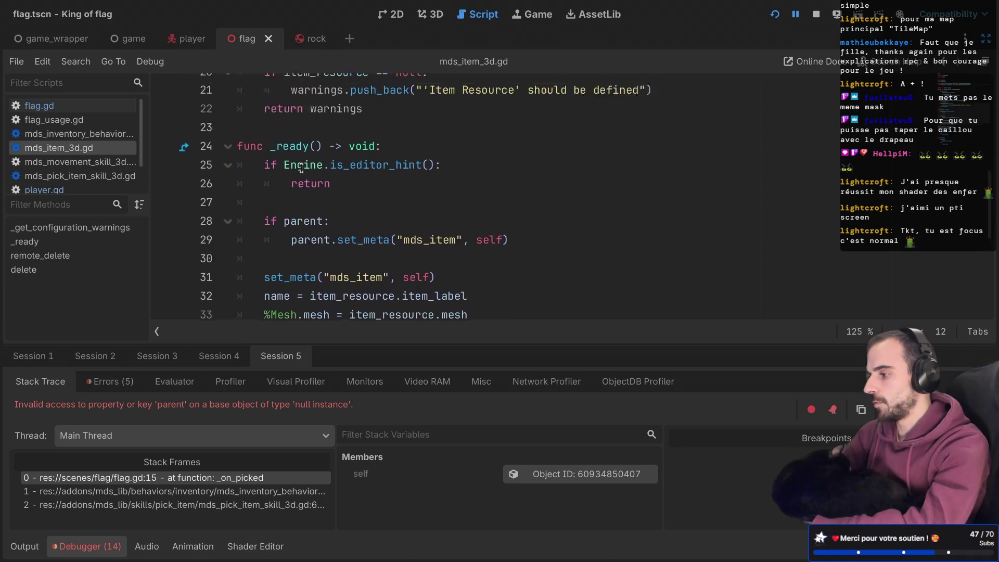
pyautogui.scroll(2, 302, 168)
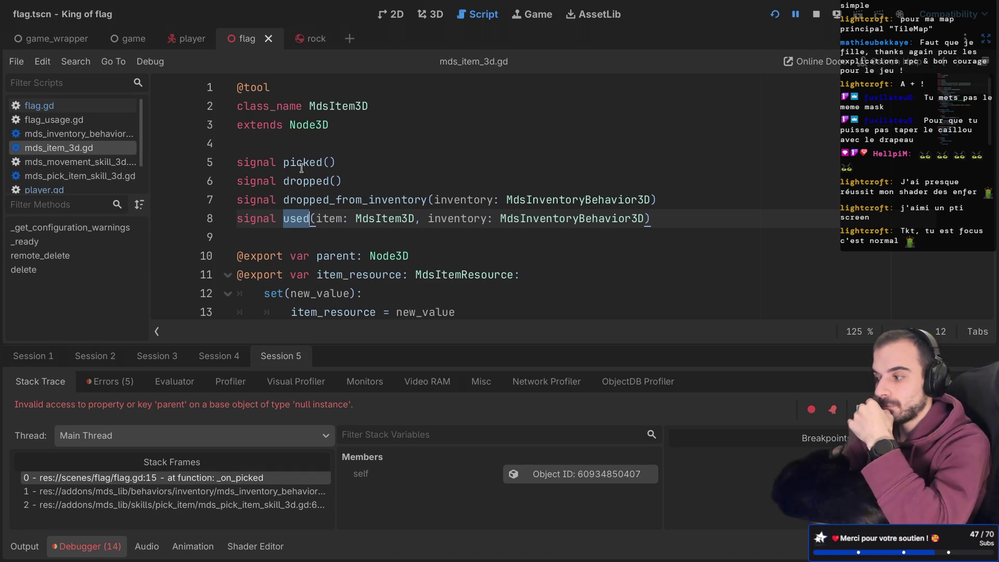
pyautogui.scroll(-3, 301, 168)
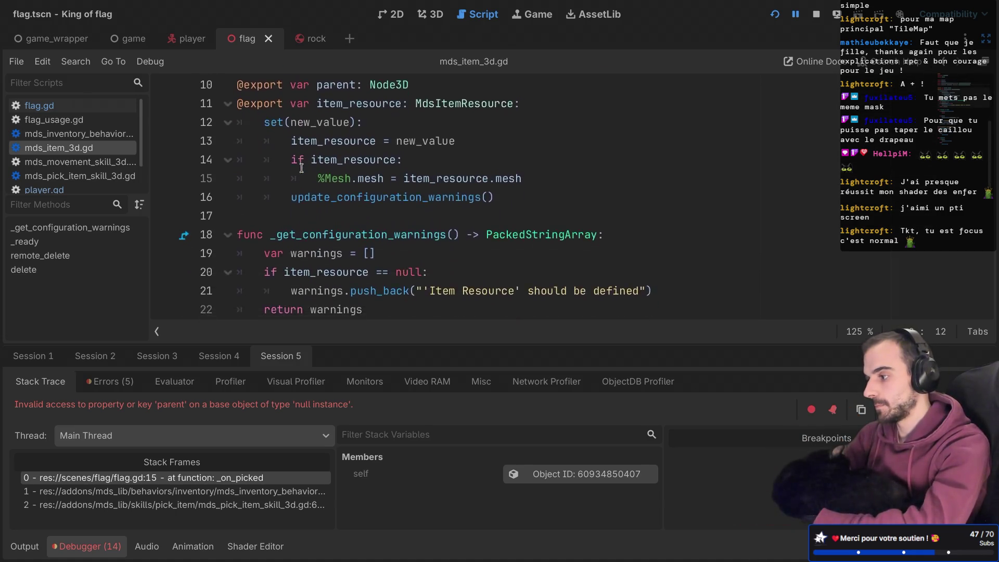
pyautogui.scroll(1, 301, 168)
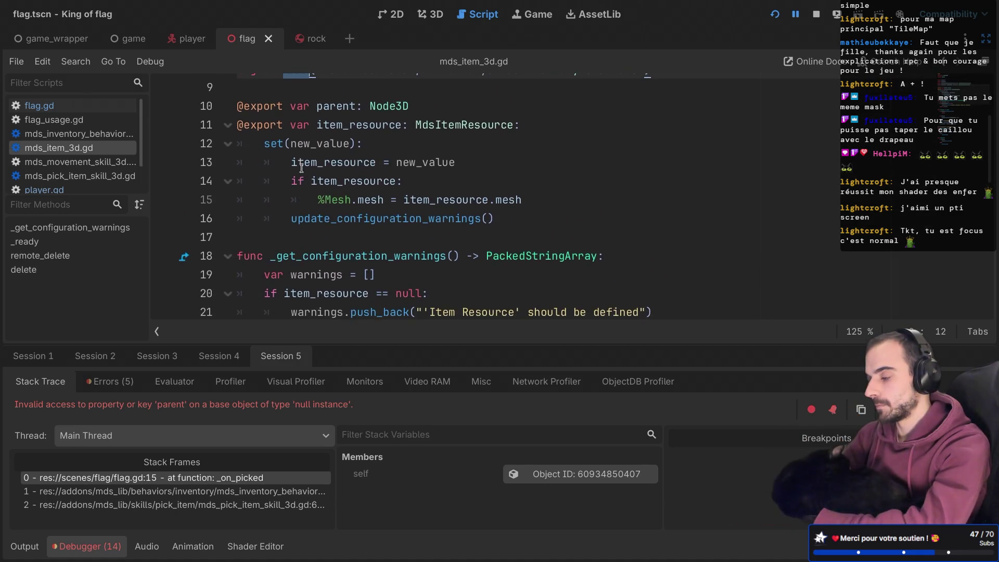
pyautogui.click(337, 100)
pyautogui.click(382, 125)
pyautogui.click(502, 226)
pyautogui.press('Return')
pyautogui.write('@')
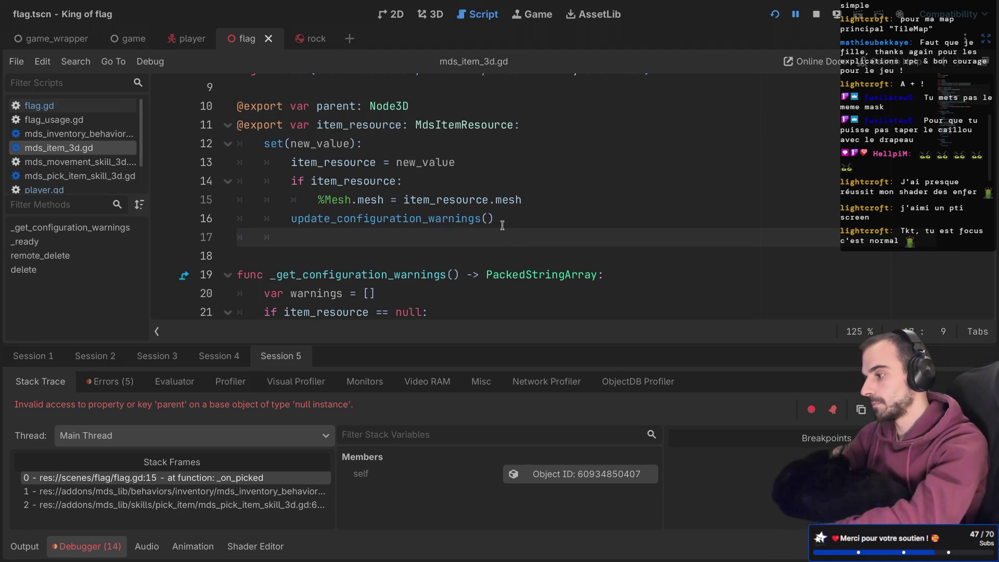
pyautogui.write('export')
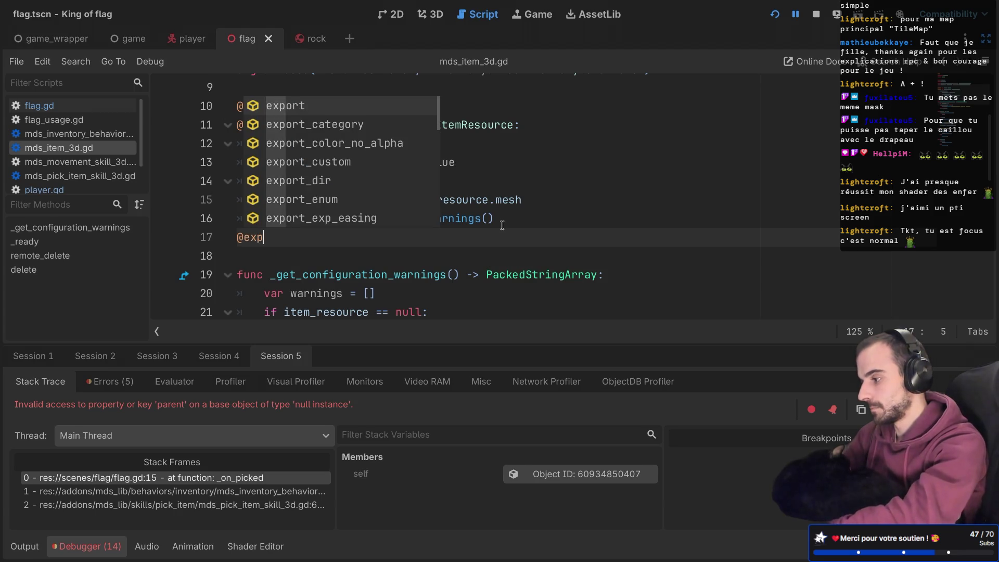
pyautogui.write(' var in')
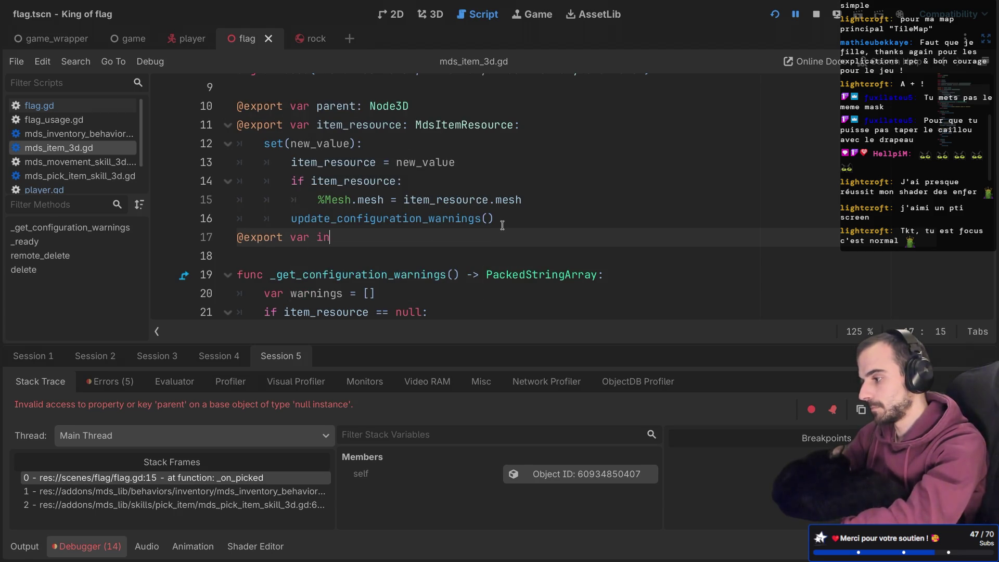
pyautogui.press('BackSpace')
pyautogui.press('BackSpace')
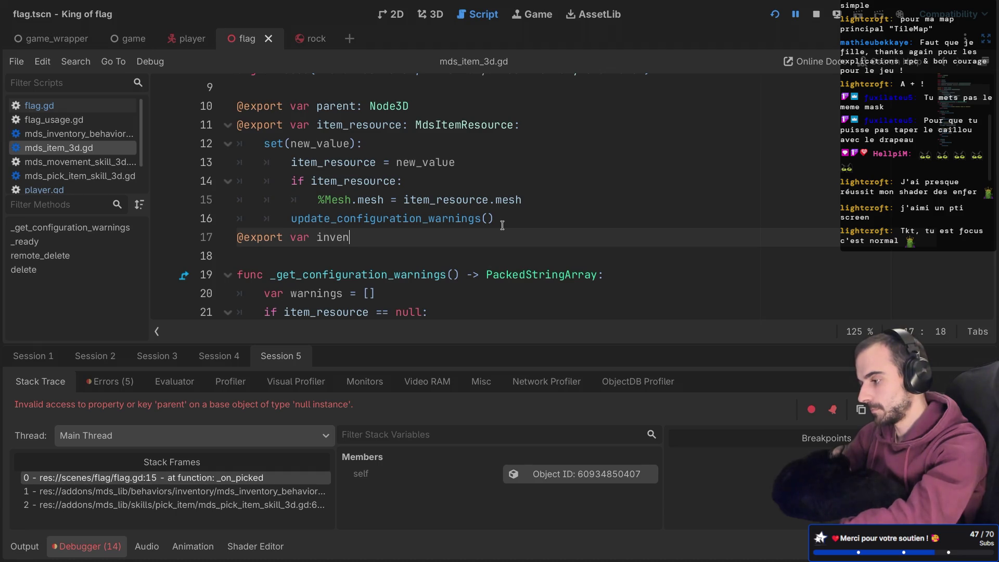
pyautogui.write('ory: MdsInve')
pyautogui.press('Return')
pyautogui.hotkey('ctrl', 's')
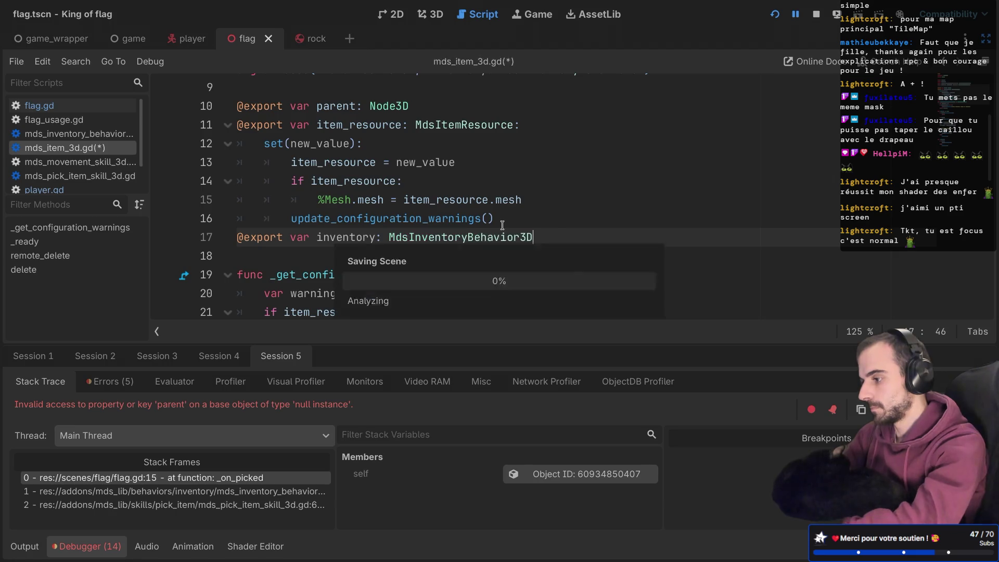
pyautogui.press('Up')
pyautogui.press('Up')
# - Review the new inventory line, save mds_item_3d.gd again, and leave distraction-free mode
pyautogui.scroll(-1, 478, 177)
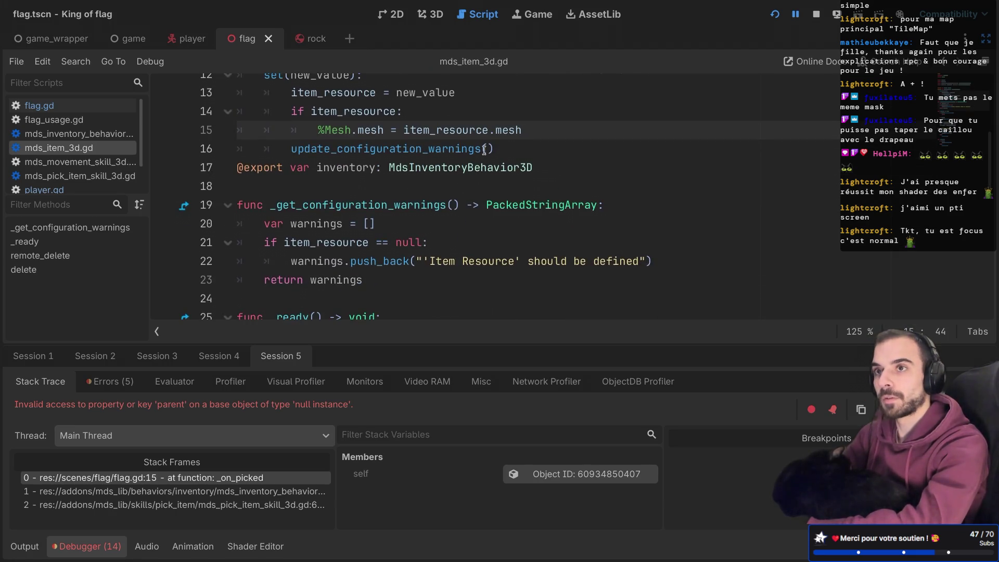
pyautogui.scroll(-5, 484, 150)
pyautogui.scroll(-2, 484, 150)
pyautogui.scroll(7, 484, 150)
pyautogui.scroll(2, 485, 150)
pyautogui.hotkey('ctrl', 's')
pyautogui.scroll(-2, 326, 207)
pyautogui.scroll(3, 326, 207)
pyautogui.scroll(-1, 326, 206)
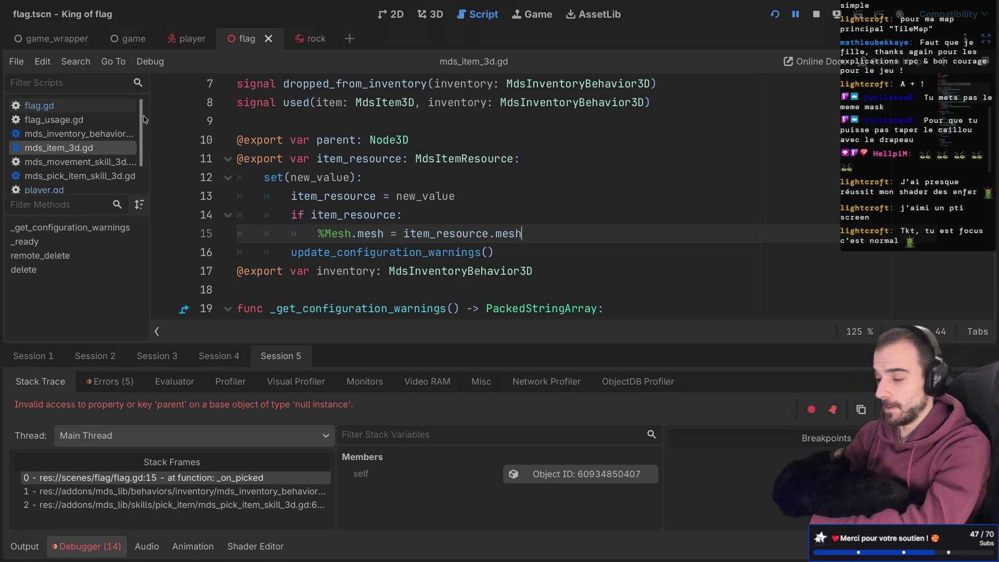
pyautogui.hotkey('ctrl', 'shift', 'F11')
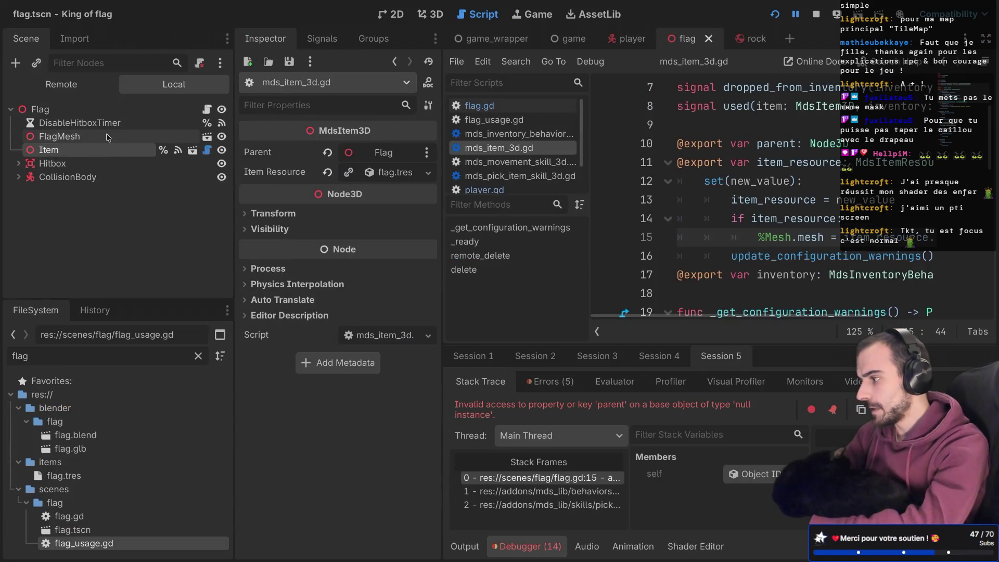
# - Open flag.gd and highlight the %Item reference in _on_picked
pyautogui.click(207, 110)
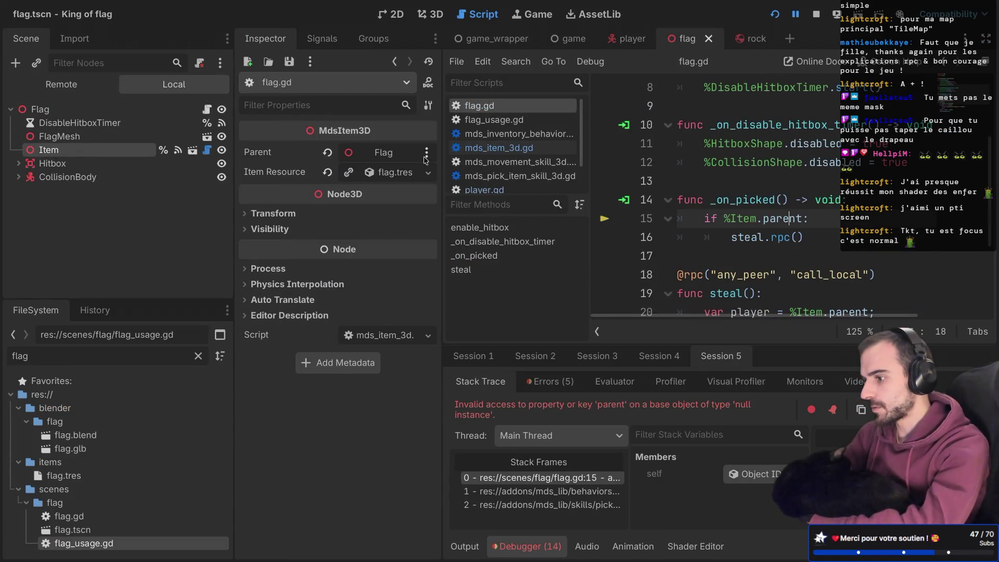
pyautogui.hotkey('ctrl', 'shift', 'F11')
pyautogui.doubleClick(303, 218)
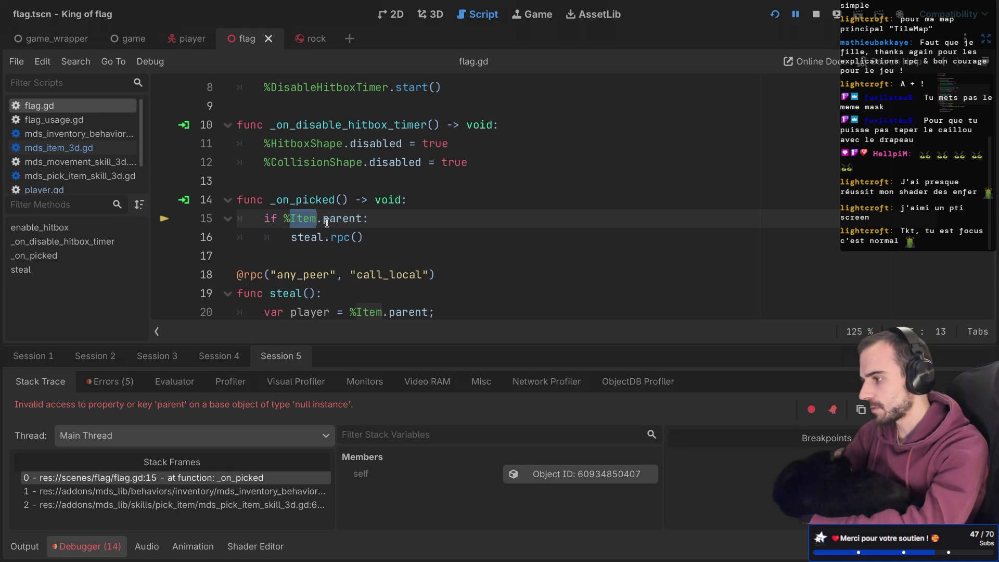
pyautogui.scroll(2, 327, 223)
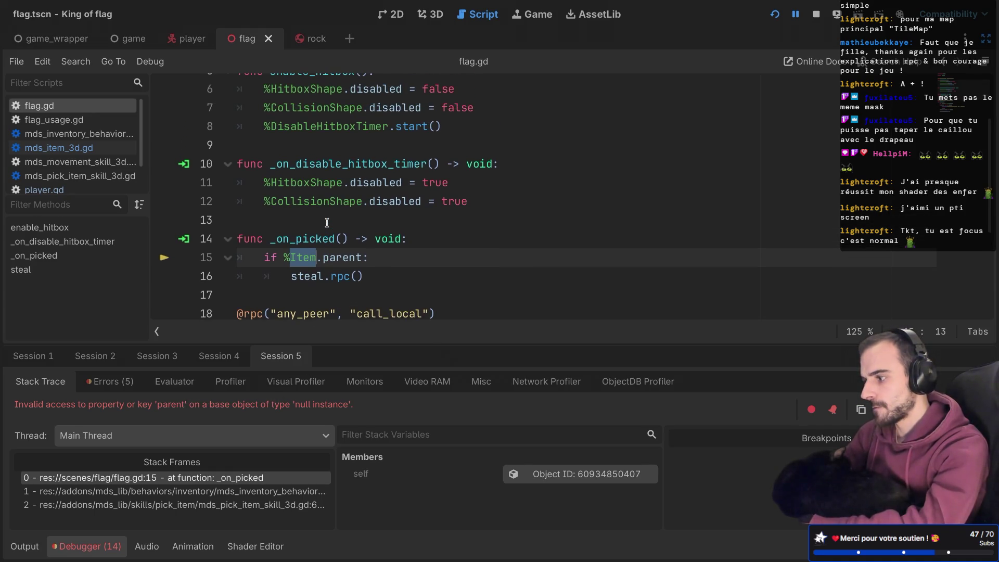
pyautogui.hotkey('ctrl', 'shift', 'F11')
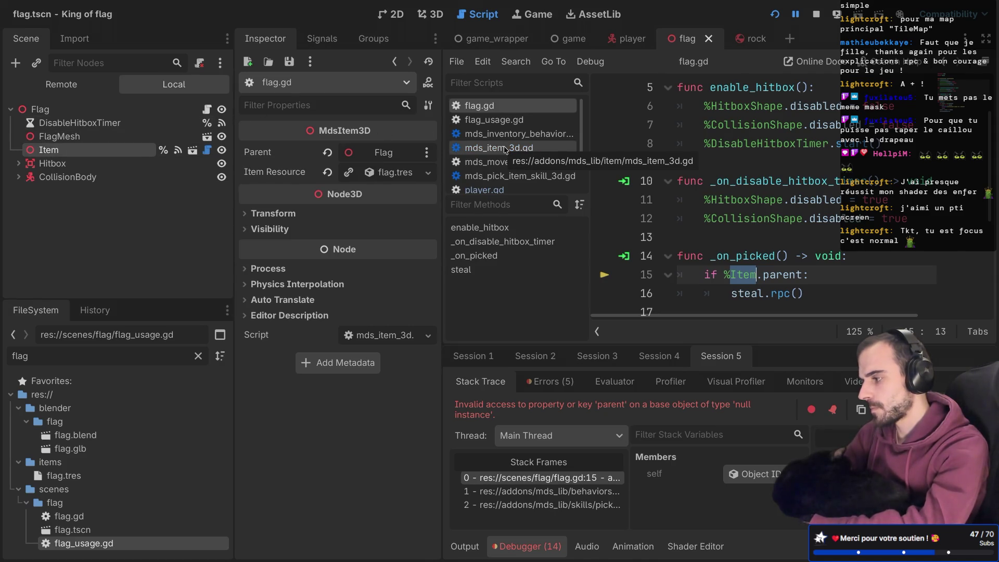
# - Read through flag.gd's pickup and steal code, then switch the Scene dock to Remote
pyautogui.hotkey('ctrl', 'shift', 'F11')
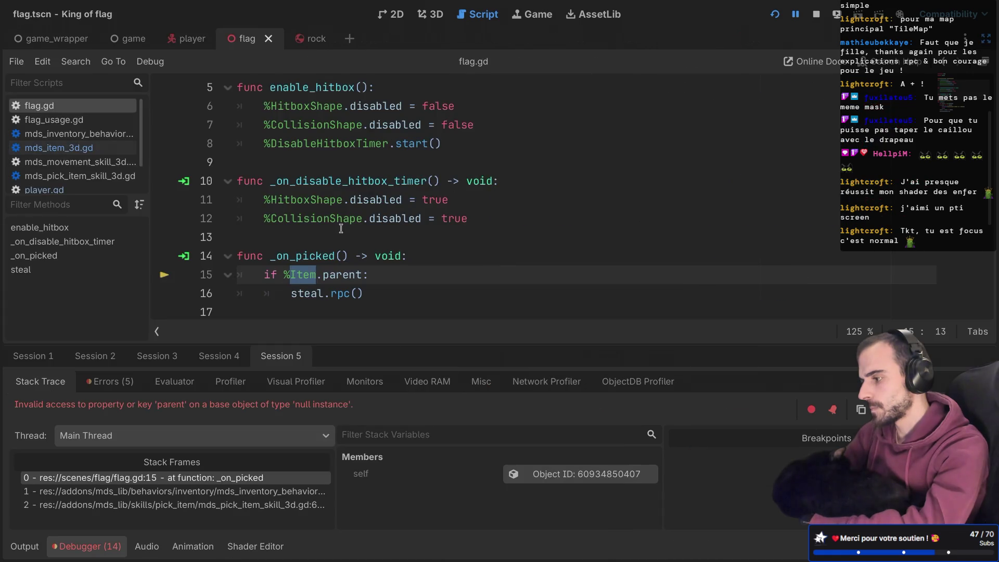
pyautogui.scroll(-3, 341, 227)
pyautogui.scroll(-1, 341, 228)
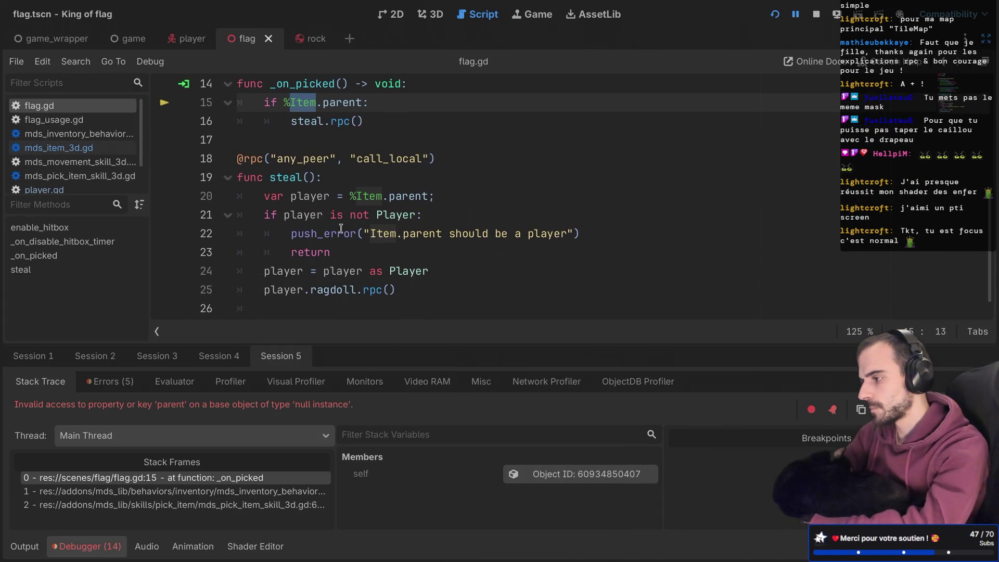
pyautogui.scroll(2, 341, 228)
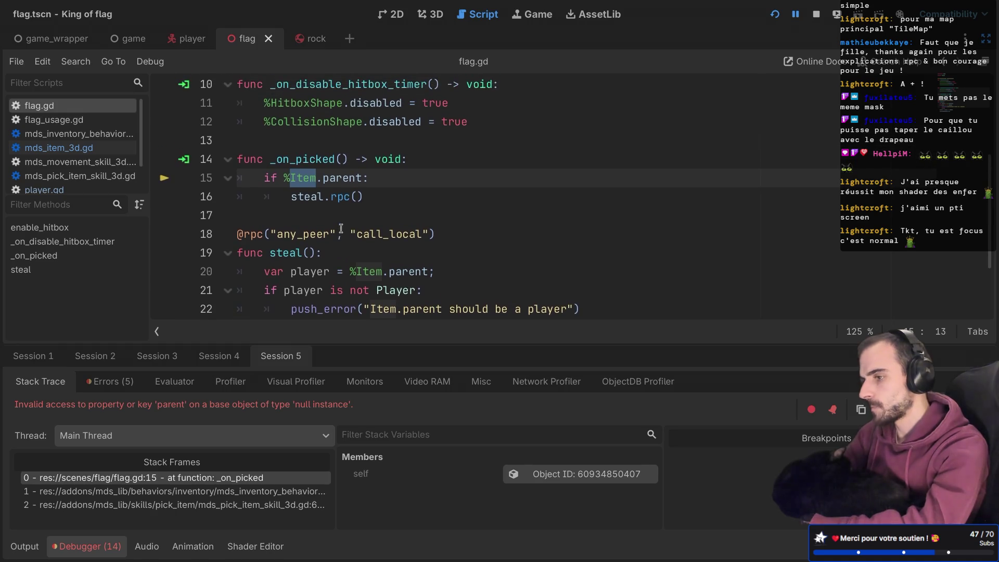
pyautogui.scroll(1, 341, 228)
pyautogui.scroll(-2, 341, 228)
pyautogui.scroll(3, 341, 228)
pyautogui.scroll(3, 341, 228)
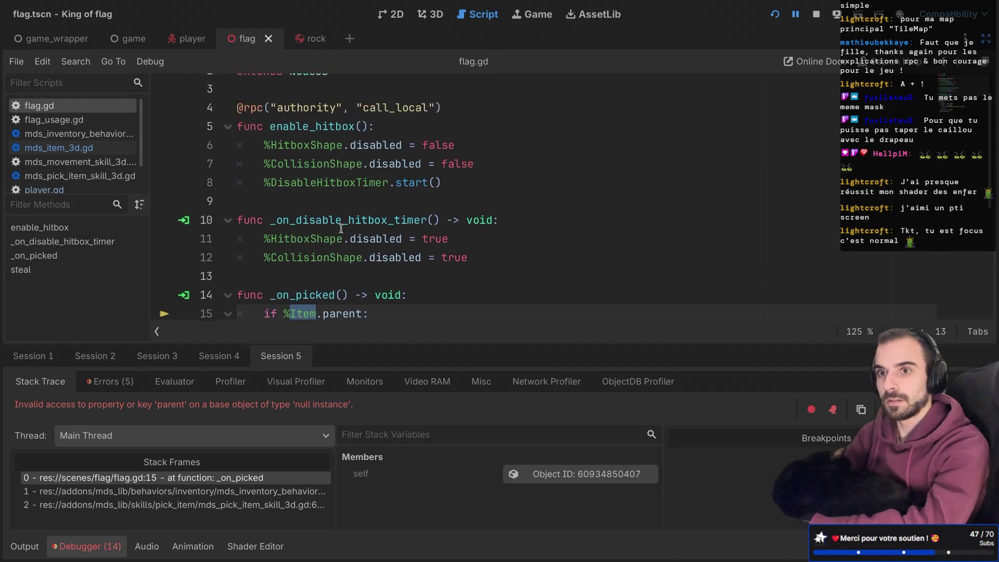
pyautogui.hotkey('ctrl', 'shift', 'F11')
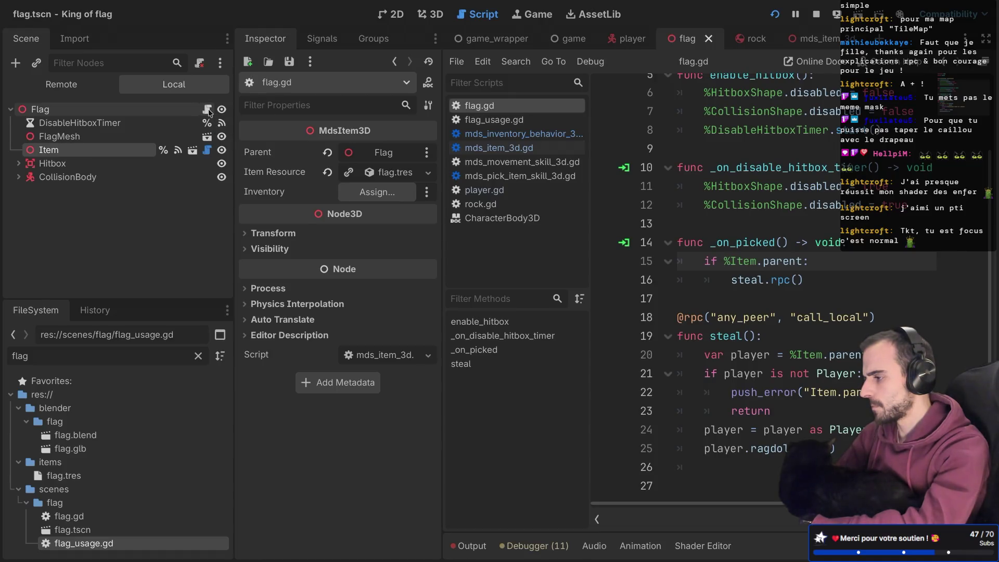
pyautogui.hotkey('ctrl', 'shift', 'F11')
pyautogui.scroll(2, 454, 226)
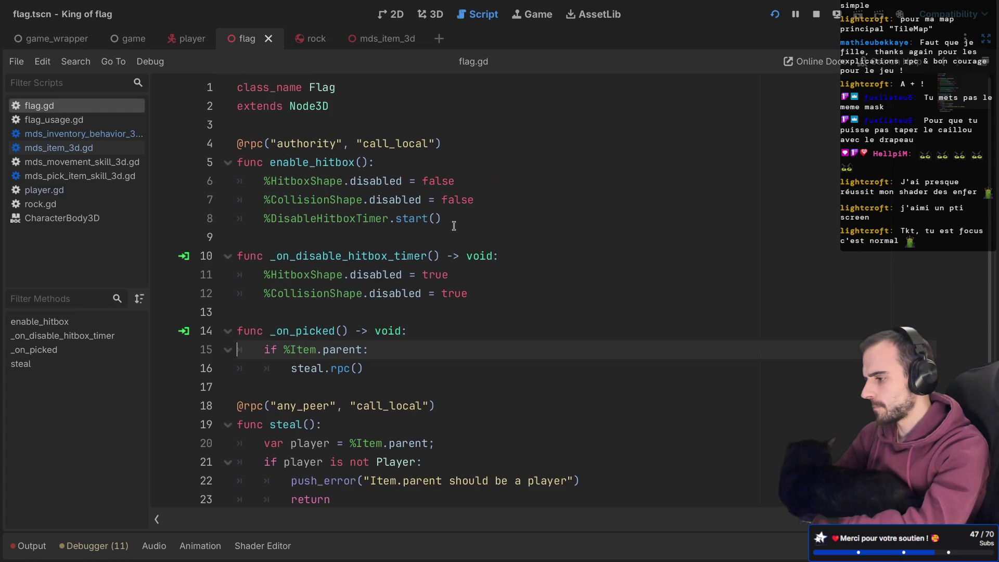
pyautogui.scroll(-2, 454, 225)
pyautogui.hotkey('ctrl', 'shift', 'F11')
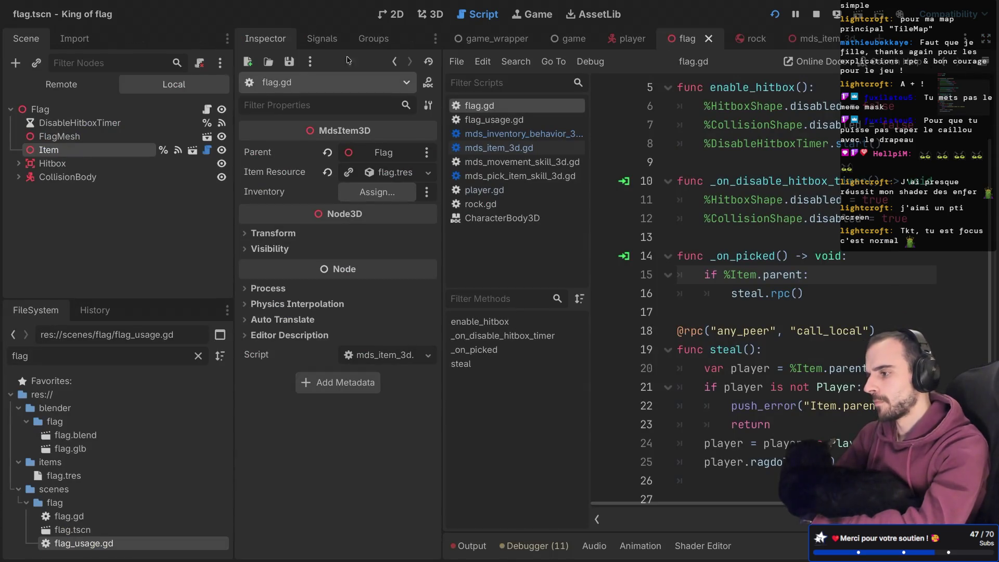
pyautogui.click(111, 82)
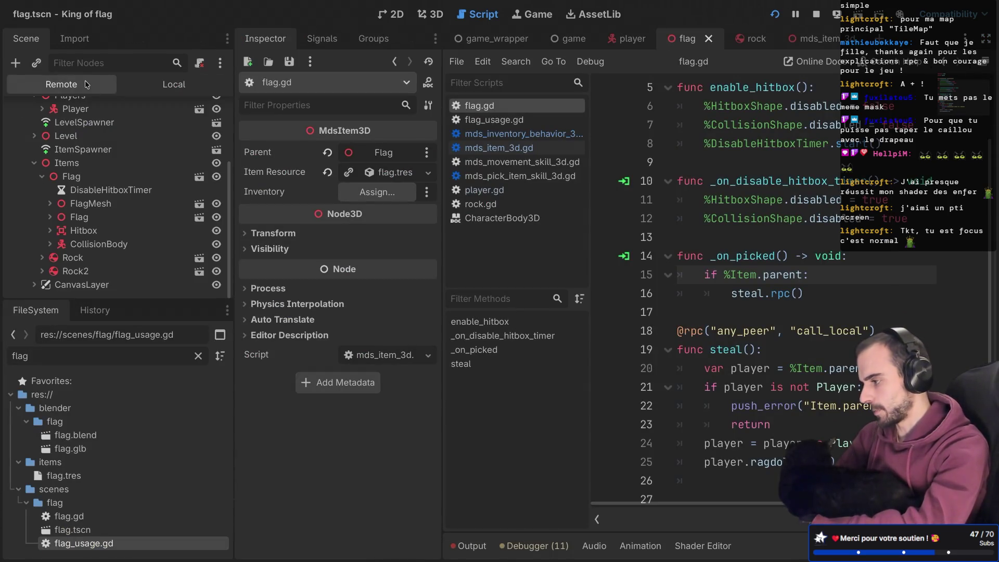
# - Collapse the live Flag node, select GameWrapper in the remote tree, then open the game scene
pyautogui.click(50, 217)
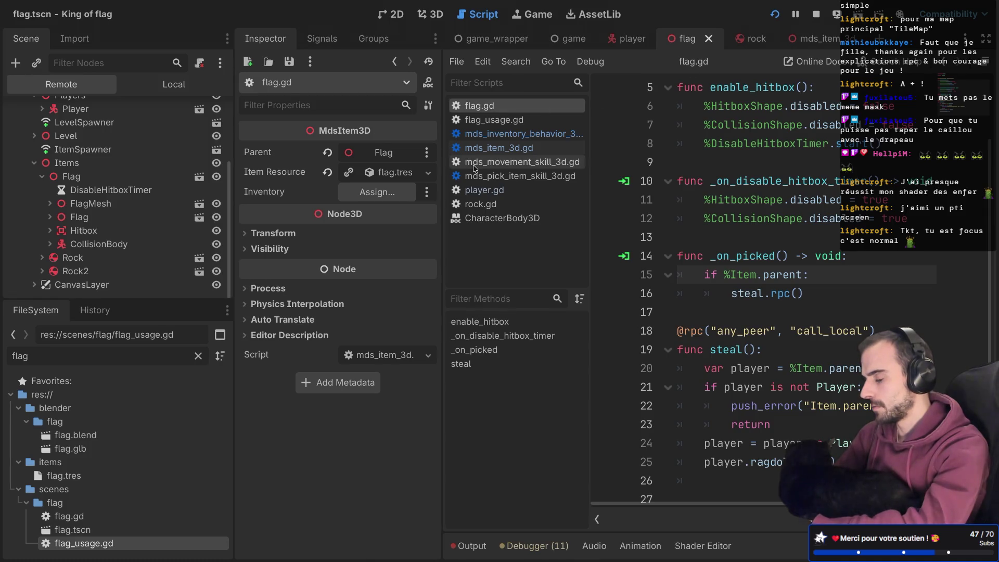
pyautogui.scroll(3, 146, 137)
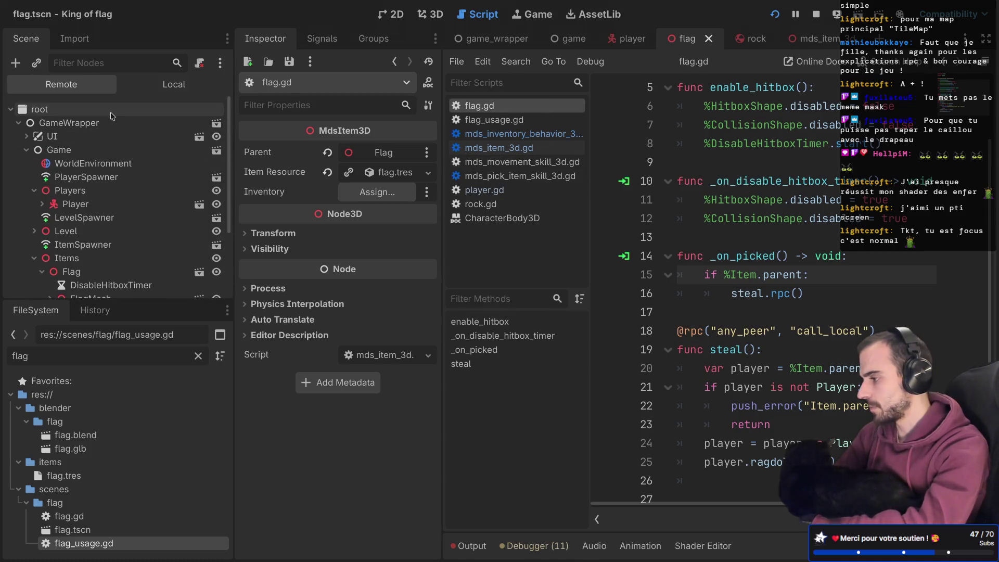
pyautogui.click(156, 123)
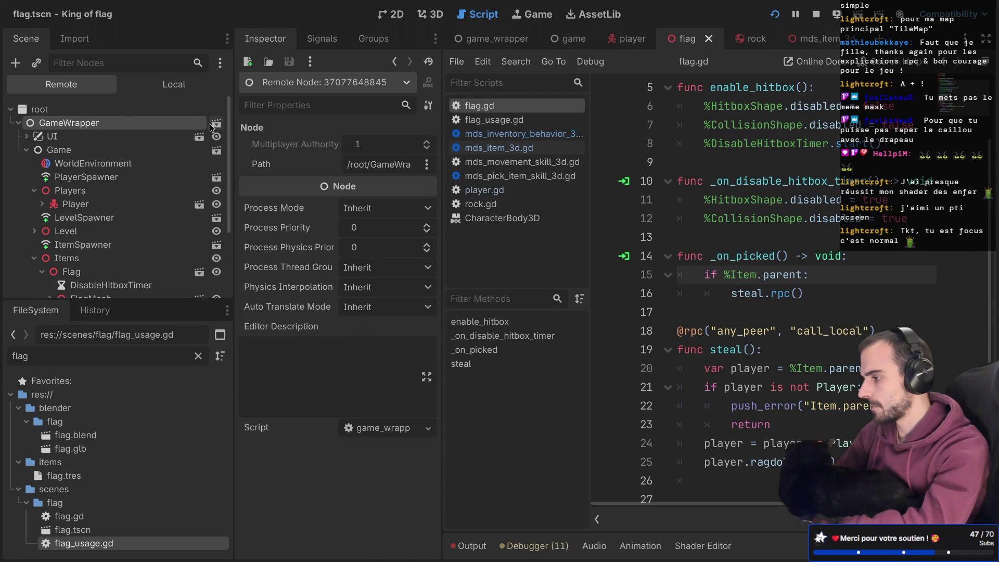
pyautogui.click(217, 150)
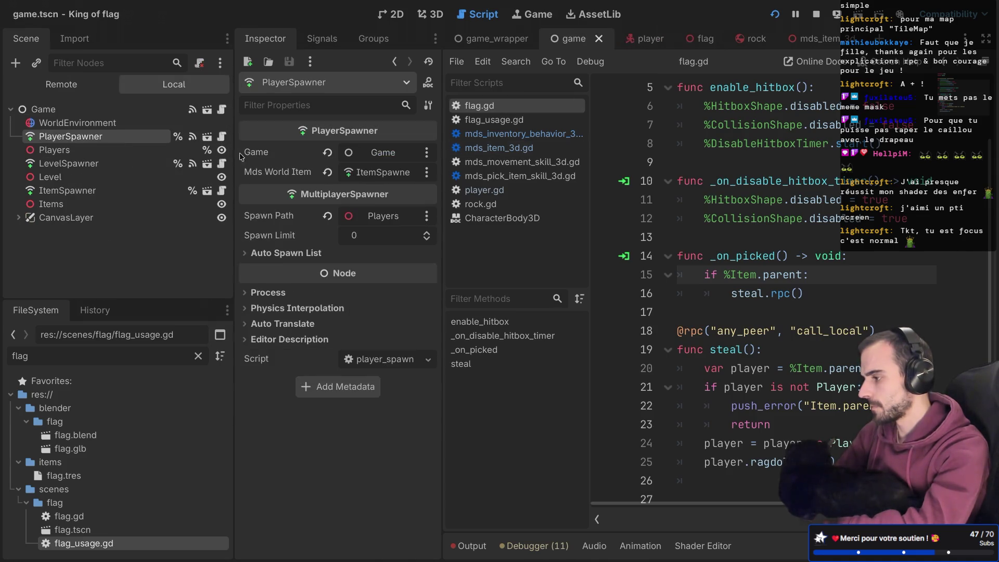
# - Read game.gd's %ItemSpawner loop spawning flag.tscn items, then return to the flag scene
pyautogui.click(222, 109)
pyautogui.scroll(-3, 285, 266)
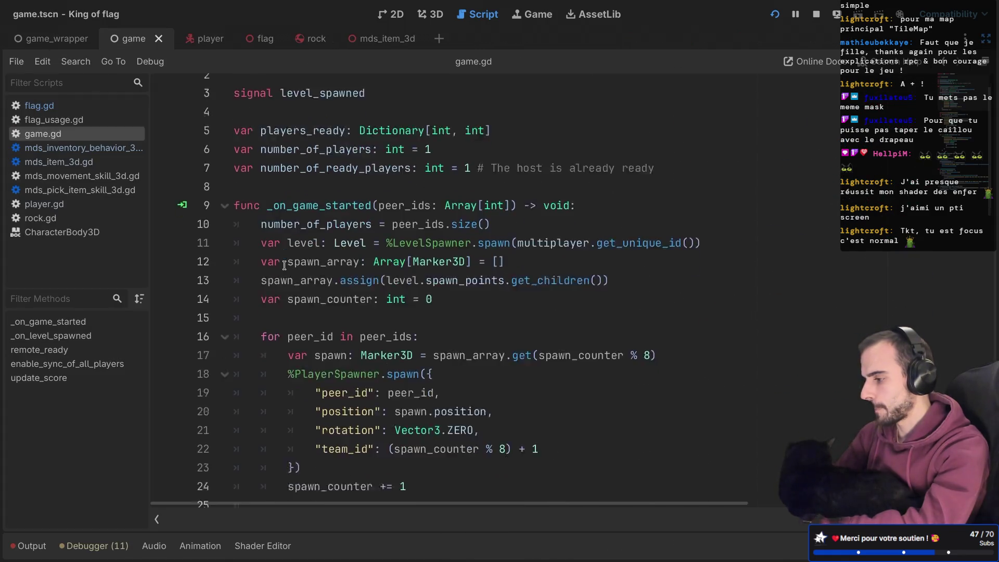
pyautogui.scroll(-1, 285, 265)
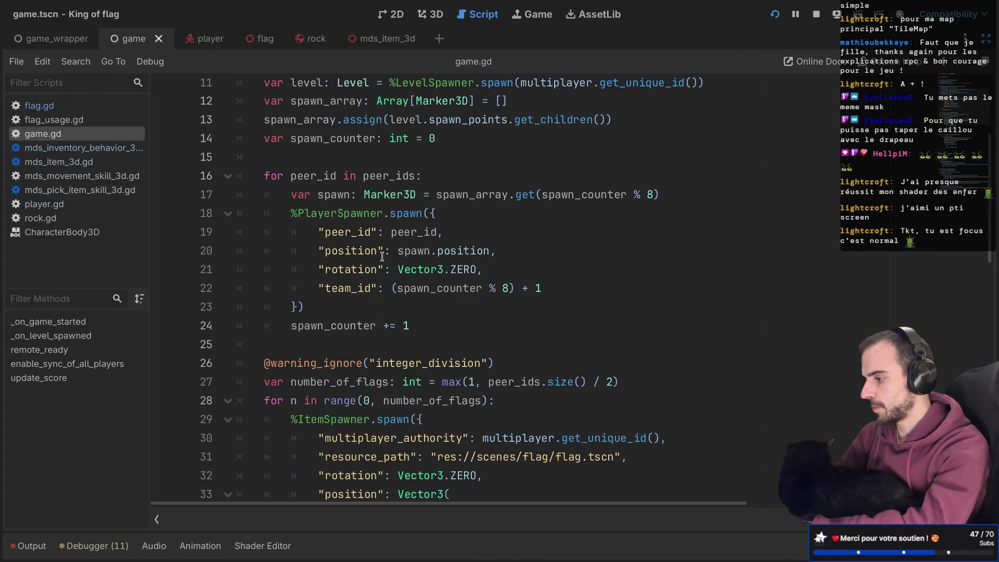
pyautogui.scroll(-4, 382, 256)
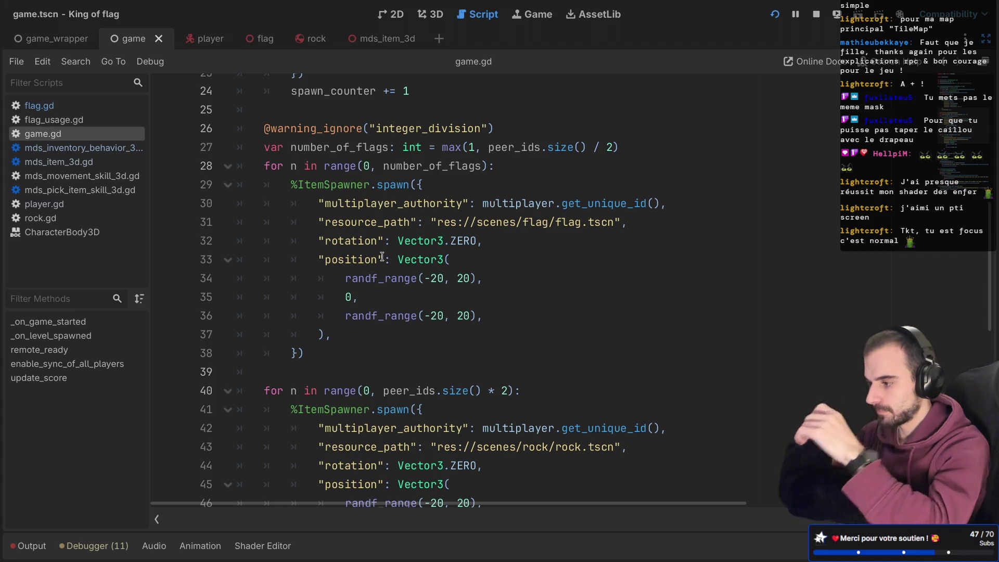
pyautogui.doubleClick(569, 201)
pyautogui.doubleClick(567, 221)
pyautogui.scroll(-2, 566, 214)
pyautogui.scroll(2, 566, 214)
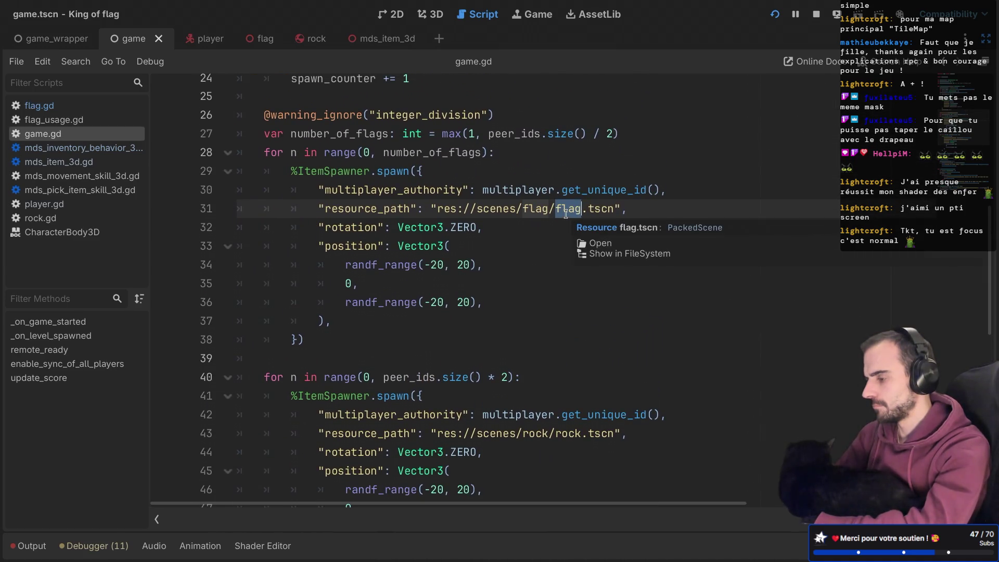
pyautogui.click(541, 241)
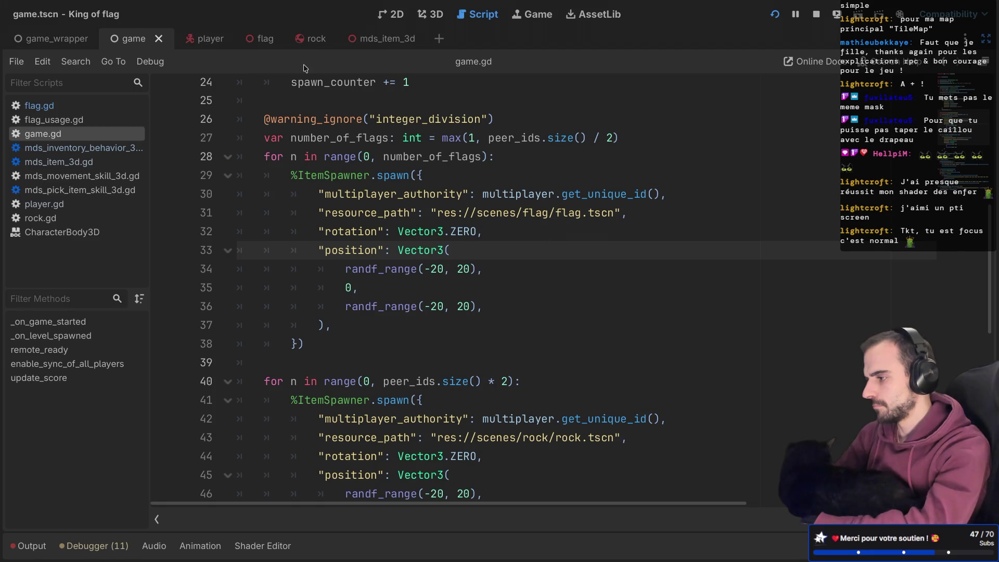
pyautogui.click(263, 39)
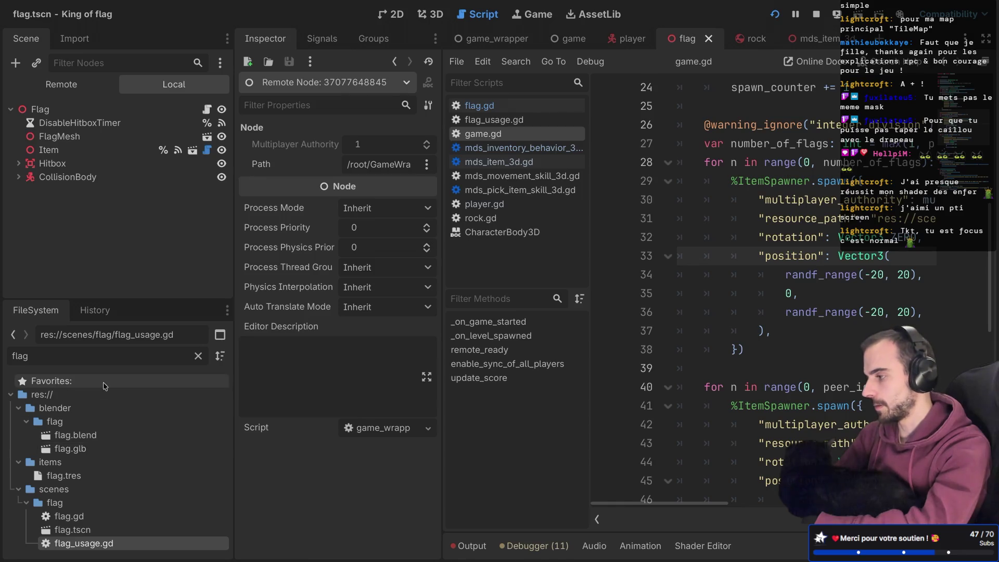
# - Show the Item node's properties and open its mds_item_3d.gd script
pyautogui.click(56, 151)
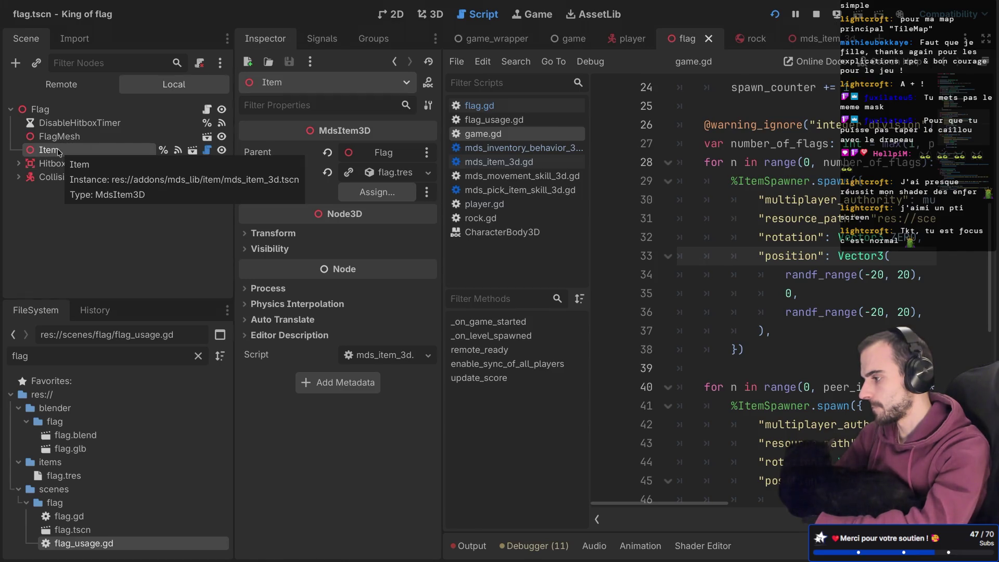
pyautogui.click(207, 152)
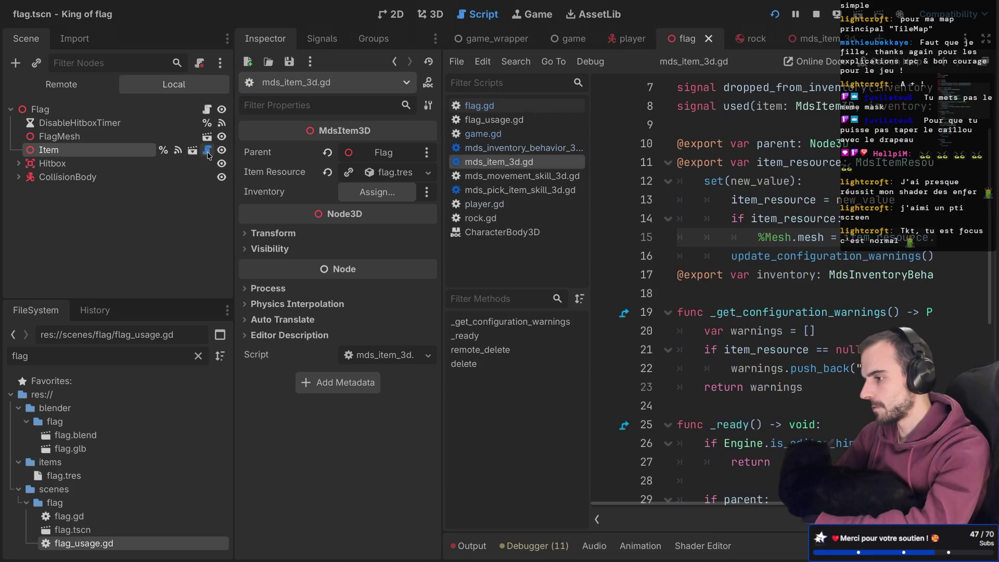
pyautogui.scroll(2, 738, 248)
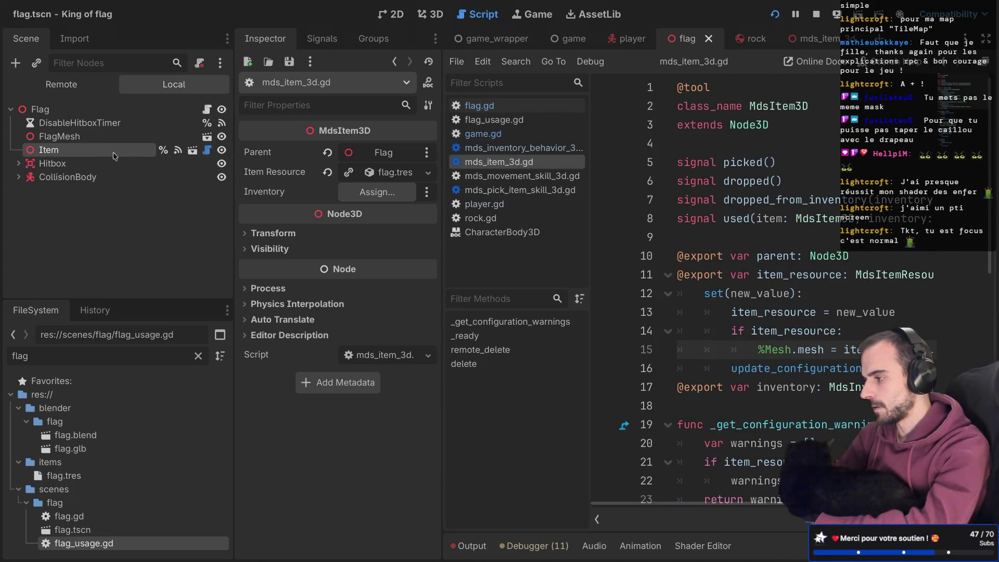
# - Rename the Item node to Flag, correcting the 'Falg' typo, and save the flag scene
pyautogui.doubleClick(91, 150)
pyautogui.write('Falg')
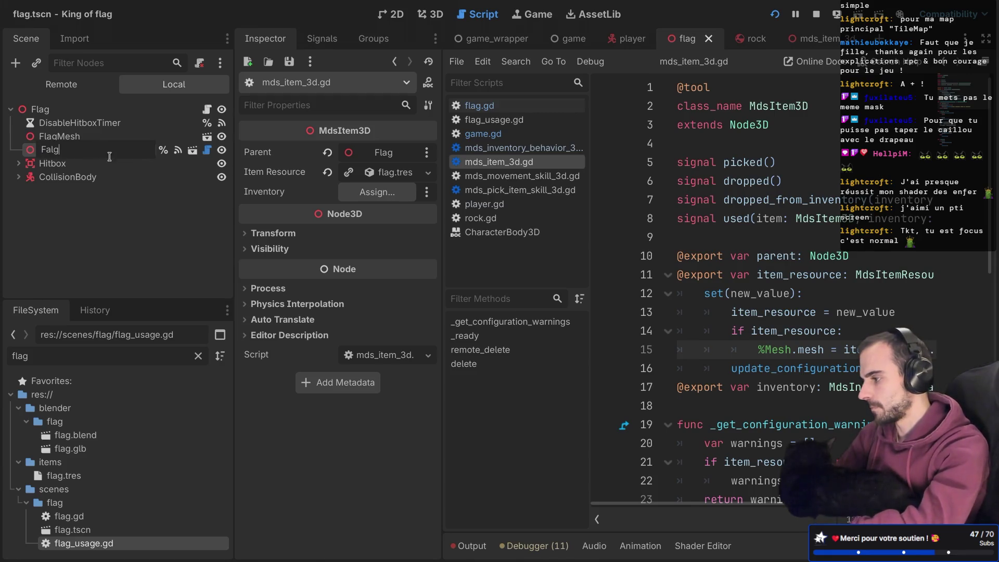
pyautogui.press('Return')
pyautogui.doubleClick(74, 150)
pyautogui.write('Flag')
pyautogui.press('Return')
pyautogui.hotkey('ctrl', 's')
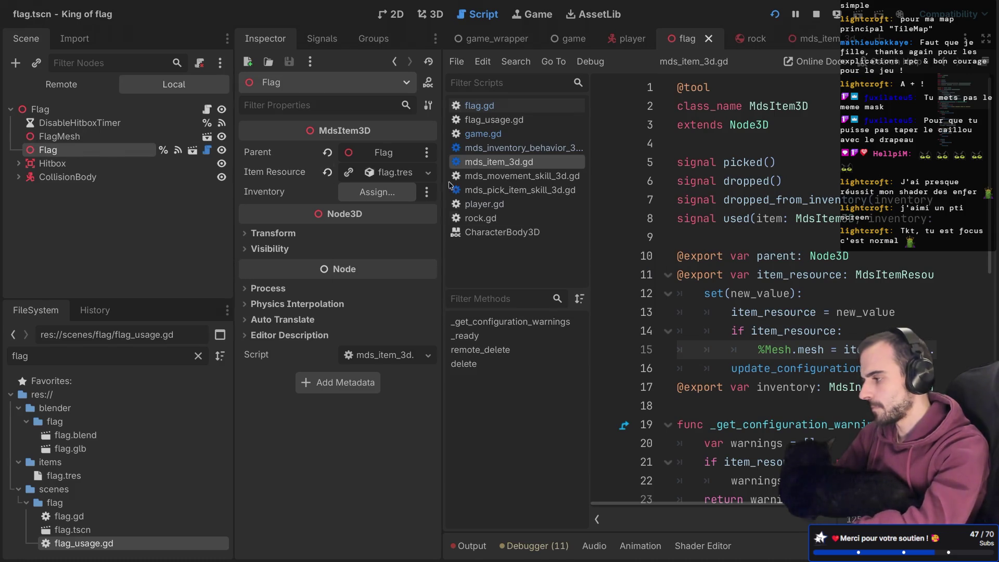
# - Bring up the Flag root's flag.gd script in the widened code view
pyautogui.hotkey('ctrl', 'shift', 'F11')
pyautogui.scroll(-8, 512, 336)
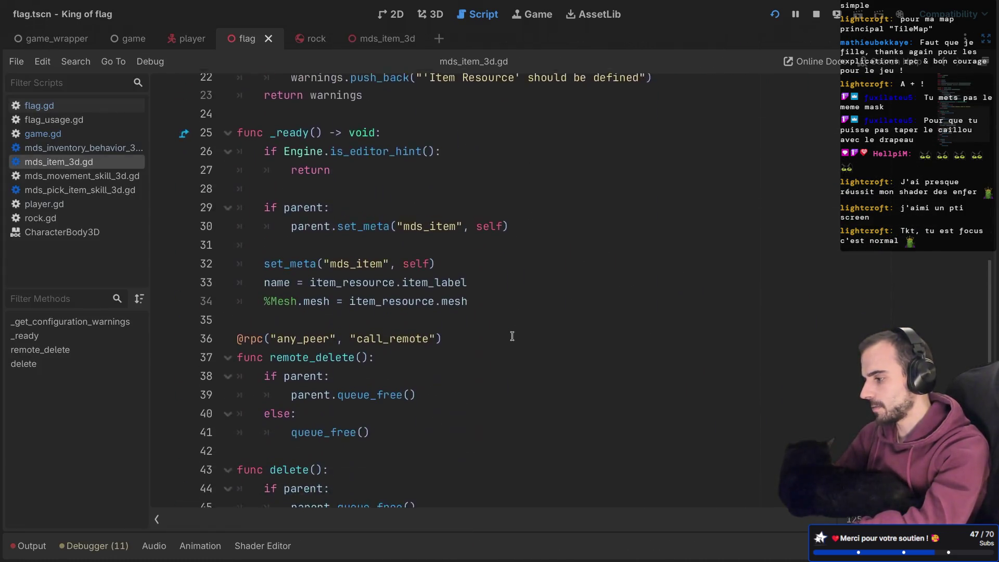
pyautogui.scroll(6, 512, 336)
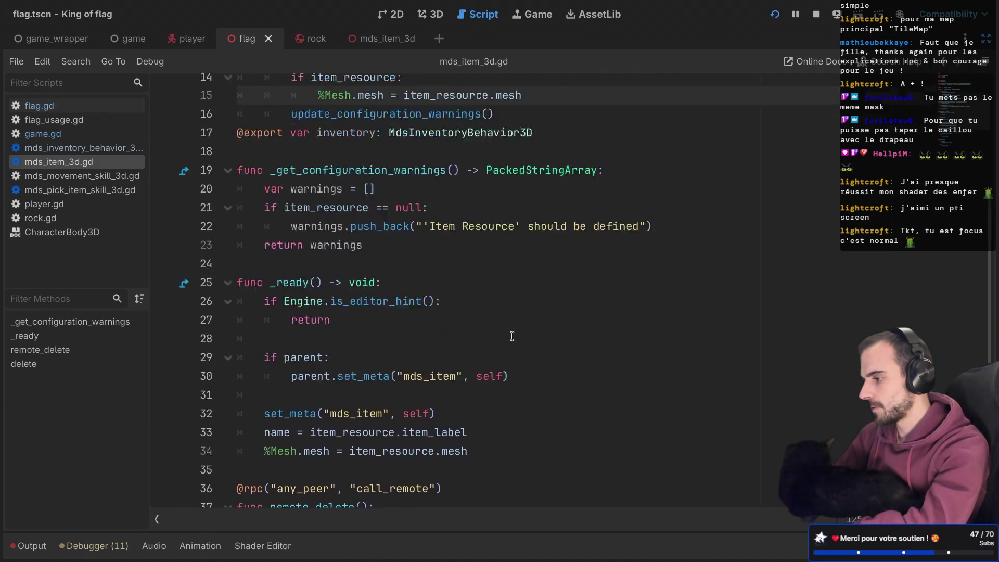
pyautogui.hotkey('ctrl', 'shift', 'F11')
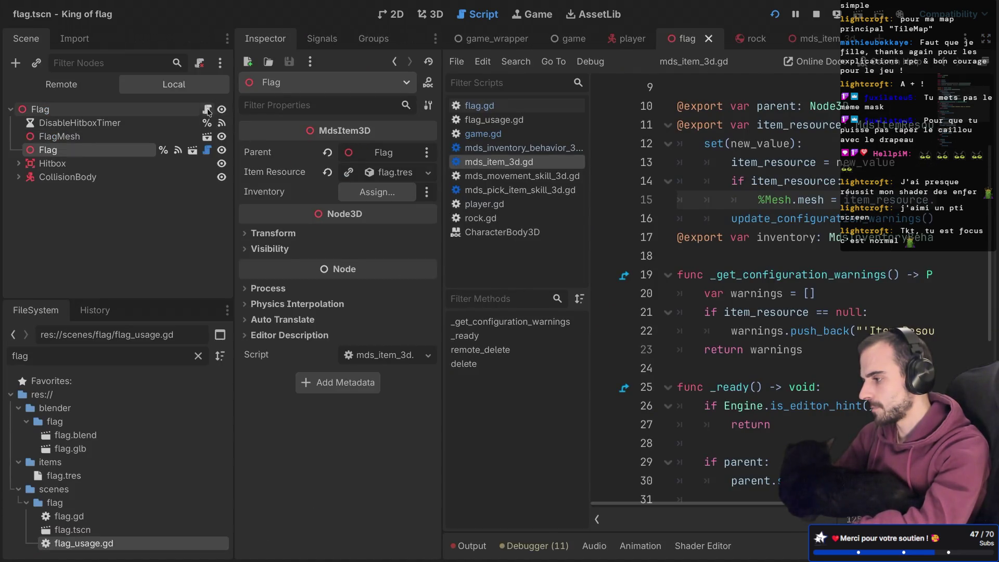
pyautogui.click(206, 108)
pyautogui.hotkey('ctrl', 'shift', 'F11')
pyautogui.scroll(1, 379, 262)
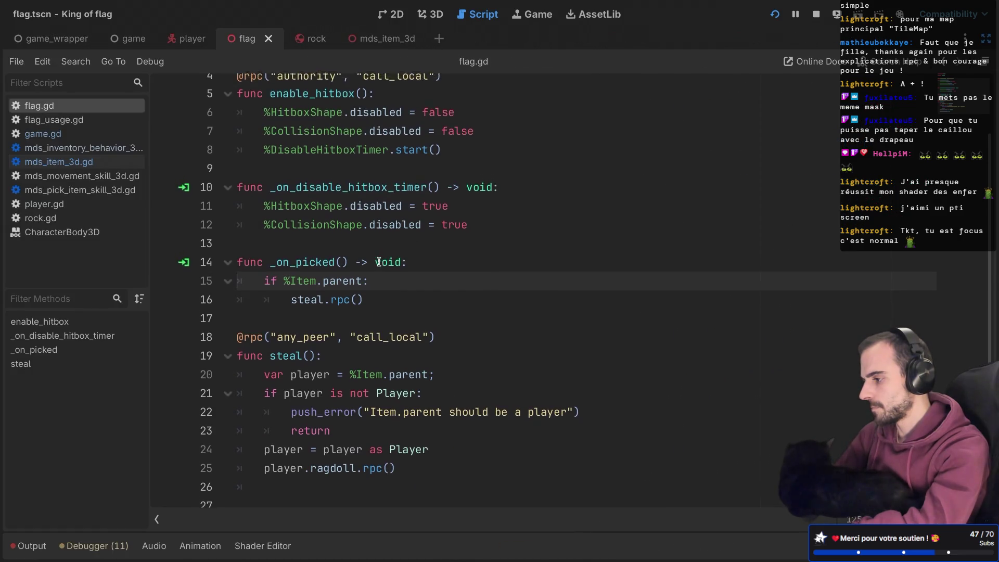
# - Change %Item to %Flag on flag.gd lines 15 and 20, save, and run the project
pyautogui.doubleClick(297, 309)
pyautogui.write('F')
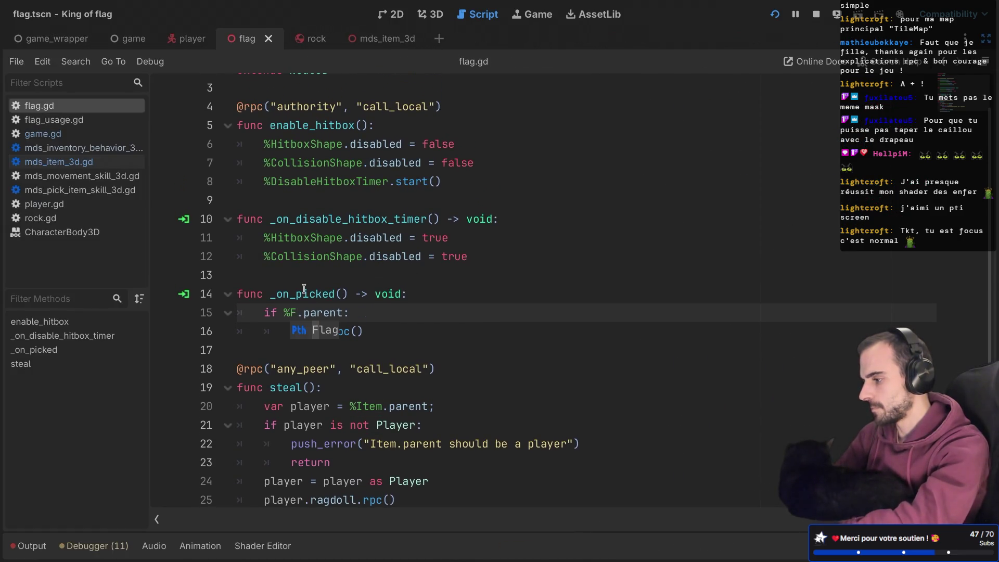
pyautogui.click(325, 337)
pyautogui.doubleClick(306, 314)
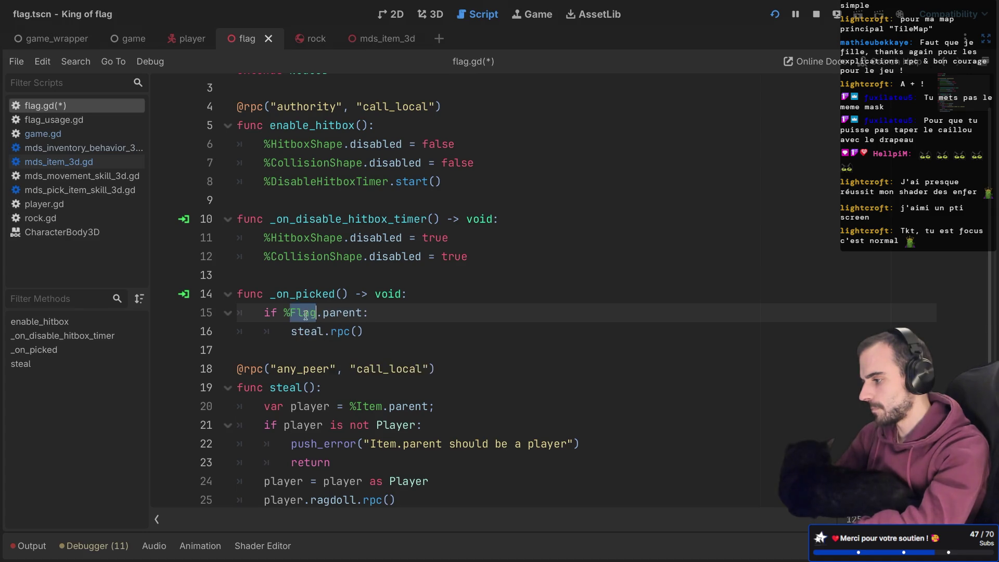
pyautogui.hotkey('ctrl', 'c')
pyautogui.doubleClick(367, 406)
pyautogui.hotkey('ctrl', 'v')
pyautogui.scroll(-1, 467, 338)
pyautogui.hotkey('ctrl', 's')
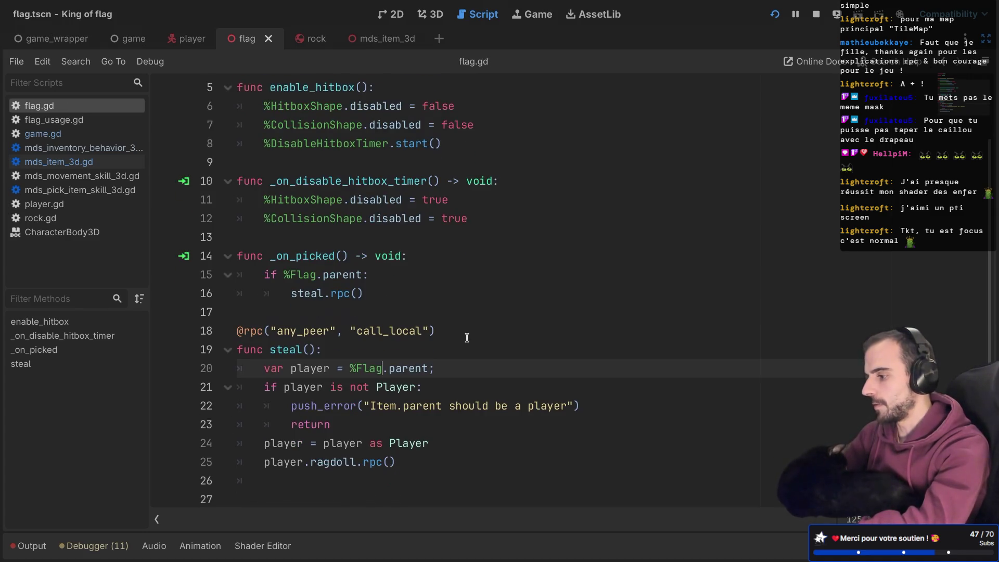
pyautogui.click(784, 17)
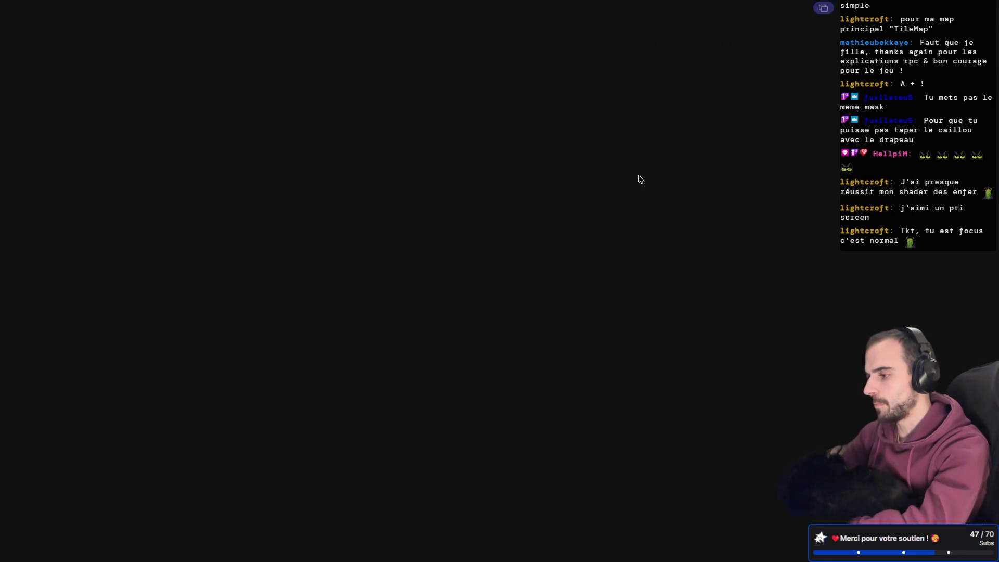
# - Enter a player name, create a lobby, start the game, run to the flag, then return to the editor
pyautogui.write('fea')
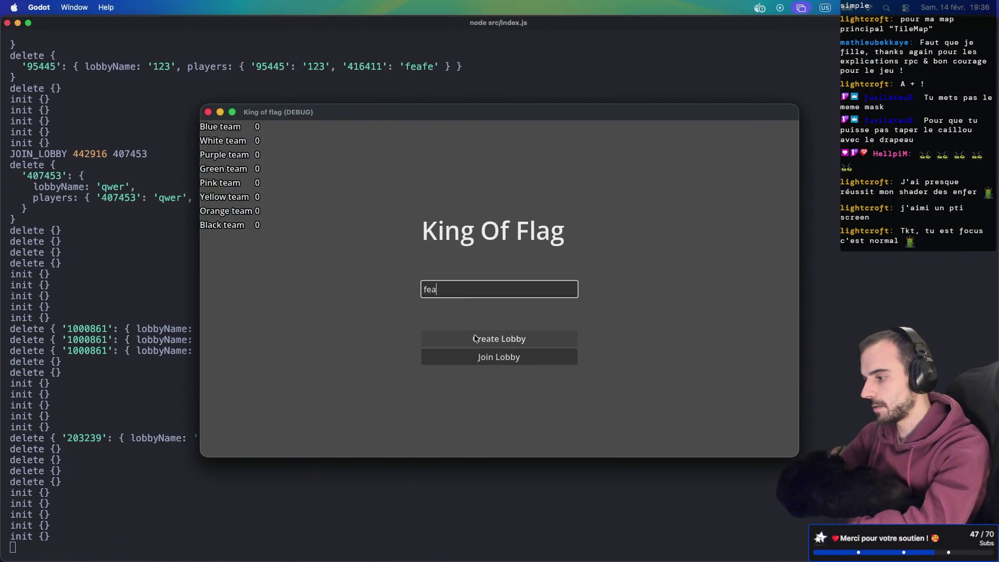
pyautogui.click(475, 339)
pyautogui.click(495, 304)
pyautogui.press('w')
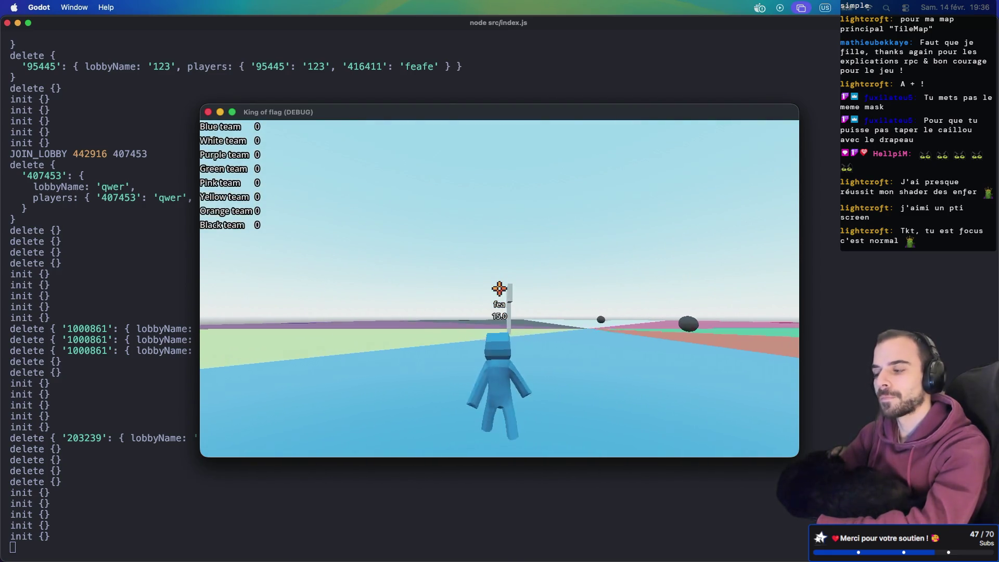
pyautogui.press('w')
pyautogui.press('w')
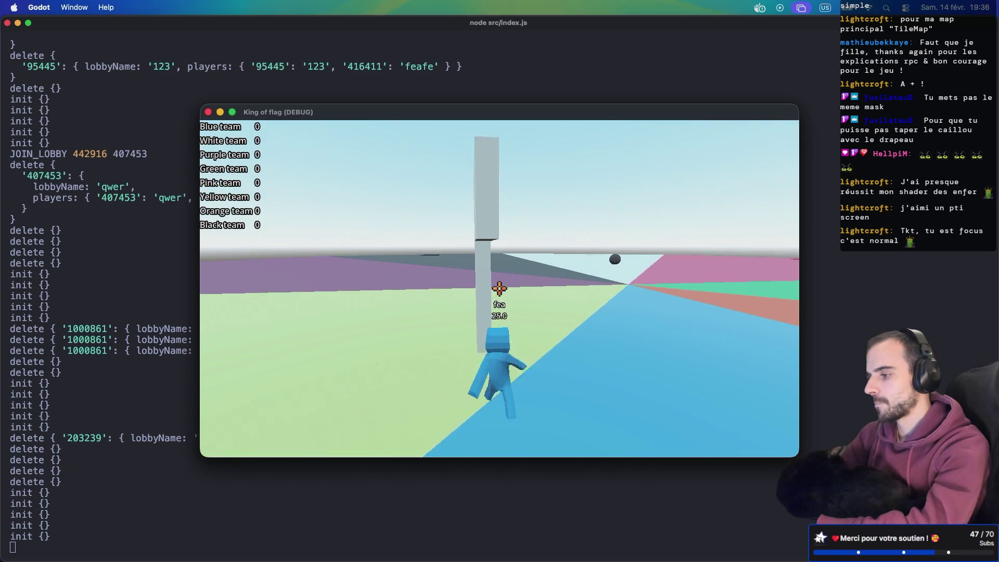
pyautogui.press('w')
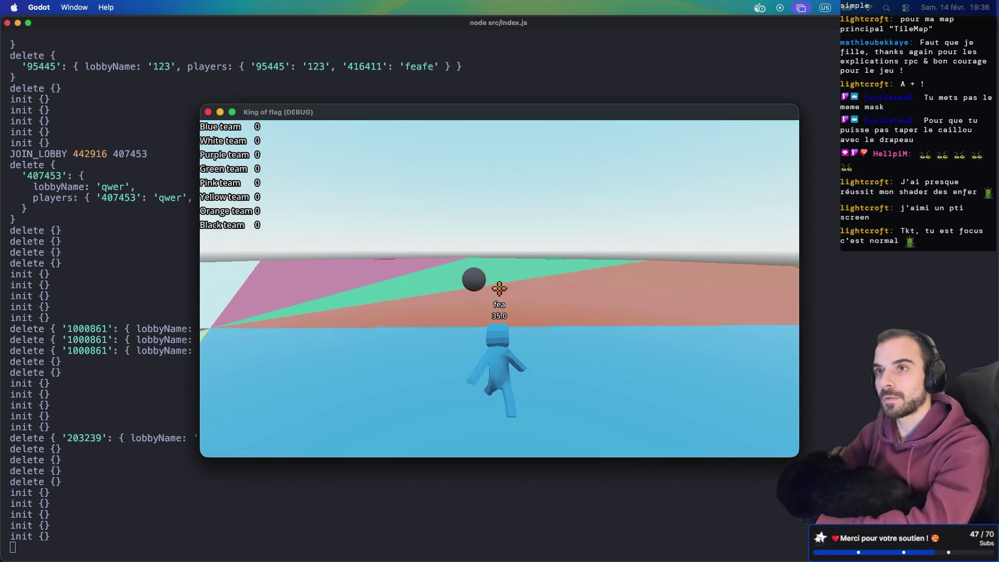
pyautogui.press('w')
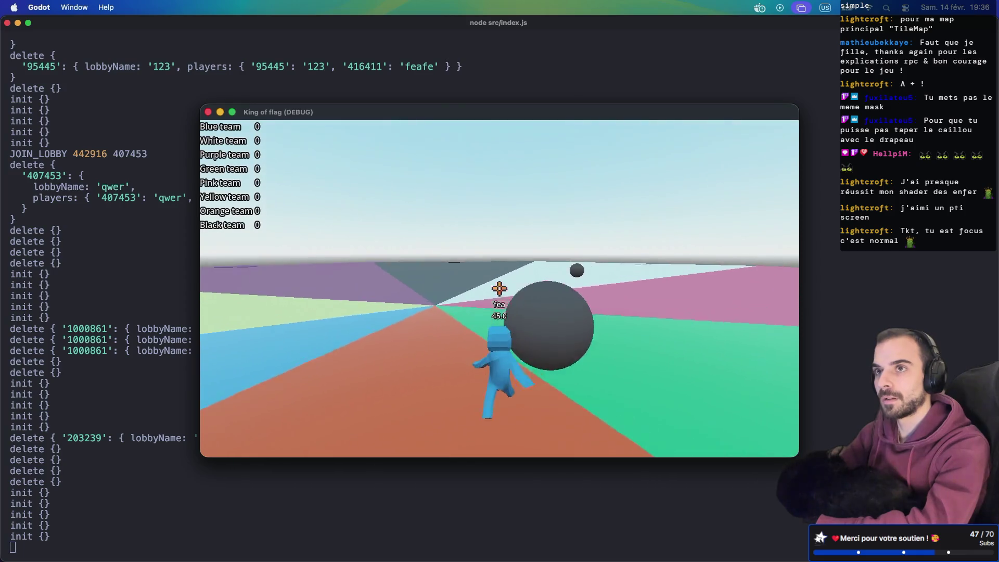
pyautogui.press('w')
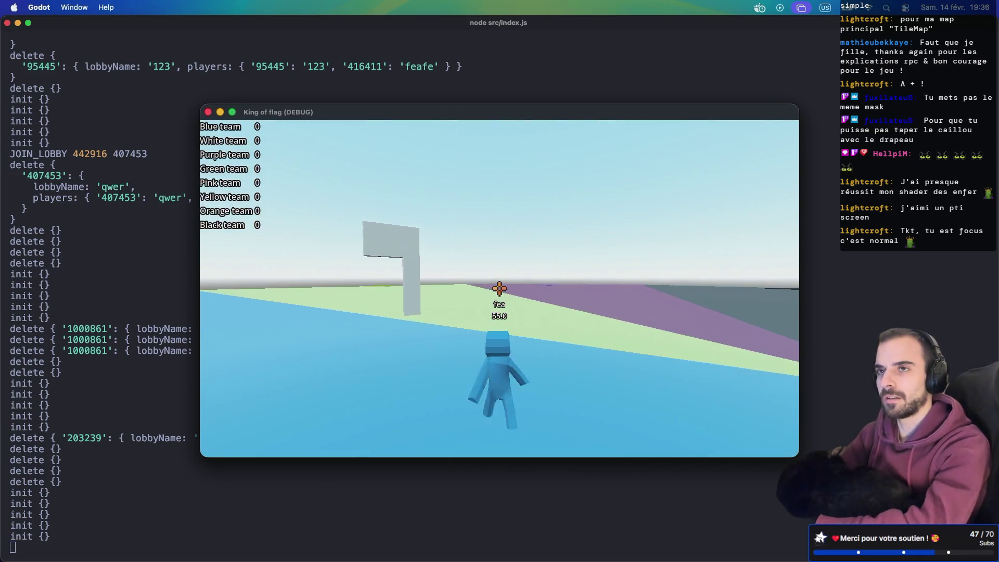
pyautogui.hotkey('ctrl', 'Right')
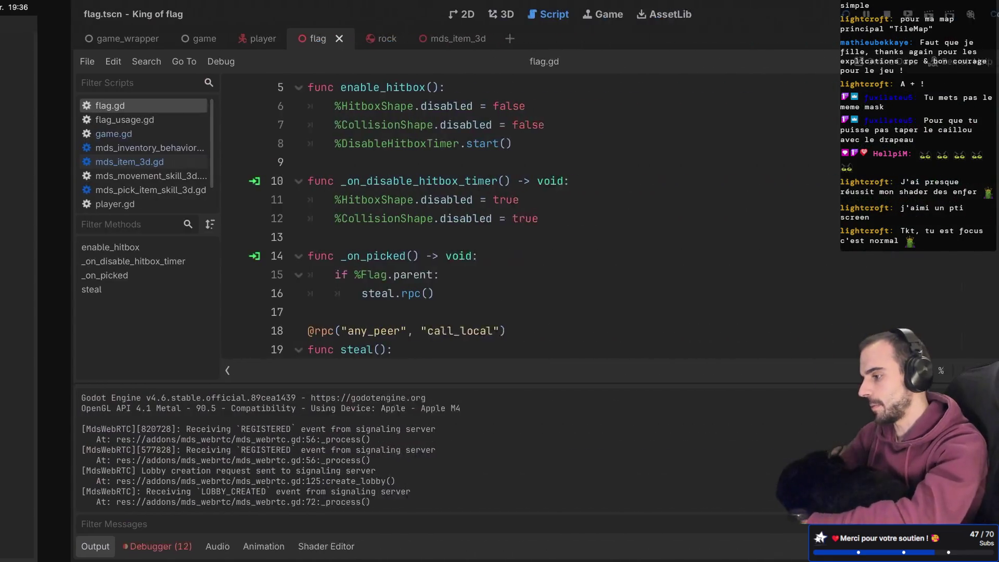
# - Rename the flag scene's Flag node to MdsItem3D
pyautogui.click(310, 38)
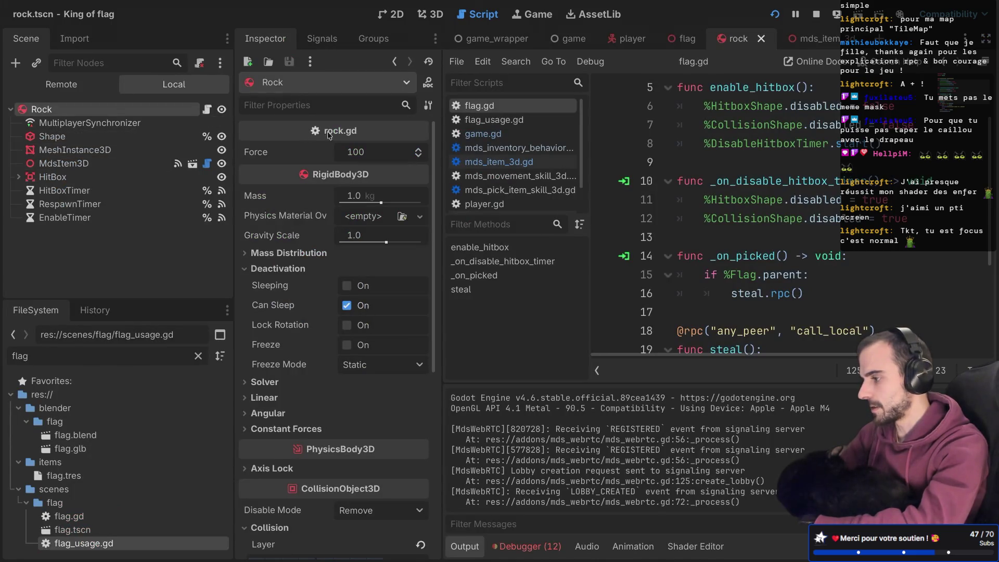
pyautogui.click(682, 39)
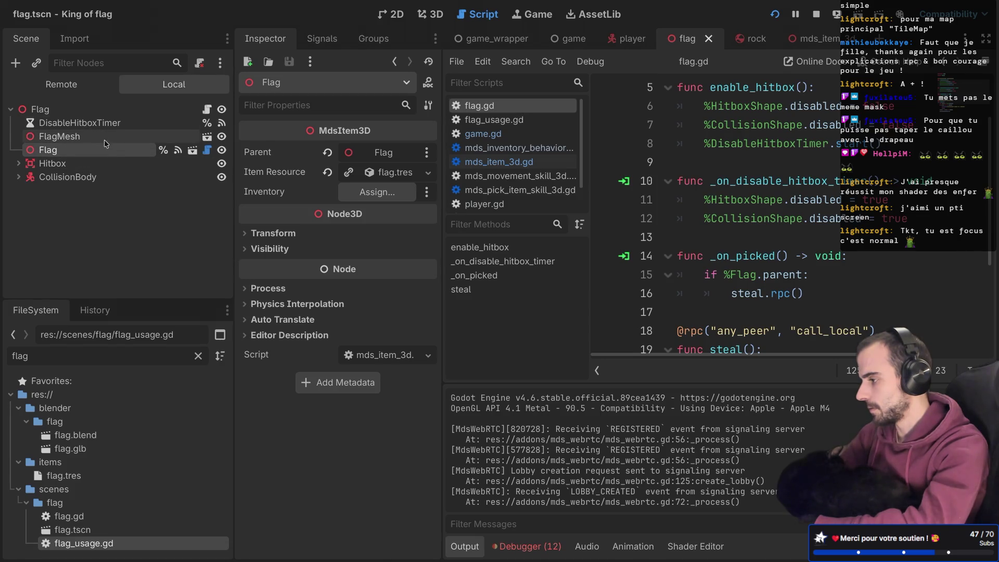
pyautogui.doubleClick(56, 152)
pyautogui.write('MdsItem3D')
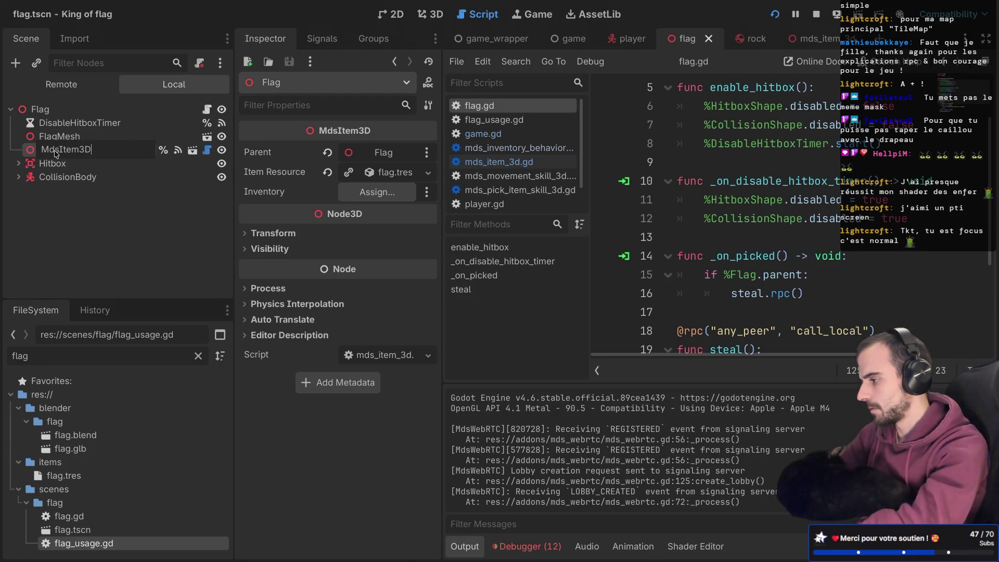
pyautogui.press('Return')
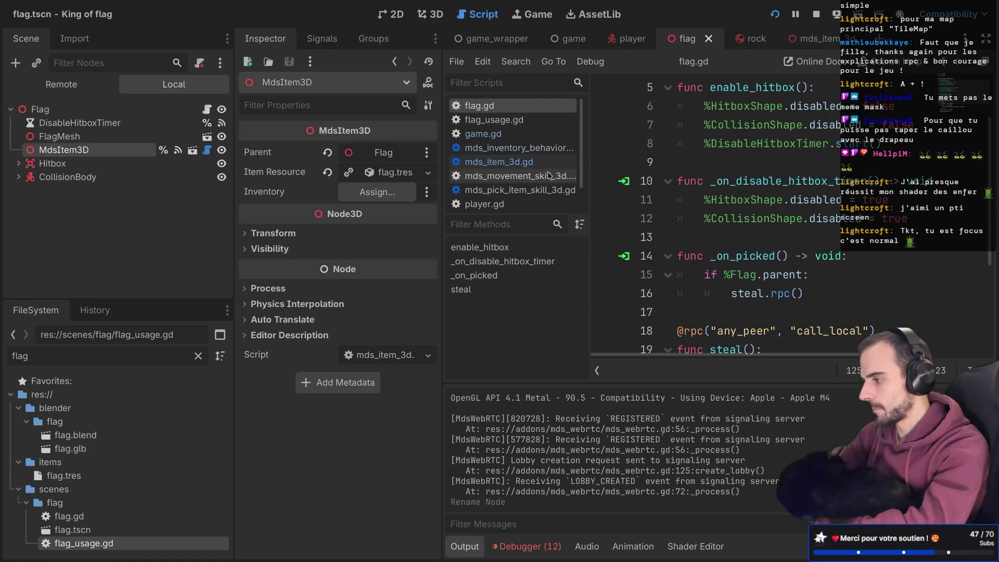
# - Replace %Flag with %MdsItem3D on flag.gd lines 15 and 20, then relaunch the game
pyautogui.scroll(-1, 696, 232)
pyautogui.doubleClick(741, 246)
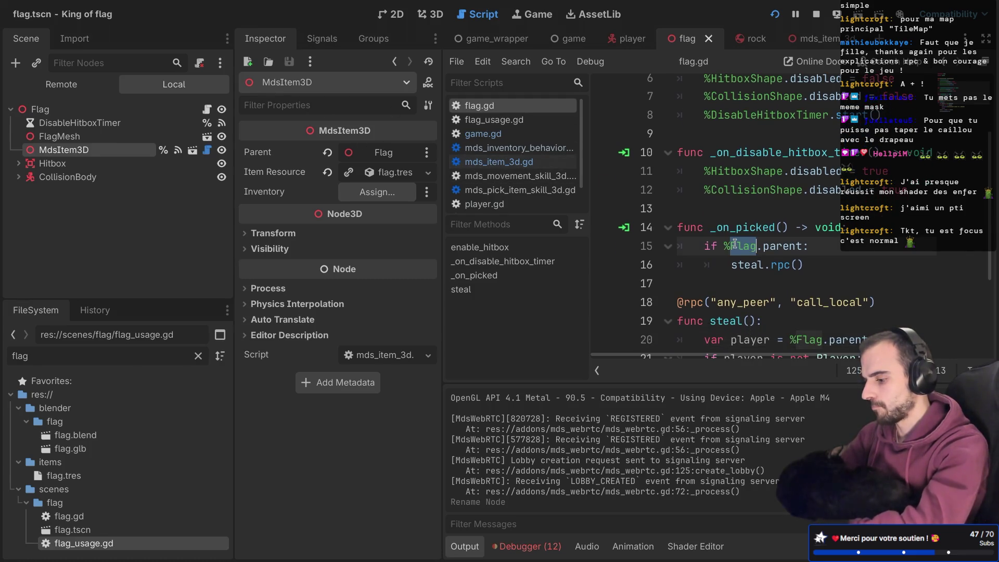
pyautogui.write('Mds')
pyautogui.press('Return')
pyautogui.doubleClick(735, 246)
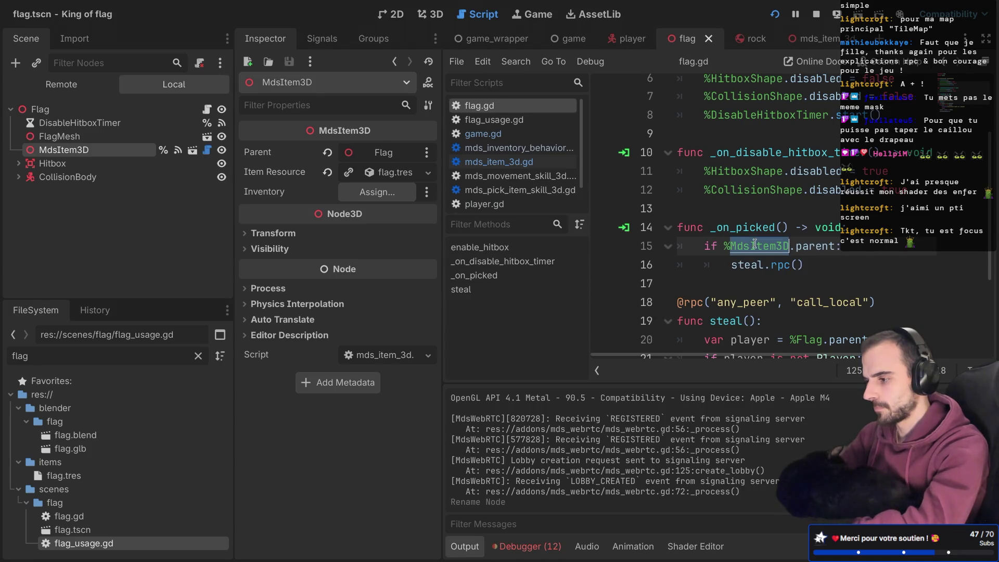
pyautogui.scroll(-3, 813, 234)
pyautogui.hotkey('ctrl', 'c')
pyautogui.doubleClick(810, 206)
pyautogui.hotkey('ctrl', 'v')
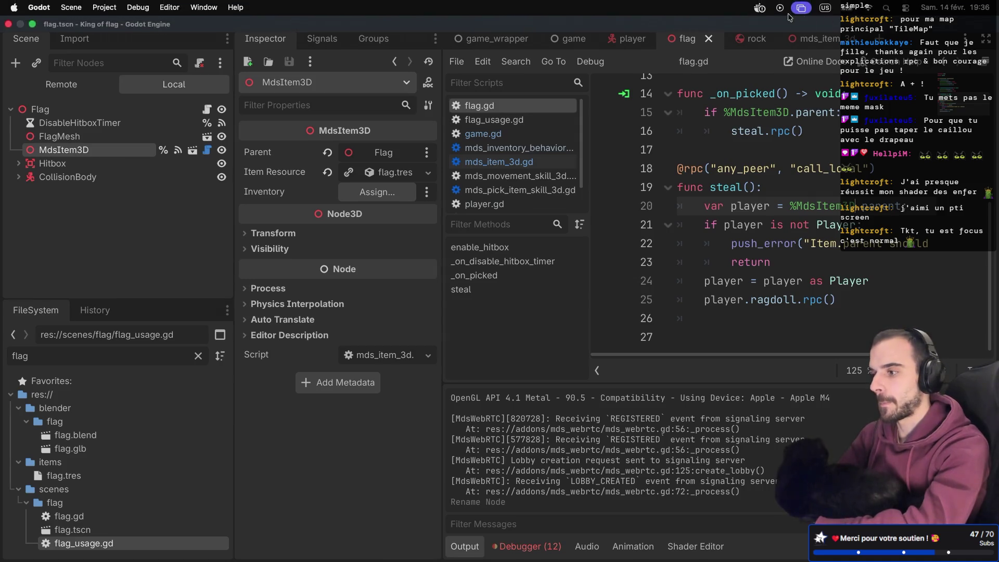
pyautogui.click(775, 16)
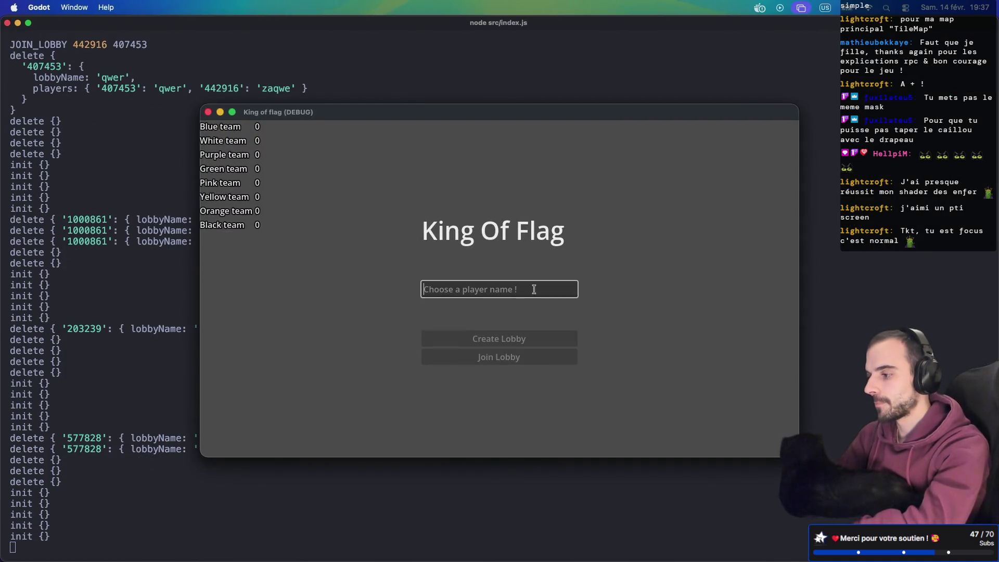
# - Enter a player name, create a lobby, start the game, and run forward until flag.gd line 15 breaks
pyautogui.write('fea')
pyautogui.click(521, 338)
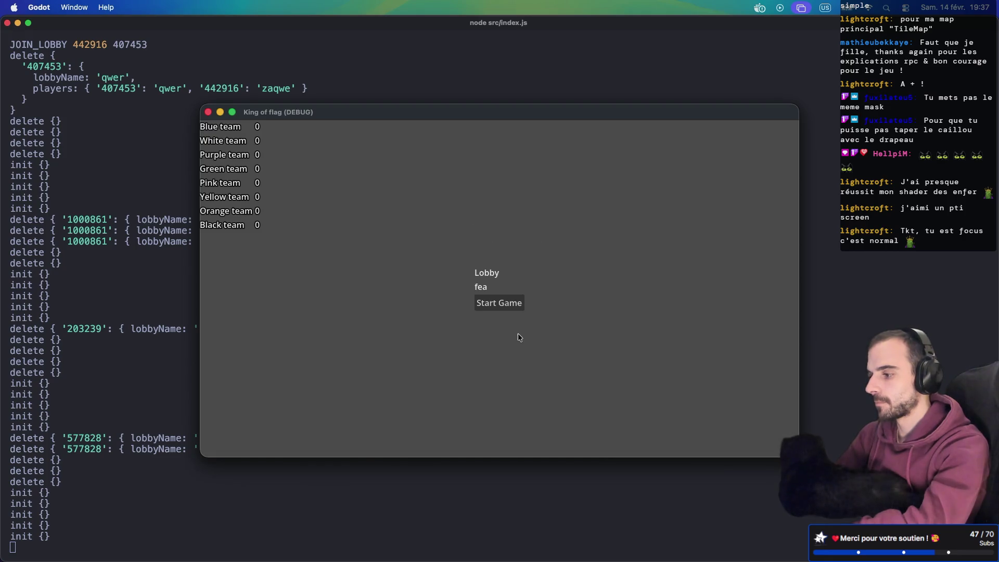
pyautogui.click(509, 302)
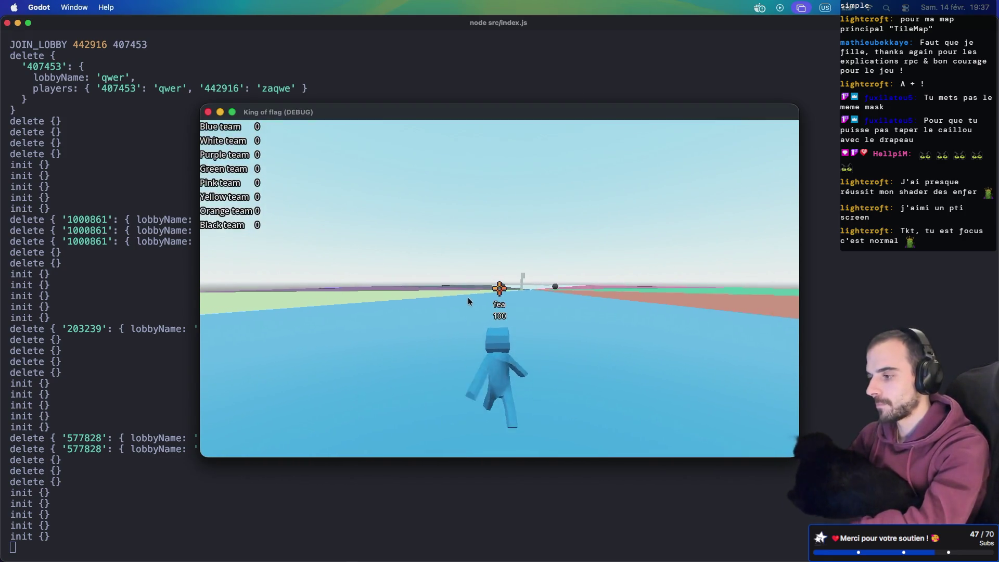
pyautogui.press('w')
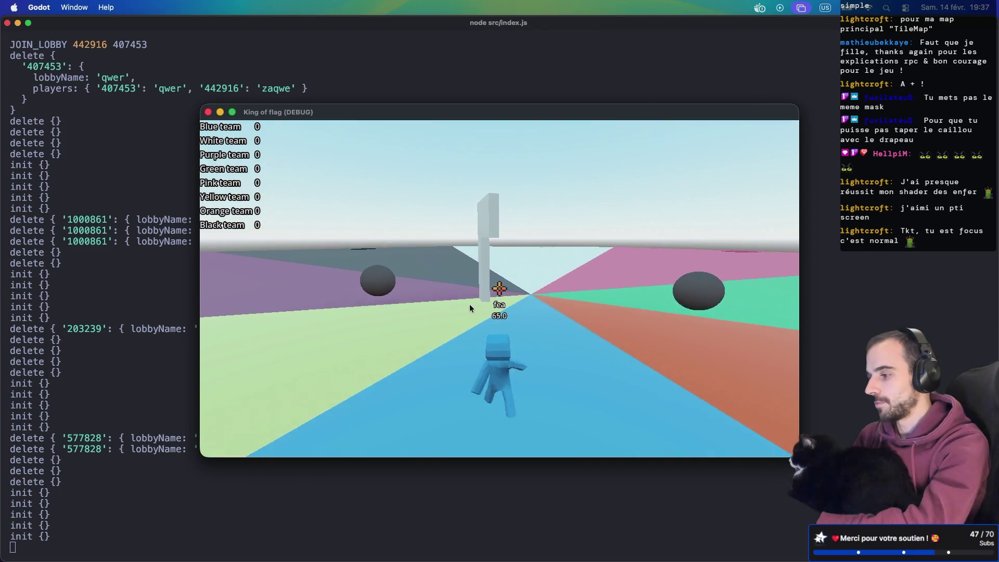
# - Revert the stray seed() edit on line 15 of flag.gd
pyautogui.write('s')
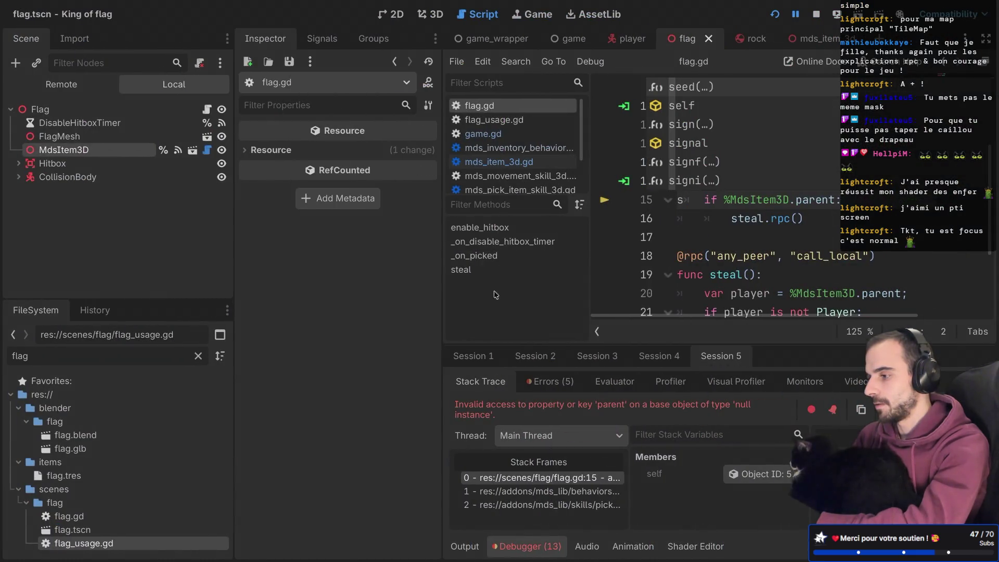
pyautogui.press('Return')
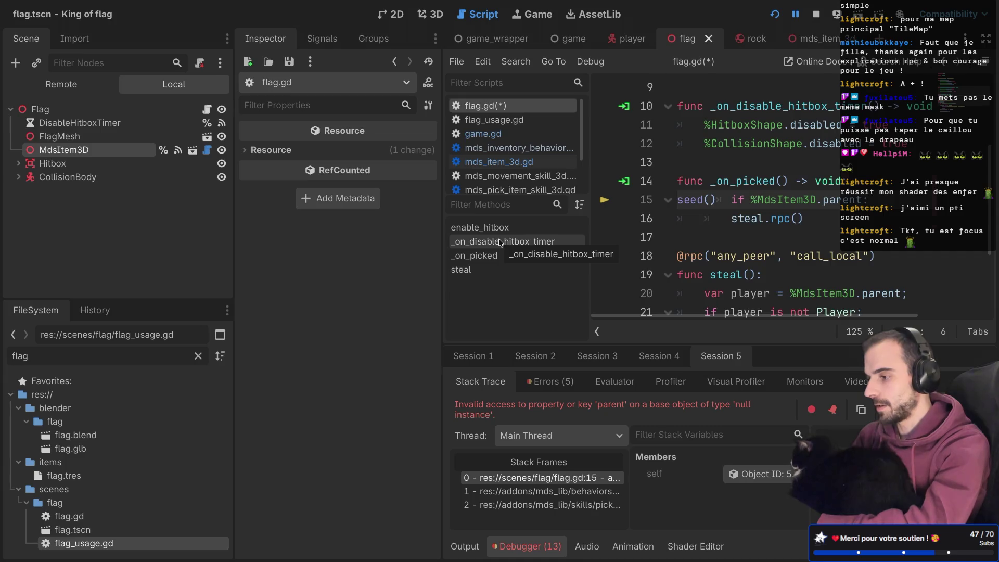
pyautogui.press('BackSpace')
pyautogui.press('BackSpace')
pyautogui.press('BackSpace')
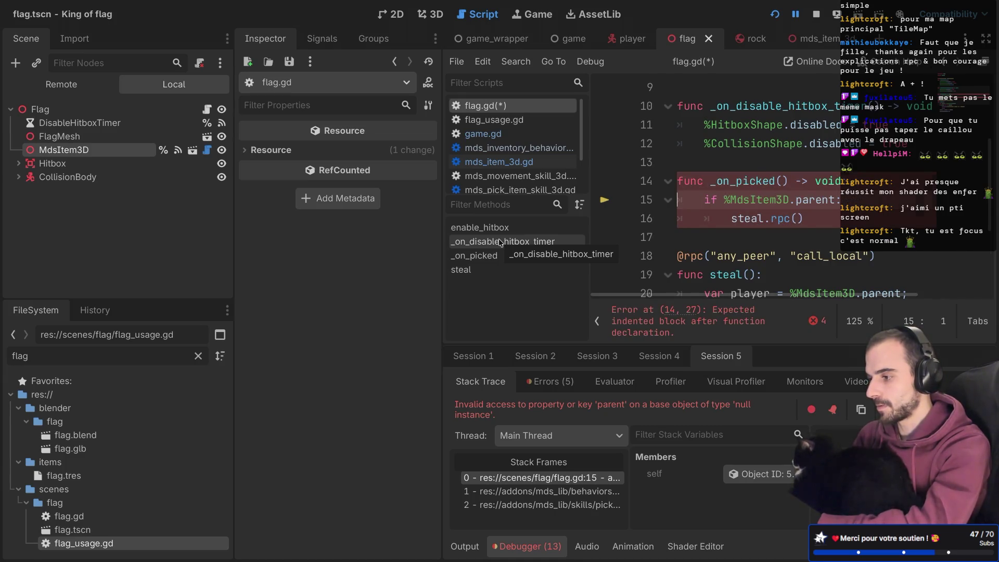
pyautogui.hotkey('ctrl', 'z')
# - Inspect the live Items > Flag node in the Remote tree, whose Inventory is unassigned
pyautogui.click(61, 83)
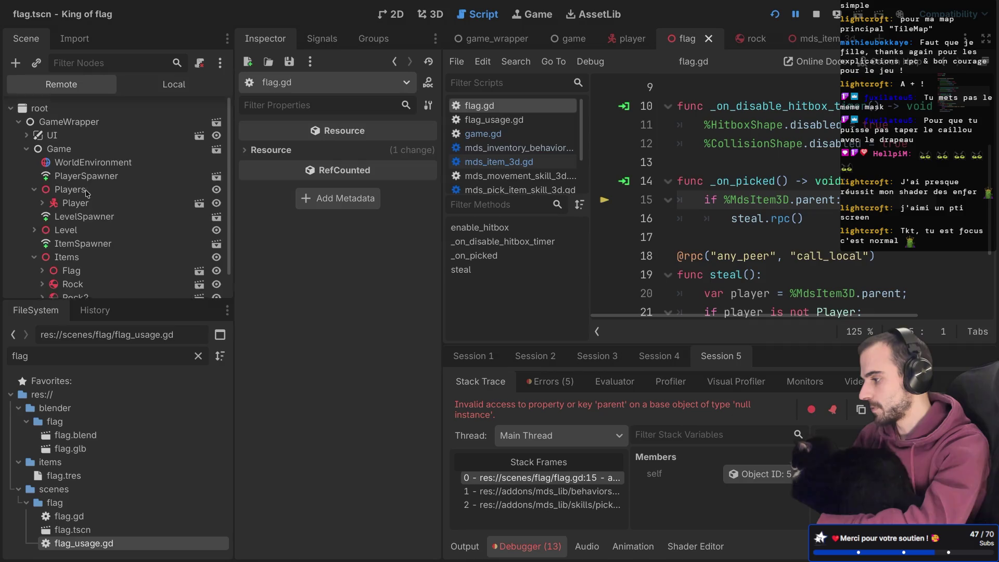
pyautogui.scroll(-2, 87, 193)
pyautogui.click(42, 245)
pyautogui.scroll(-3, 84, 224)
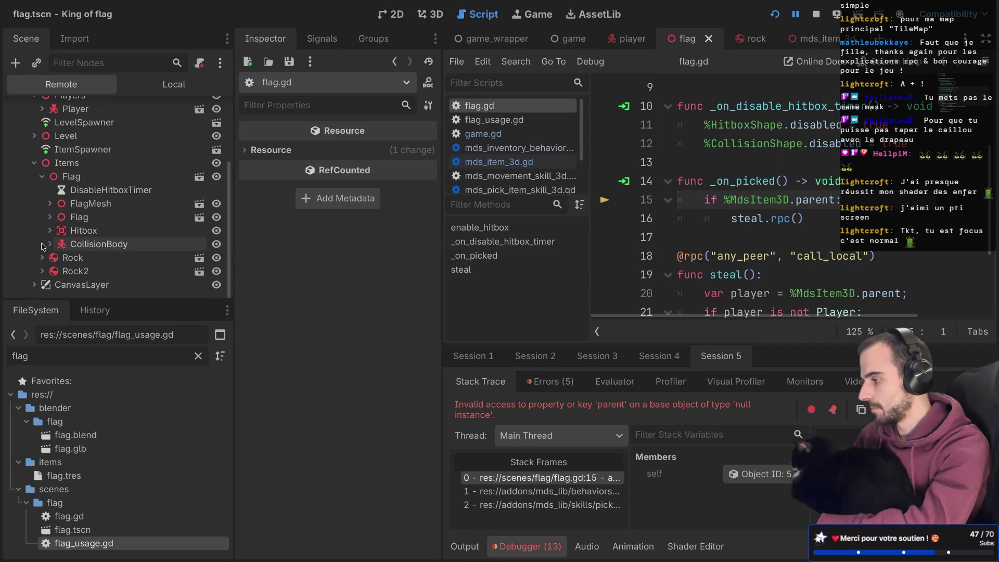
pyautogui.doubleClick(85, 216)
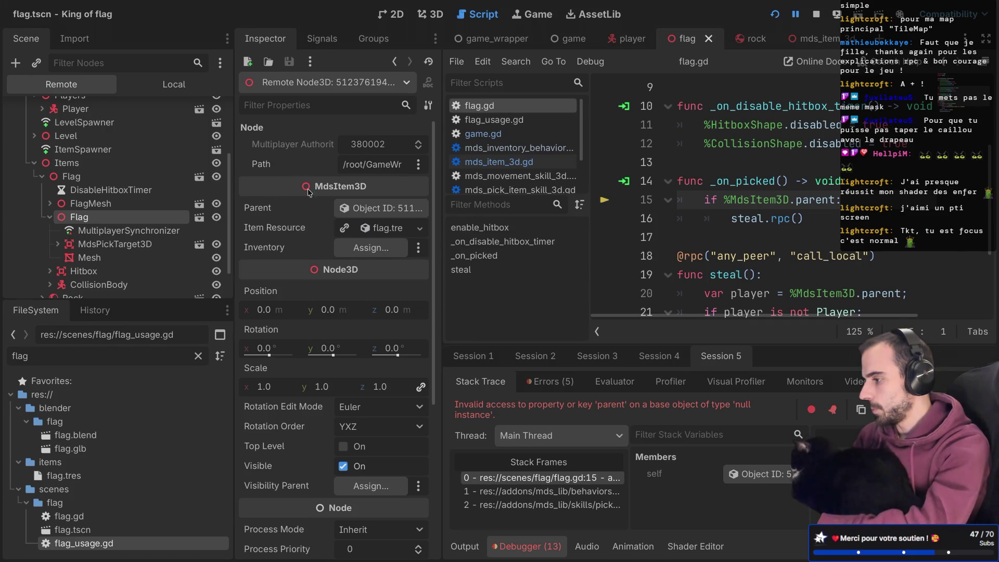
pyautogui.scroll(-5, 301, 224)
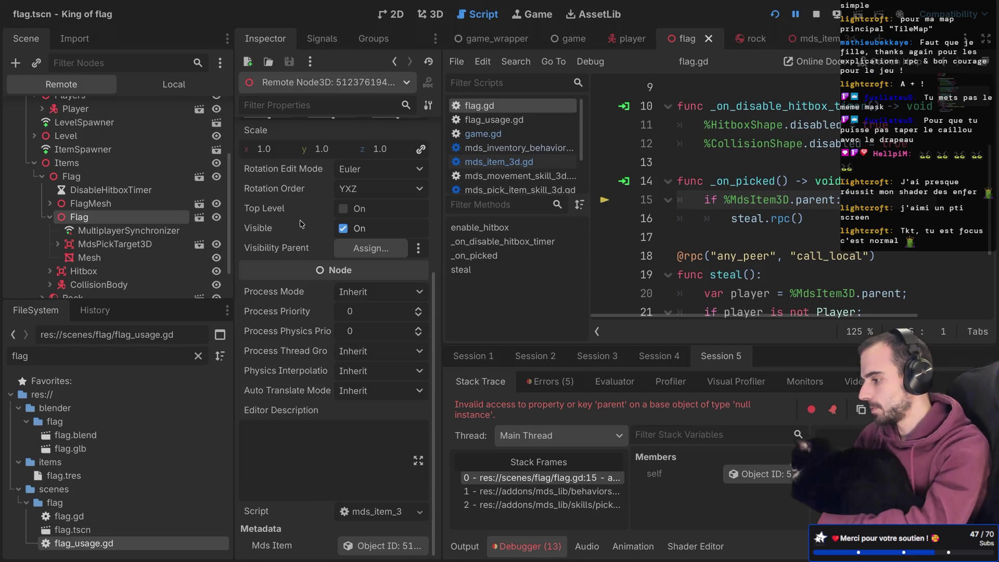
pyautogui.scroll(5, 319, 267)
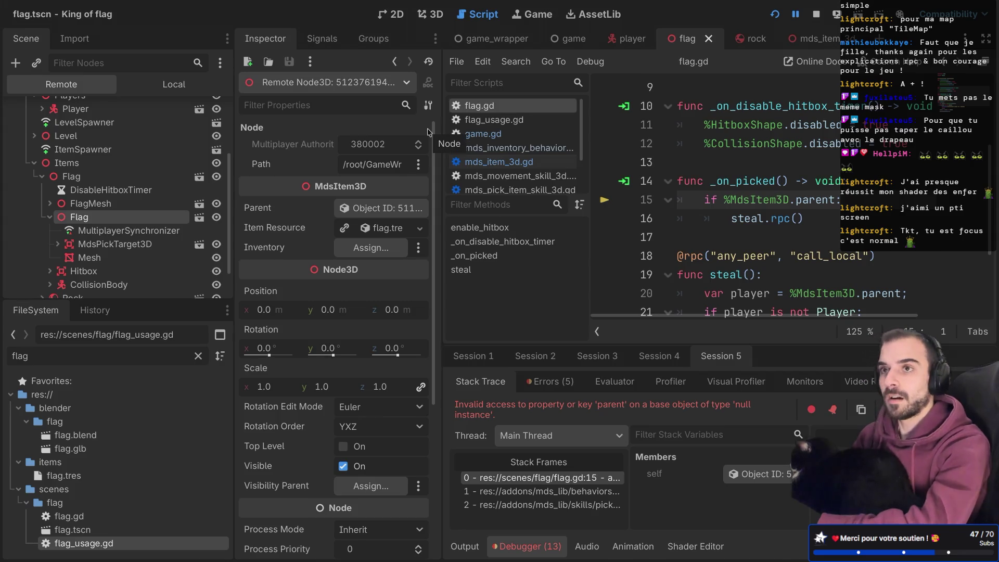
pyautogui.hotkey('ctrl', 'Right')
pyautogui.hotkey('ctrl', 'Left')
pyautogui.hotkey('ctrl', 'Left')
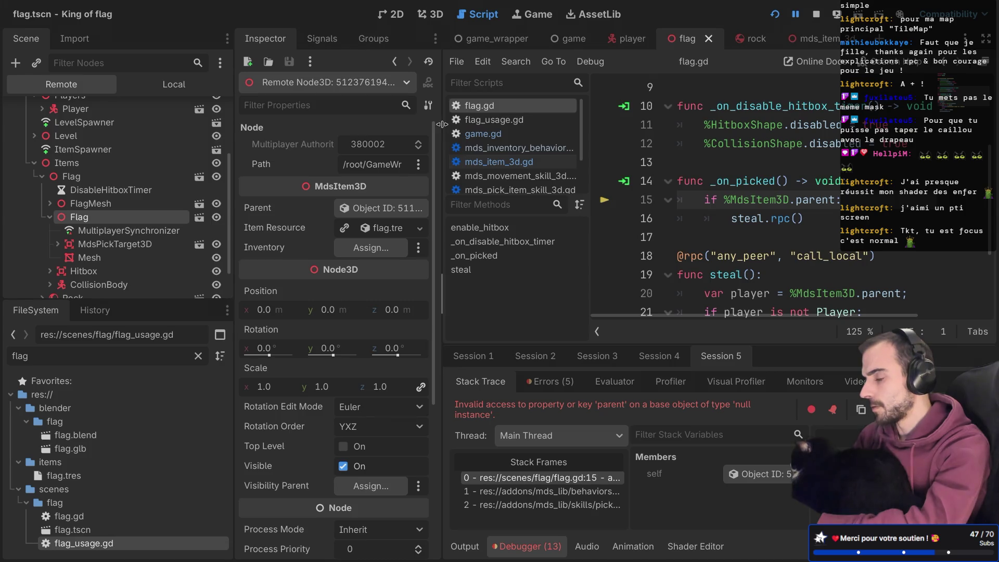
pyautogui.hotkey('ctrl', 'Left')
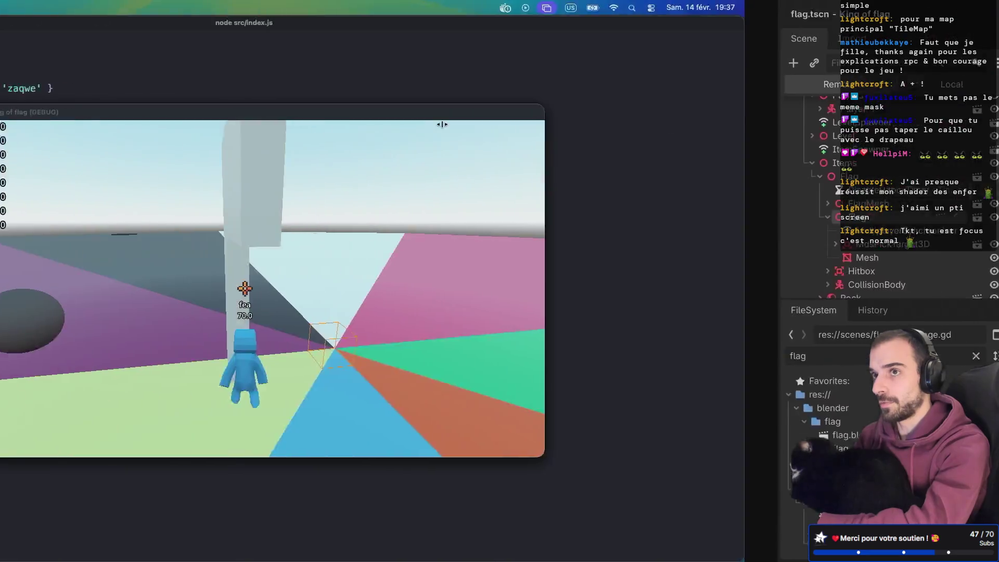
# - Stop the node server and change into the king-of-flag.git/main directory
pyautogui.click(286, 43)
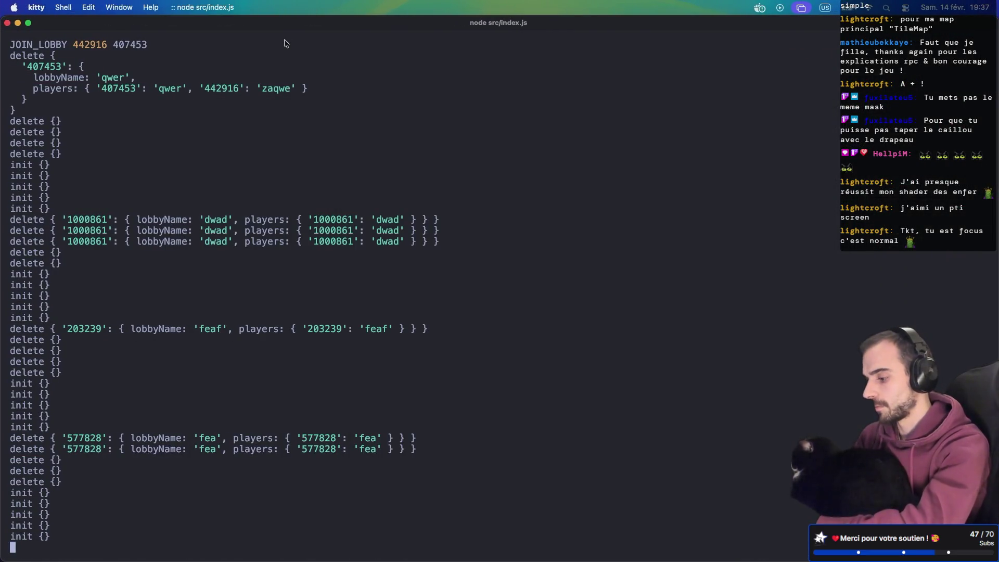
pyautogui.press('super+k')
pyautogui.hotkey('ctrl', 'c')
pyautogui.write('cd github/')
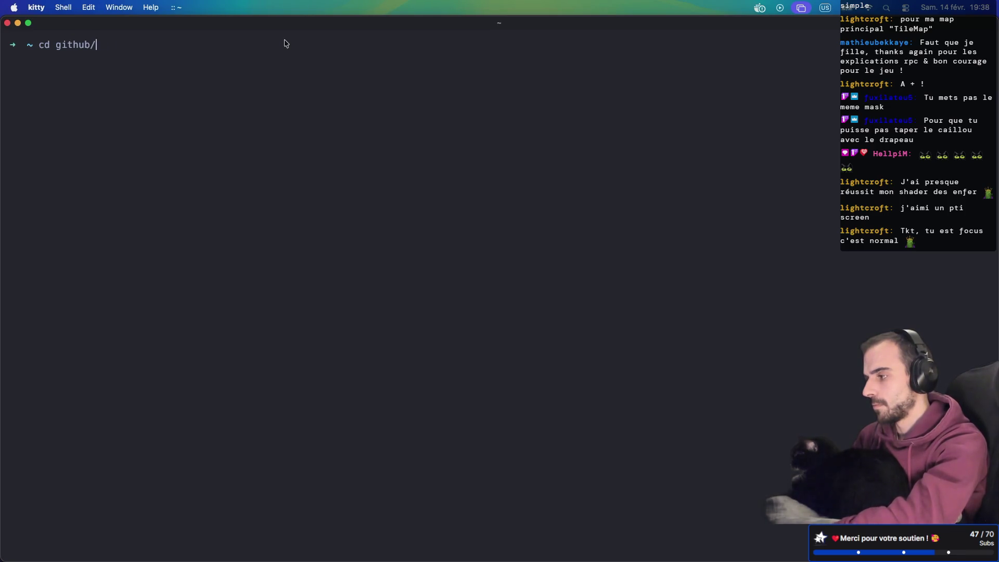
pyautogui.write('ki')
pyautogui.press('Tab')
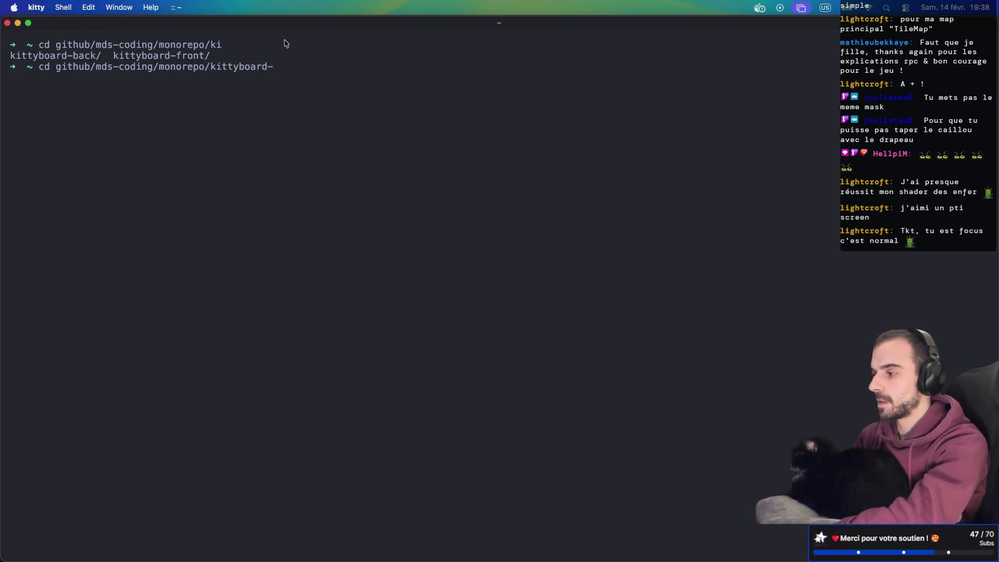
pyautogui.press('BackSpace')
pyautogui.press('Tab')
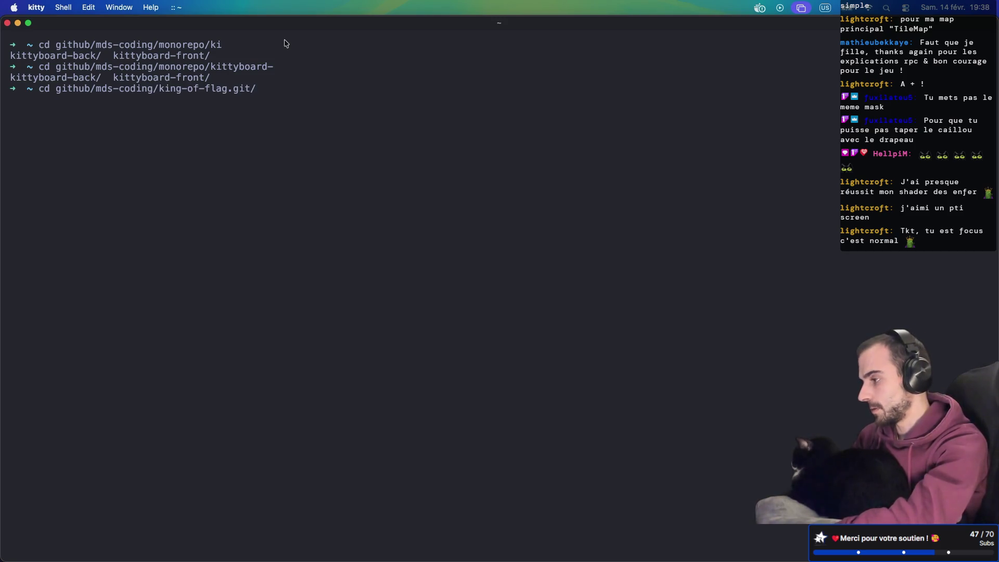
pyautogui.press('Return')
# - Open flag.tscn in Neovim, search it for 'Fla' node entries, then quit with :wqa
pyautogui.write('nvim')
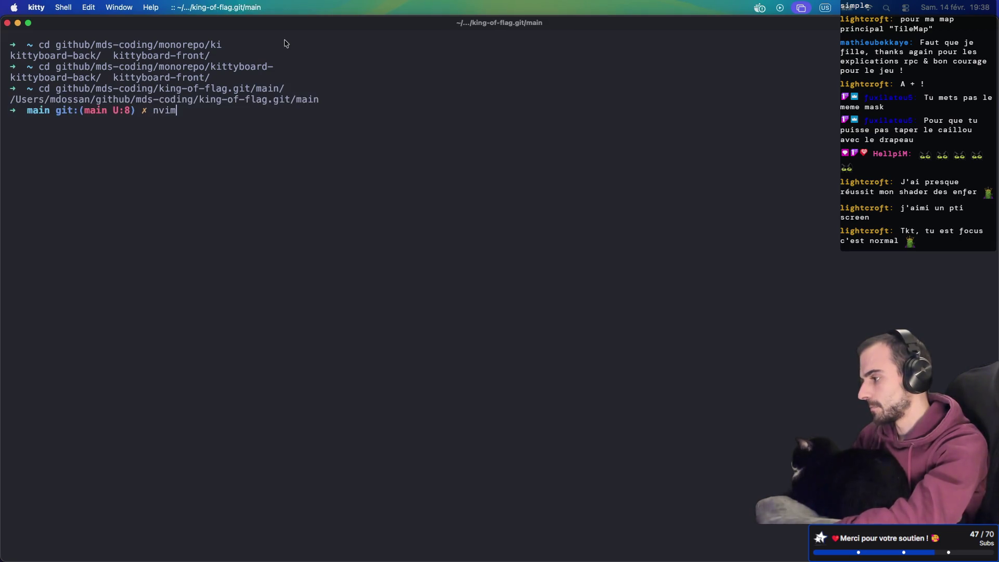
pyautogui.press('Return')
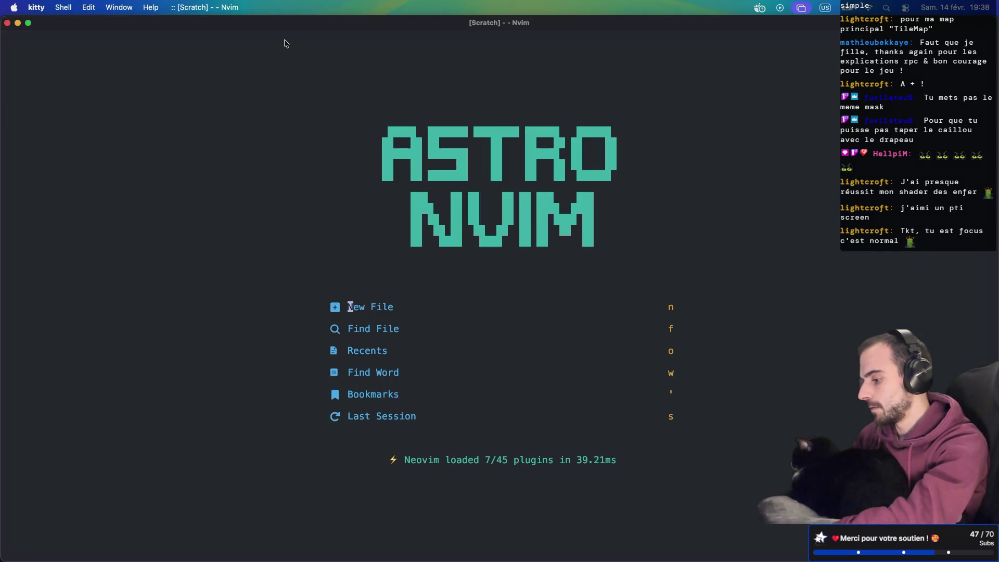
pyautogui.press('space')
pyautogui.write('fgflag.')
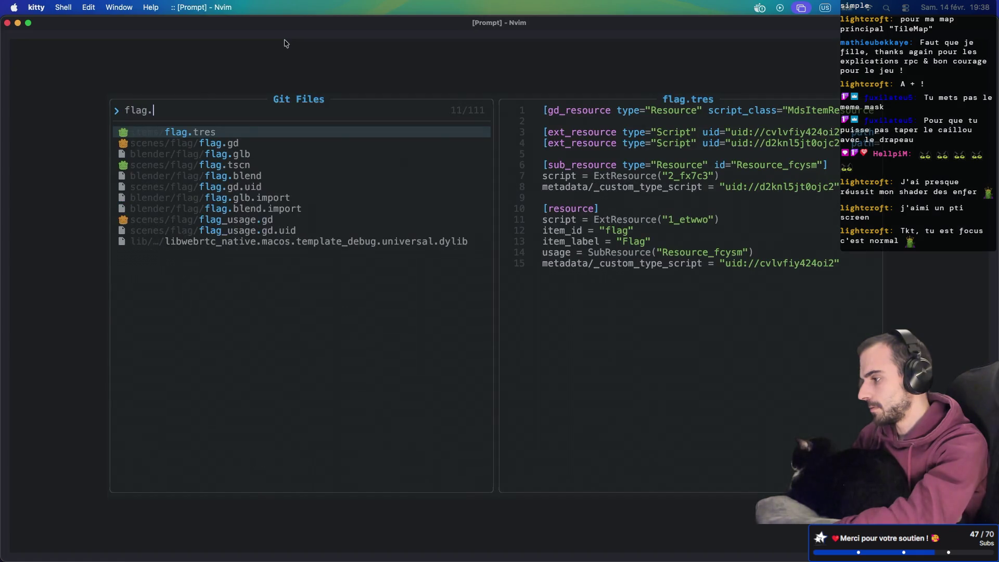
pyautogui.write('ts')
pyautogui.press('Return')
pyautogui.write('/f')
pyautogui.press('BackSpace')
pyautogui.write('Fla')
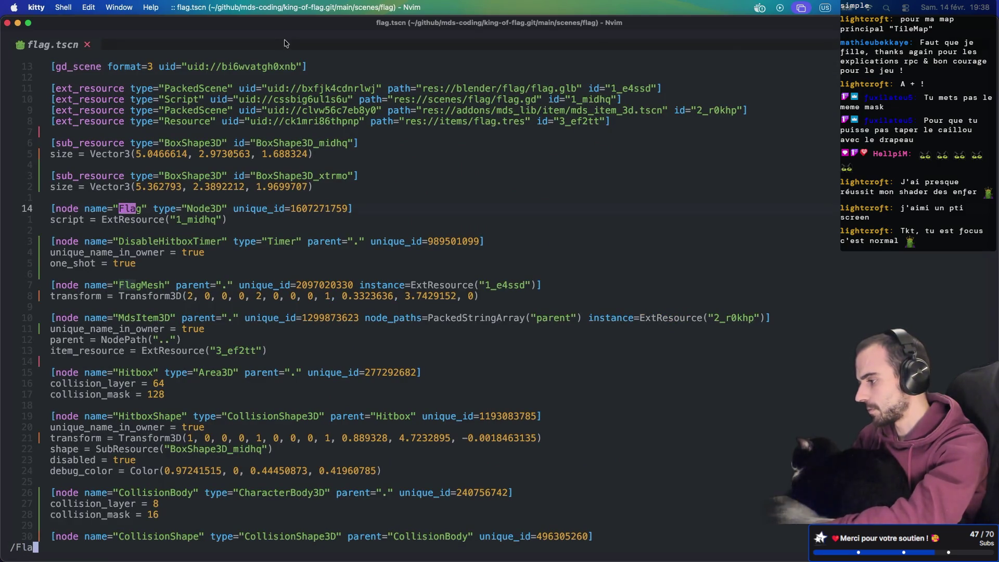
pyautogui.press('Return')
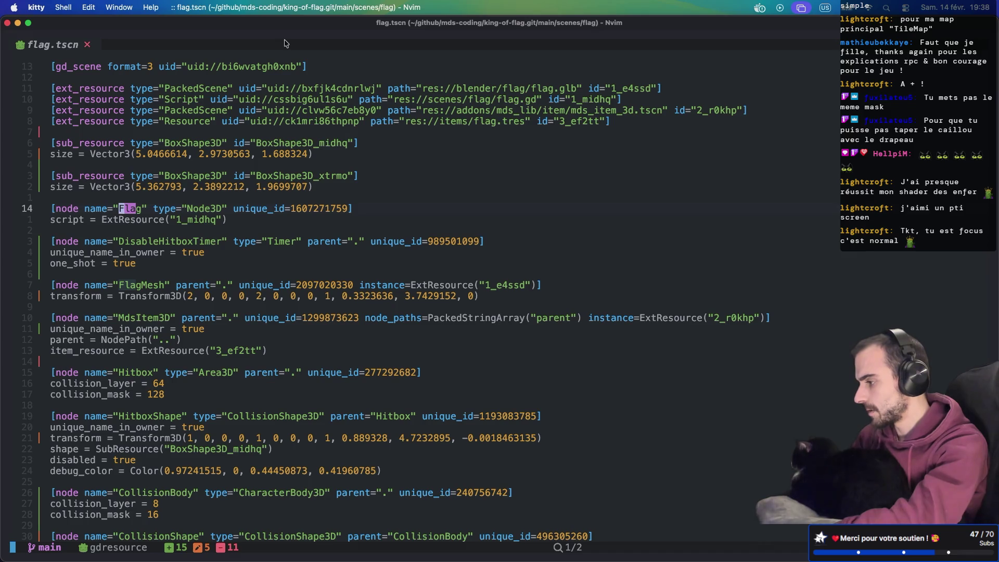
pyautogui.press('n')
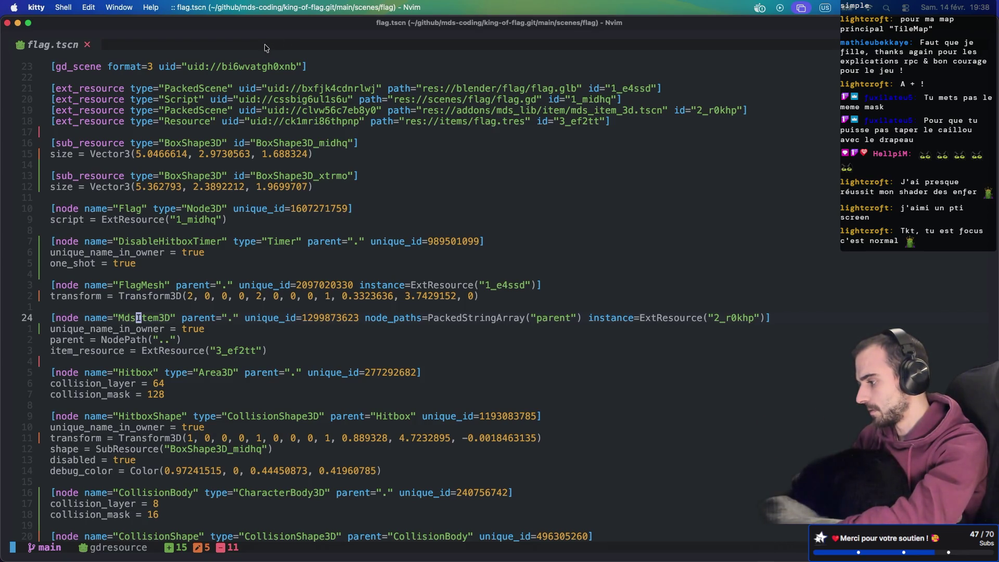
pyautogui.write(':wqa')
pyautogui.press('Return')
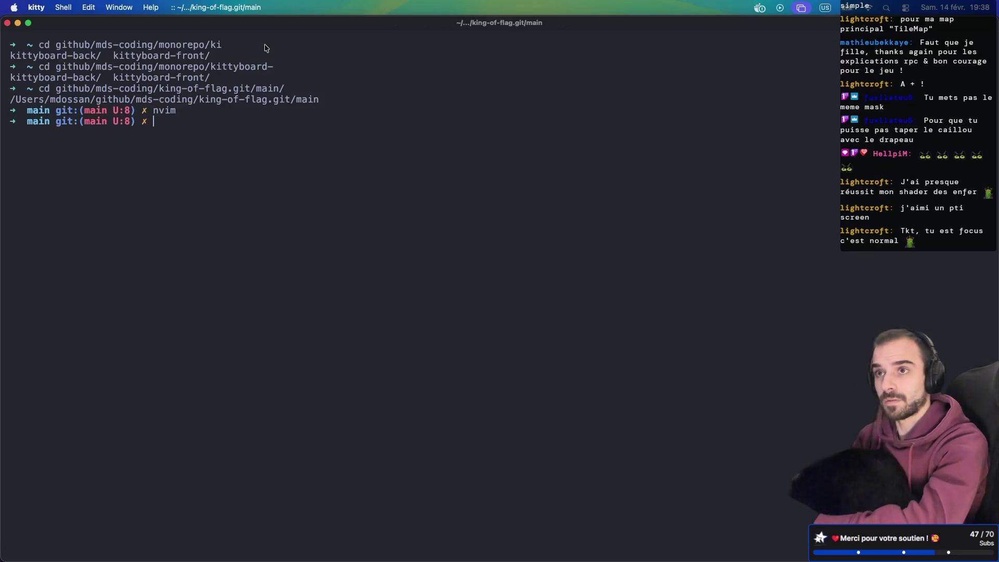
# - Stop the running King of Flag game and close the Godot editor
pyautogui.hotkey('ctrl', 'Right')
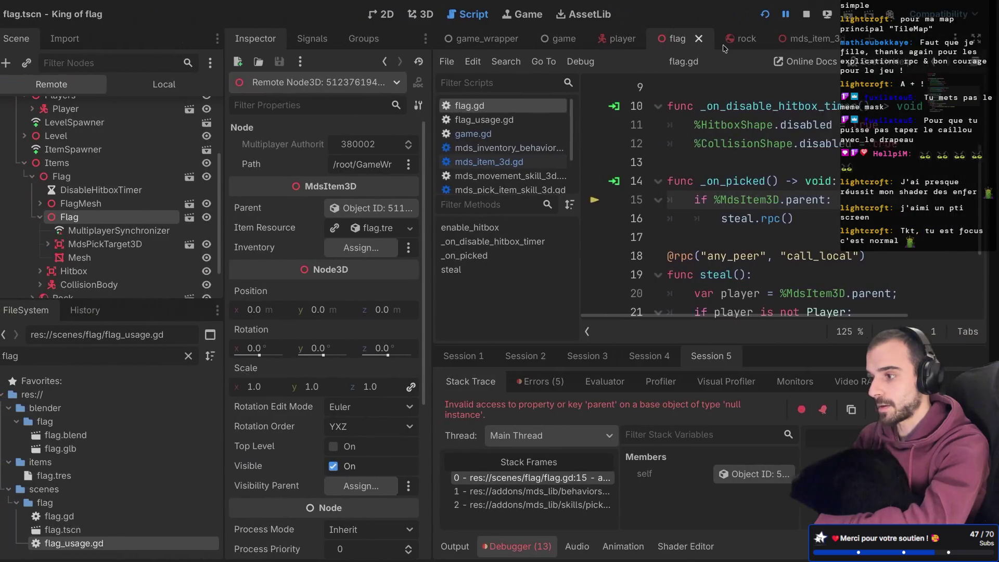
pyautogui.press('super+period')
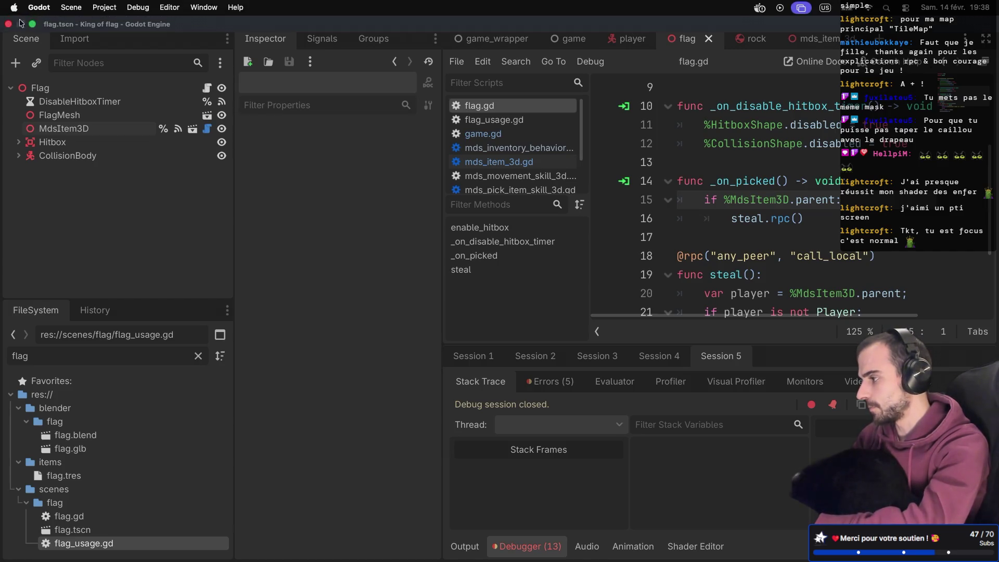
pyautogui.click(8, 25)
# - Relaunch Godot from Spotlight and reopen the King of flag project
pyautogui.press('super+space')
pyautogui.write('cg')
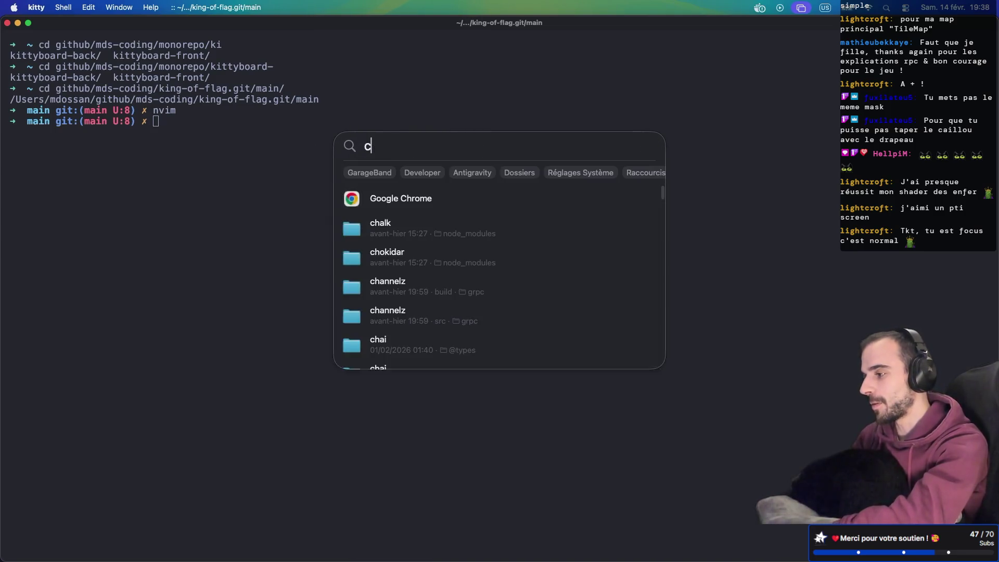
pyautogui.press('BackSpace')
pyautogui.press('BackSpace')
pyautogui.write('godot')
pyautogui.press('Return')
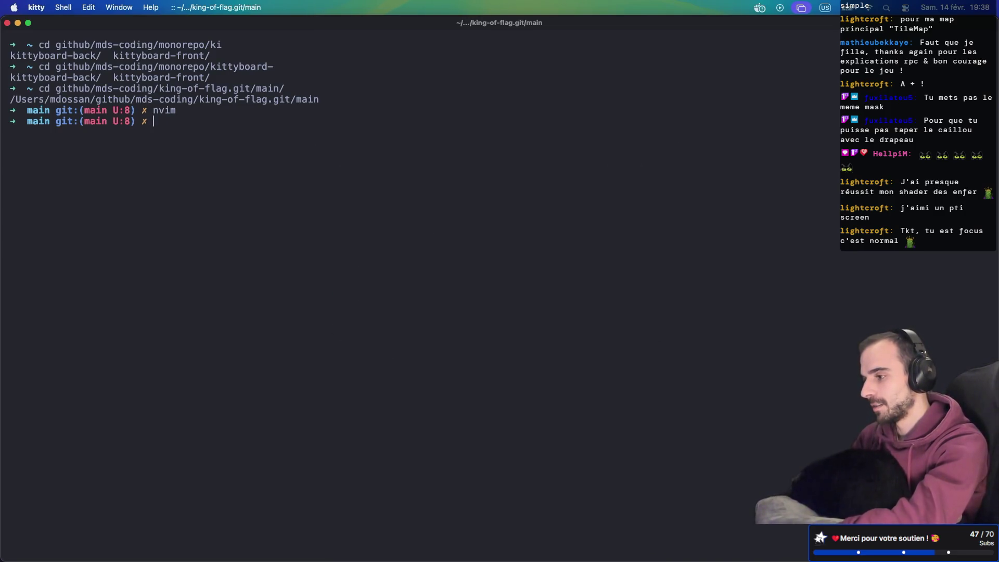
pyautogui.doubleClick(301, 100)
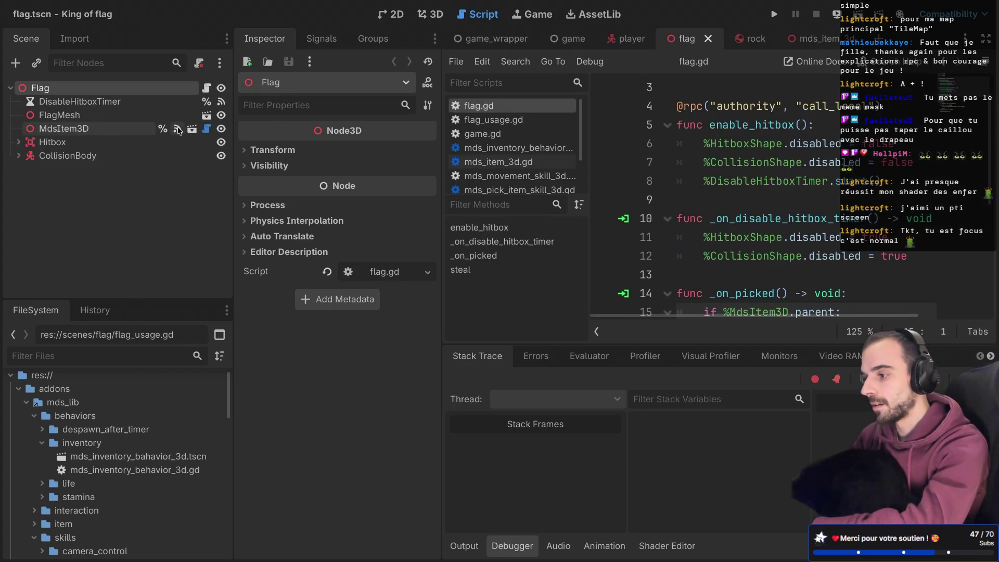
pyautogui.scroll(-4, 632, 227)
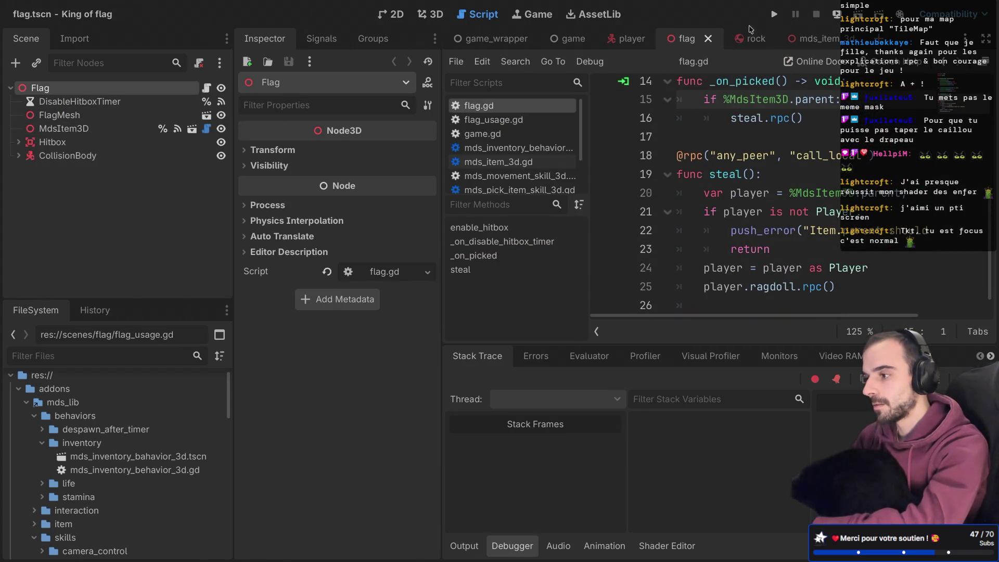
# - Run the game, create a lobby as player 'feaf', start the match and run to the flag
pyautogui.click(771, 14)
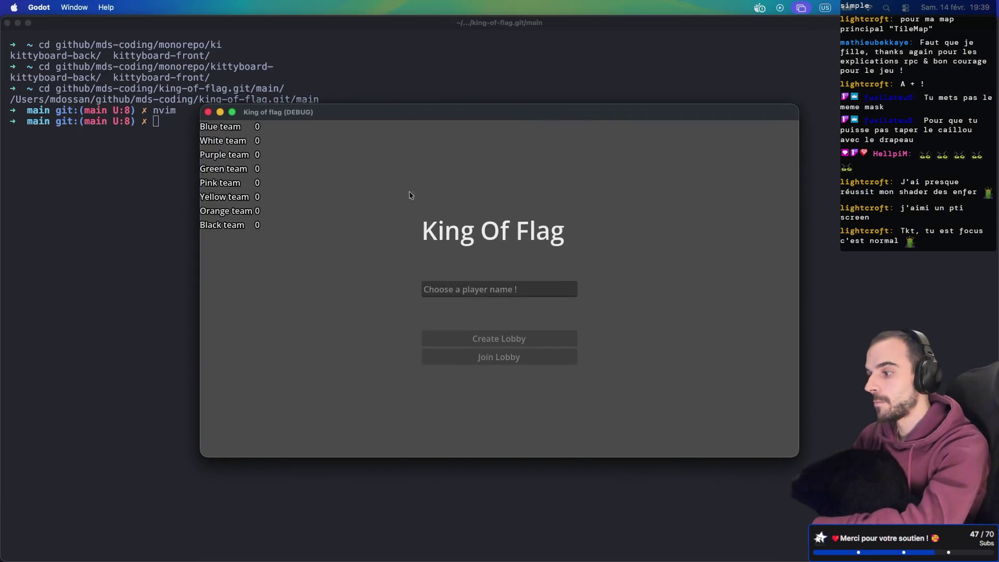
pyautogui.click(427, 285)
pyautogui.write('feaf')
pyautogui.click(500, 338)
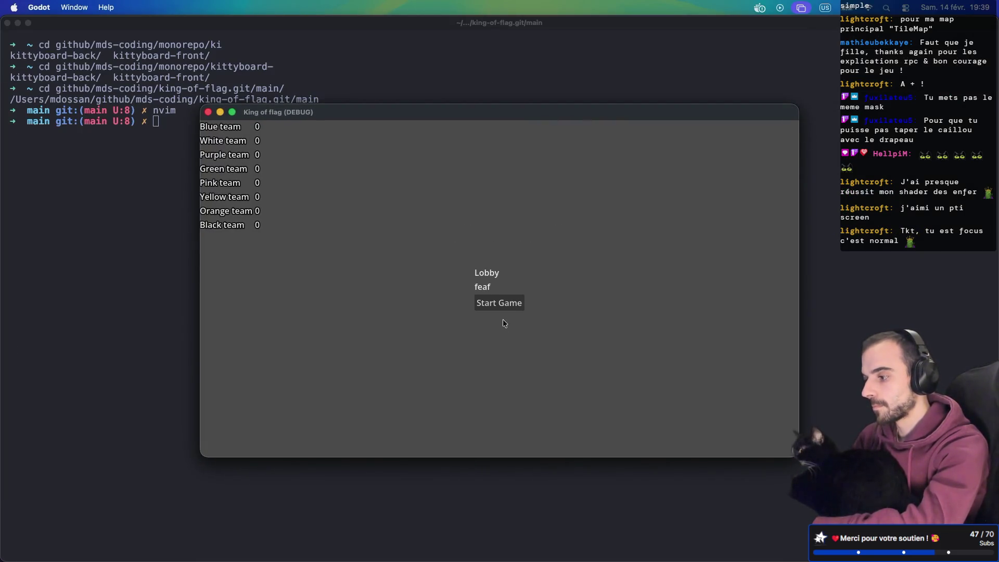
pyautogui.click(506, 308)
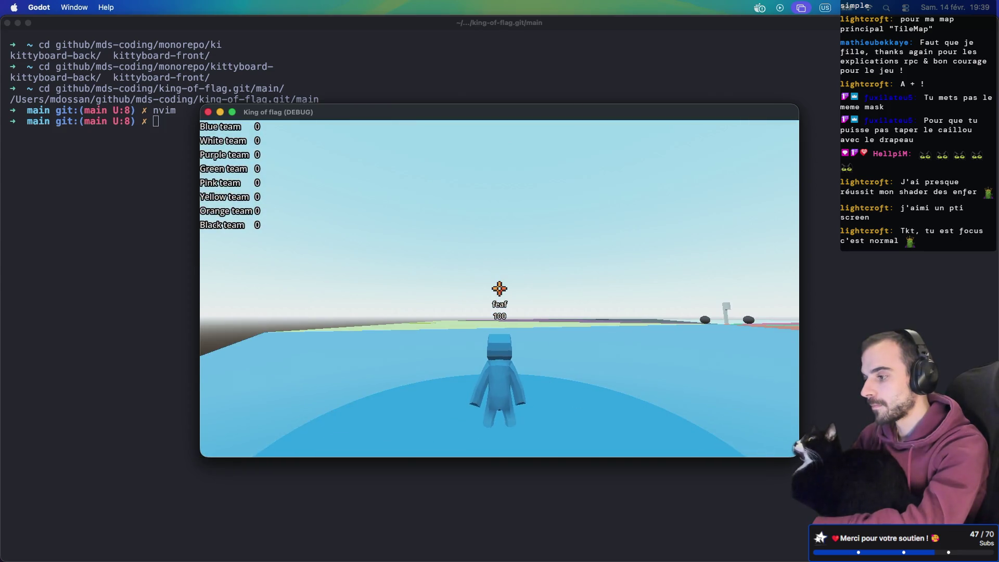
pyautogui.press('w')
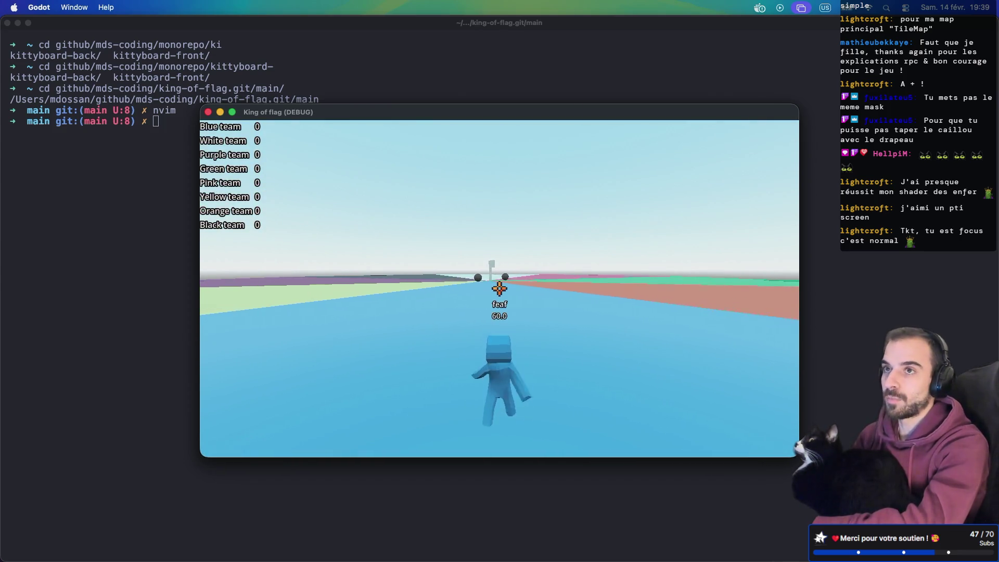
pyautogui.press('w')
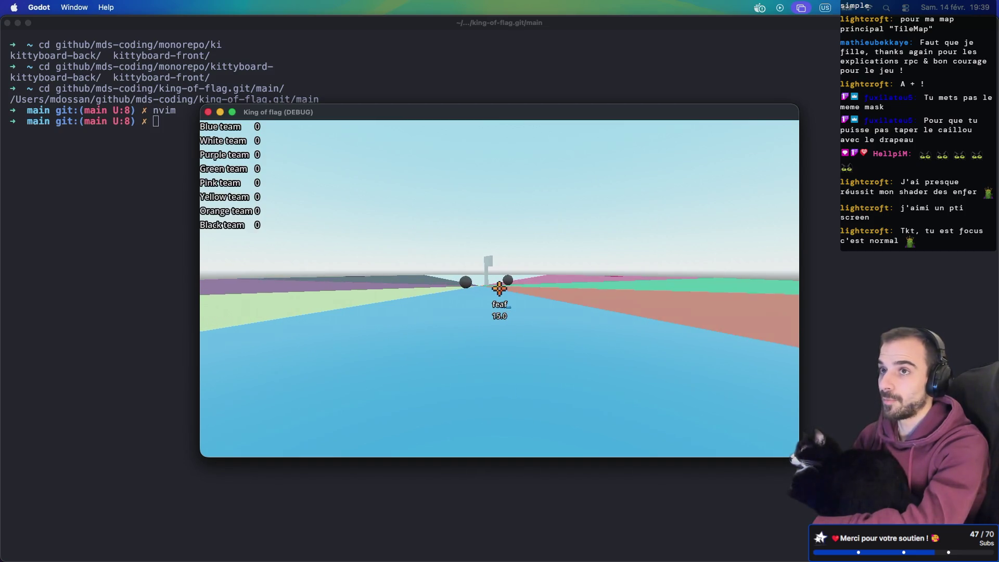
pyautogui.press('w')
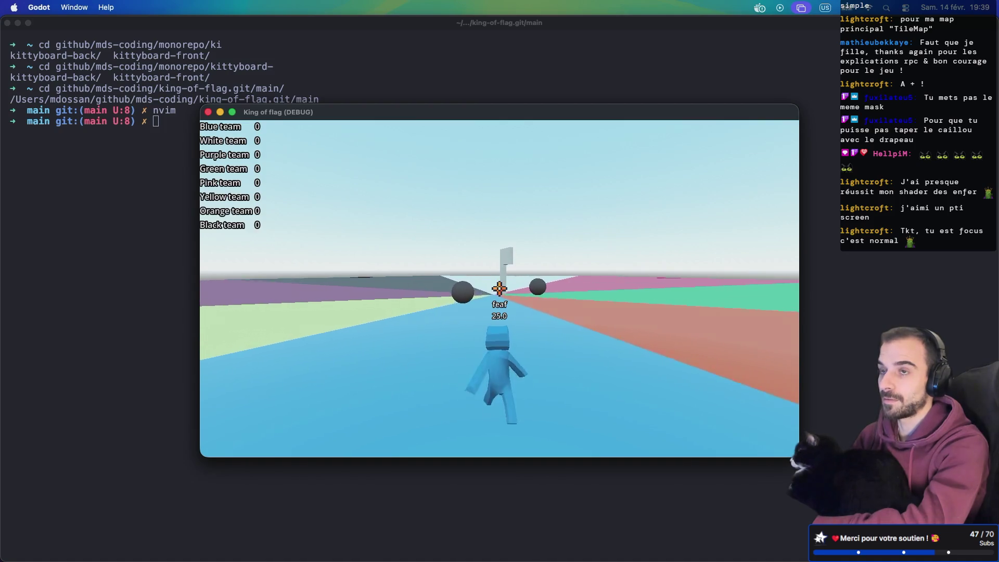
pyautogui.press('w')
pyautogui.press('w')
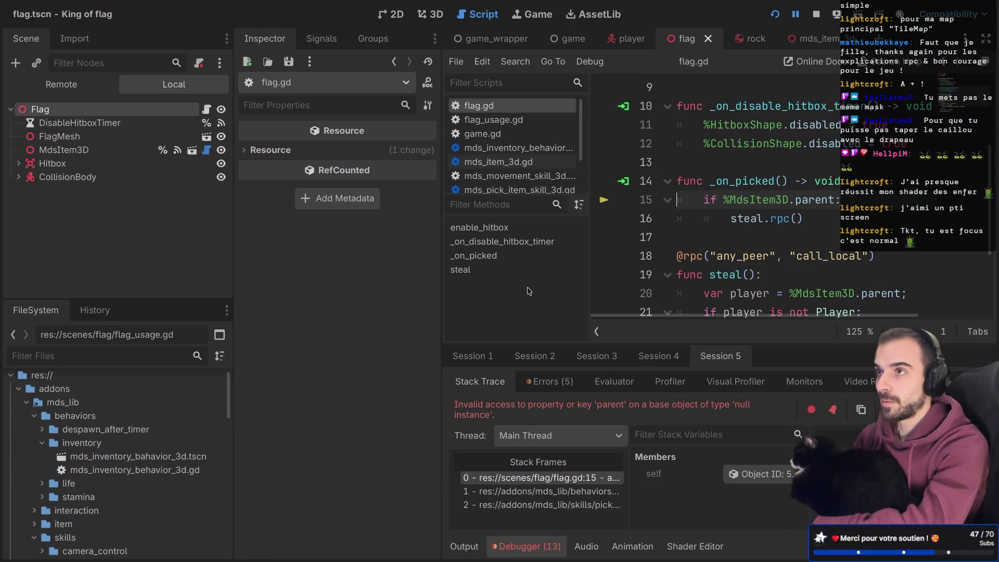
# - Expand GameWrapper > Game > Level > Items > Flag remotely and view the inner Flag's flag.tre Item Resource
pyautogui.click(78, 85)
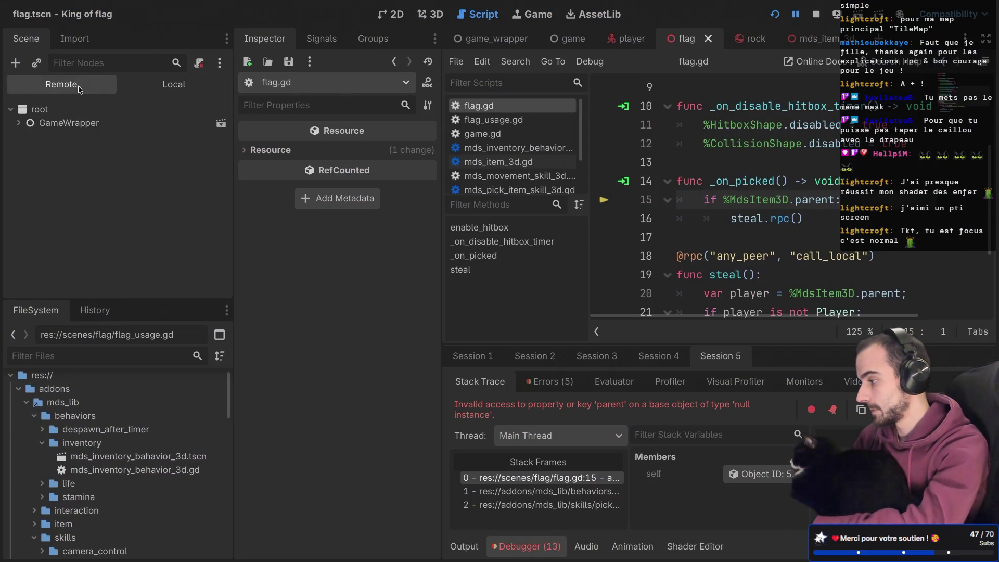
pyautogui.click(18, 123)
pyautogui.click(26, 150)
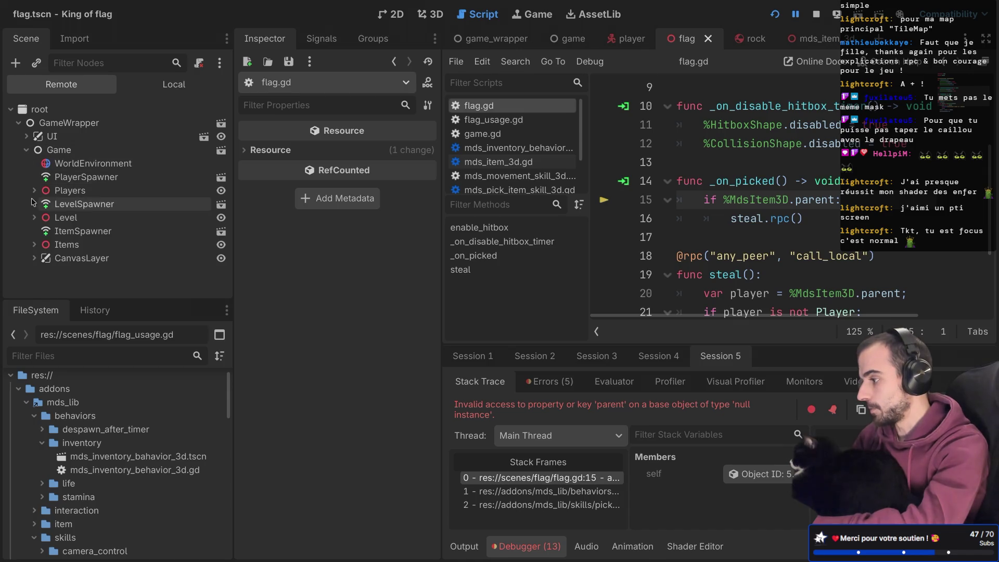
pyautogui.click(34, 218)
pyautogui.click(34, 258)
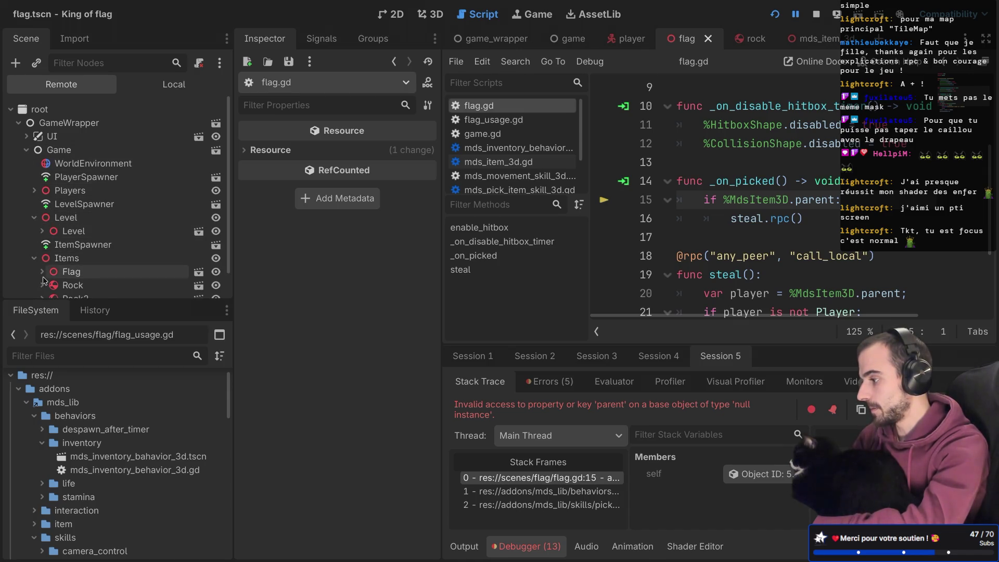
pyautogui.click(42, 244)
pyautogui.scroll(-3, 42, 245)
pyautogui.click(49, 217)
pyautogui.click(89, 224)
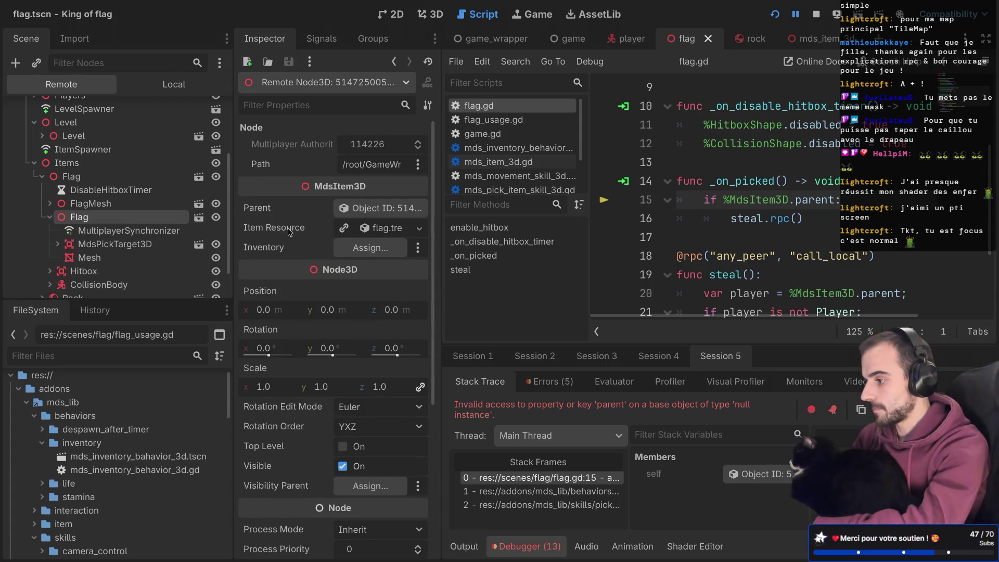
pyautogui.click(373, 229)
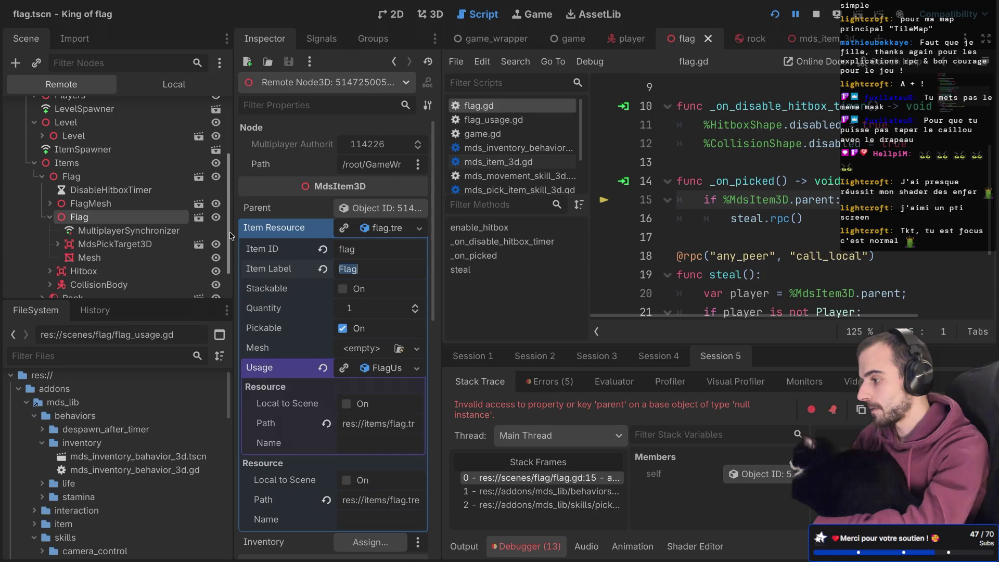
# - Expand the Rock node and open RockItem's mds_item_3d scene
pyautogui.scroll(-2, 101, 242)
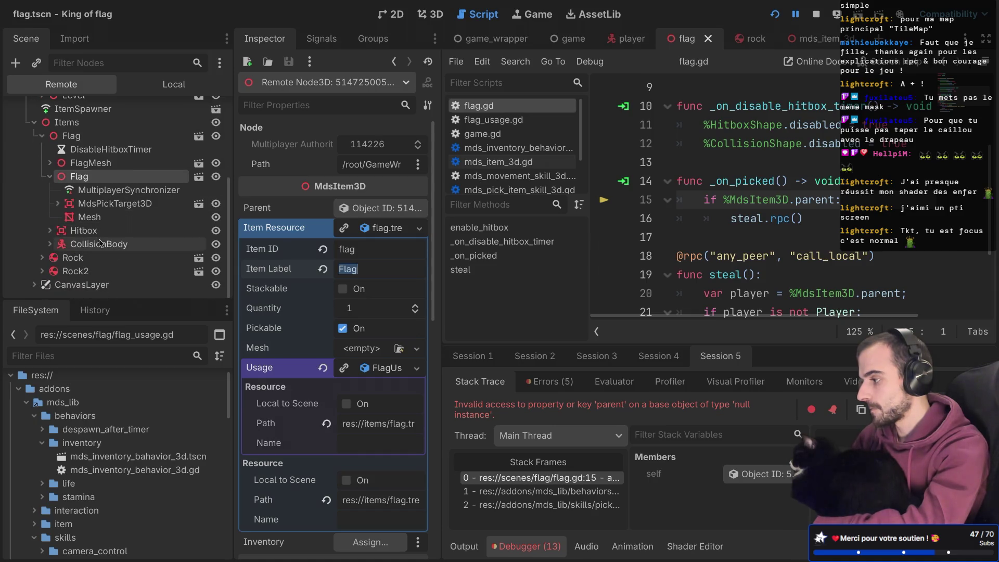
pyautogui.scroll(-2, 100, 242)
pyautogui.click(41, 260)
pyautogui.scroll(-6, 42, 260)
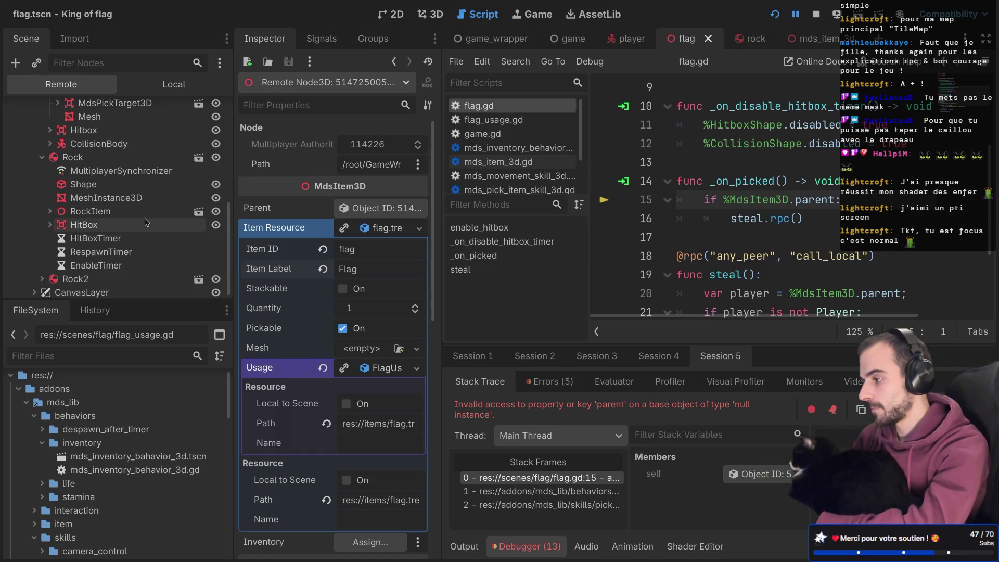
pyautogui.click(199, 214)
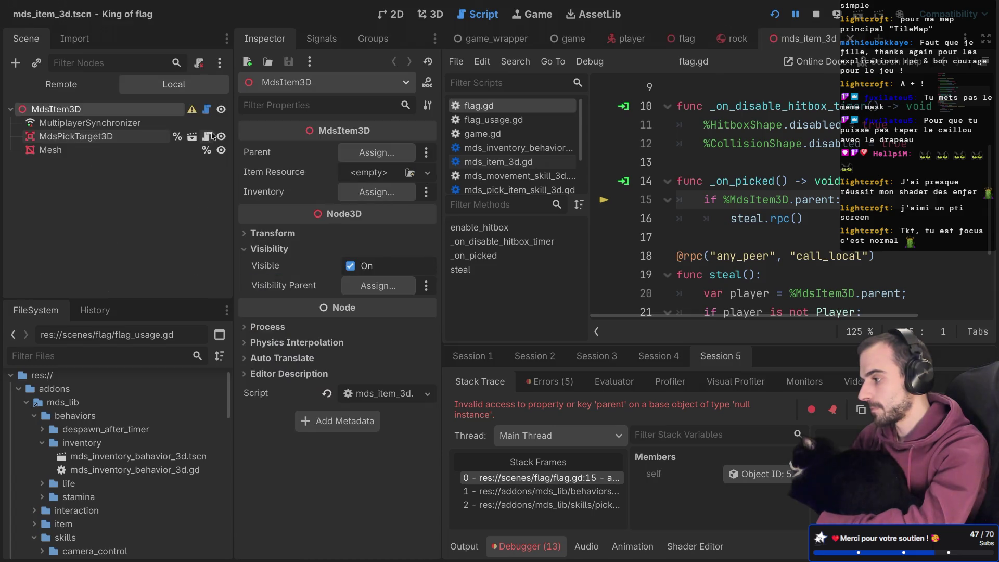
# - Go distraction-free and examine the 'name = item_resource.item_label' line in mds_item_3d.gd's _ready
pyautogui.hotkey('ctrl', 'shift', 'F11')
pyautogui.scroll(-2, 300, 167)
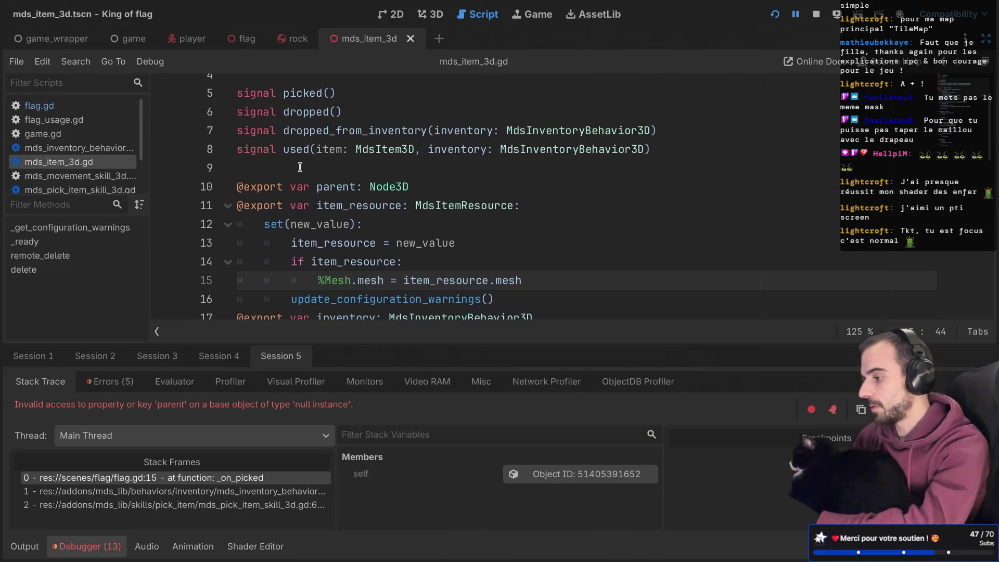
pyautogui.scroll(-3, 300, 166)
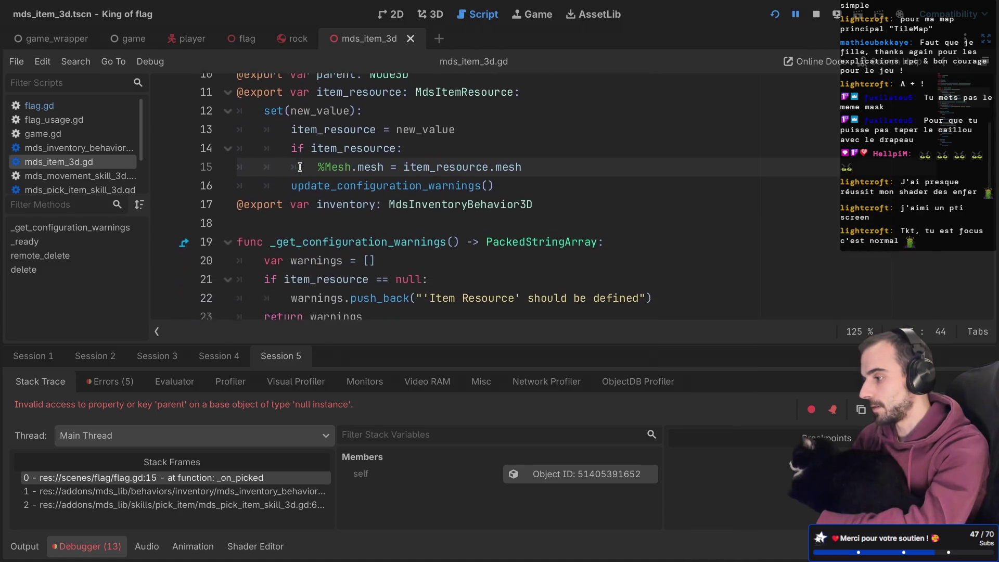
pyautogui.scroll(-1, 301, 167)
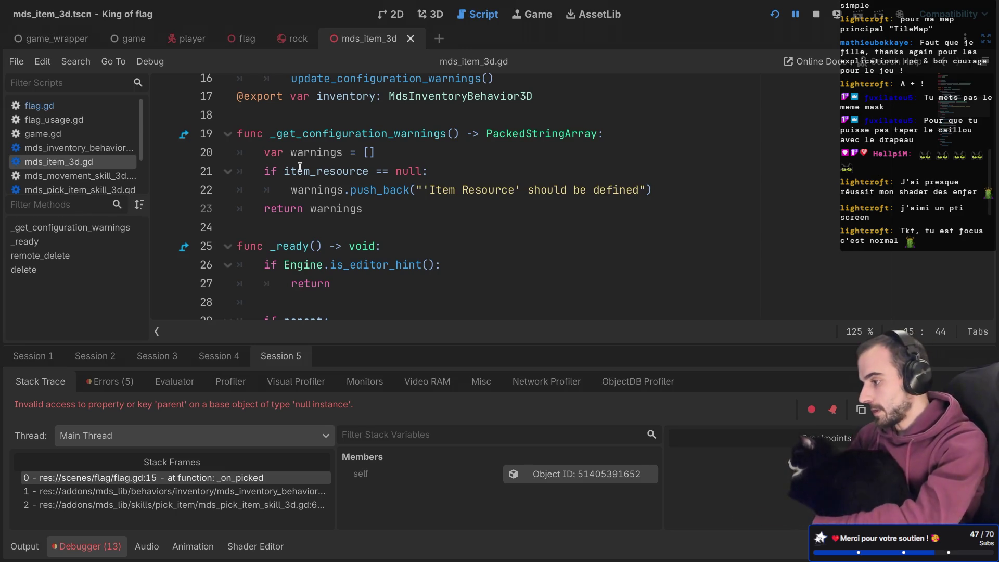
pyautogui.scroll(-2, 300, 167)
pyautogui.scroll(1, 301, 167)
pyautogui.scroll(-3, 300, 166)
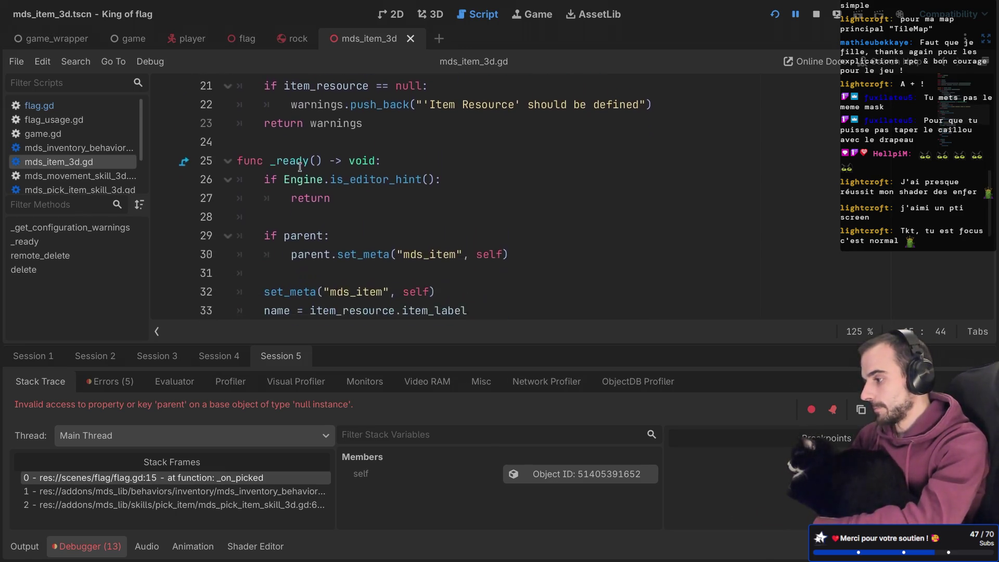
pyautogui.scroll(-1, 300, 167)
pyautogui.doubleClick(268, 178)
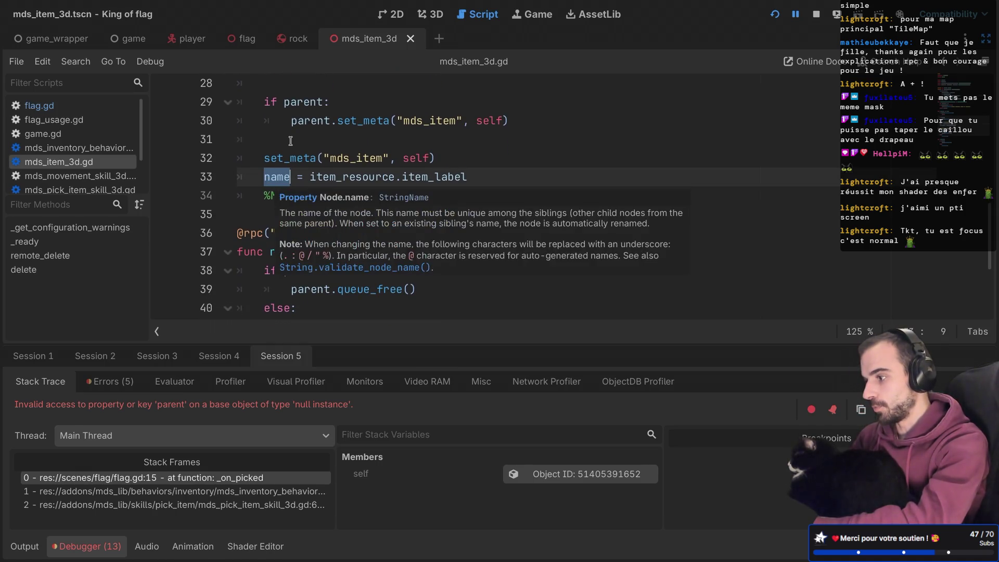
pyautogui.scroll(2, 339, 187)
pyautogui.click(410, 160)
pyautogui.doubleClick(404, 234)
pyautogui.click(458, 190)
pyautogui.scroll(-1, 468, 130)
pyautogui.click(279, 209)
pyautogui.scroll(8, 279, 210)
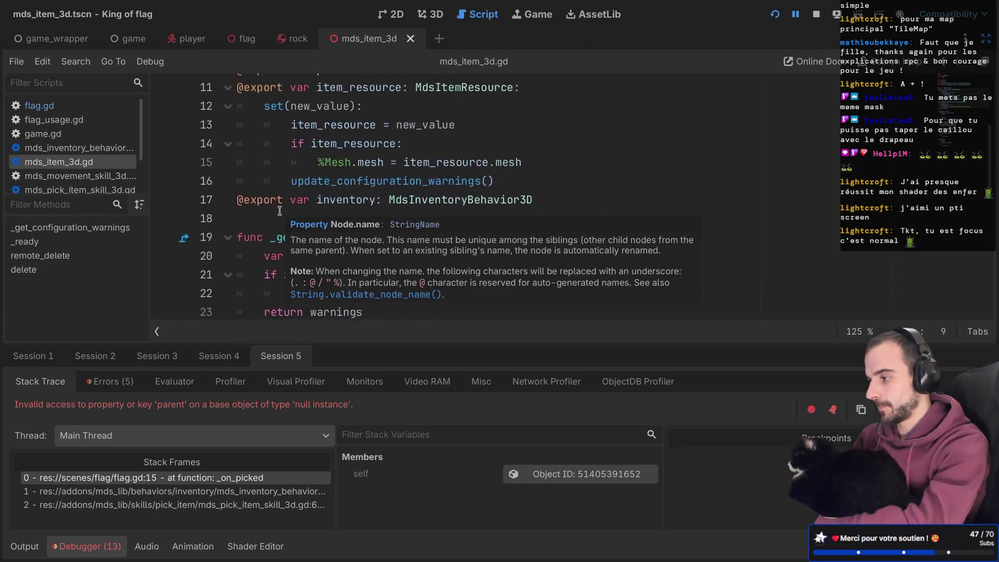
pyautogui.click(321, 142)
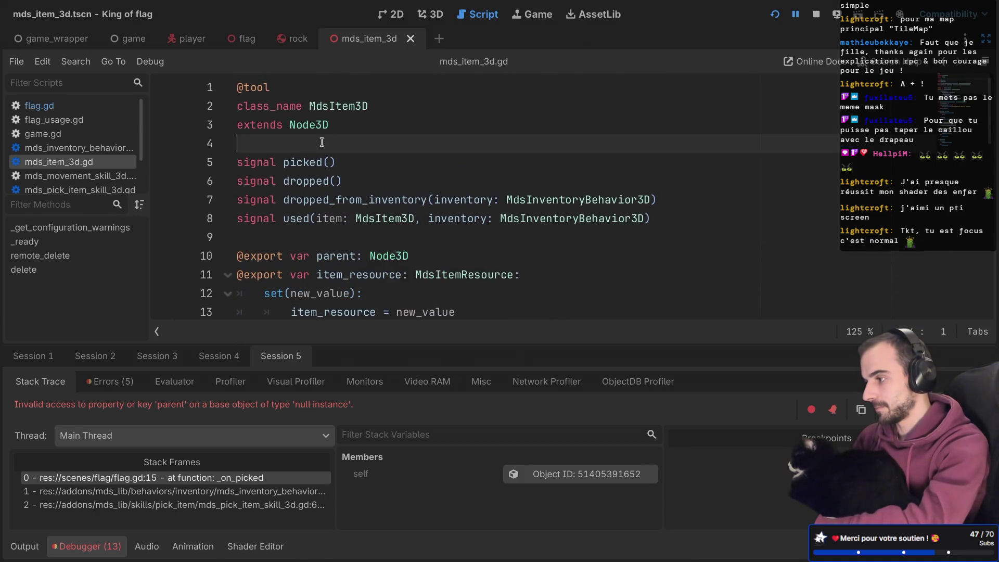
# - Delete line 33 'name = item_resource.item_label' from _ready
pyautogui.scroll(-3, 346, 139)
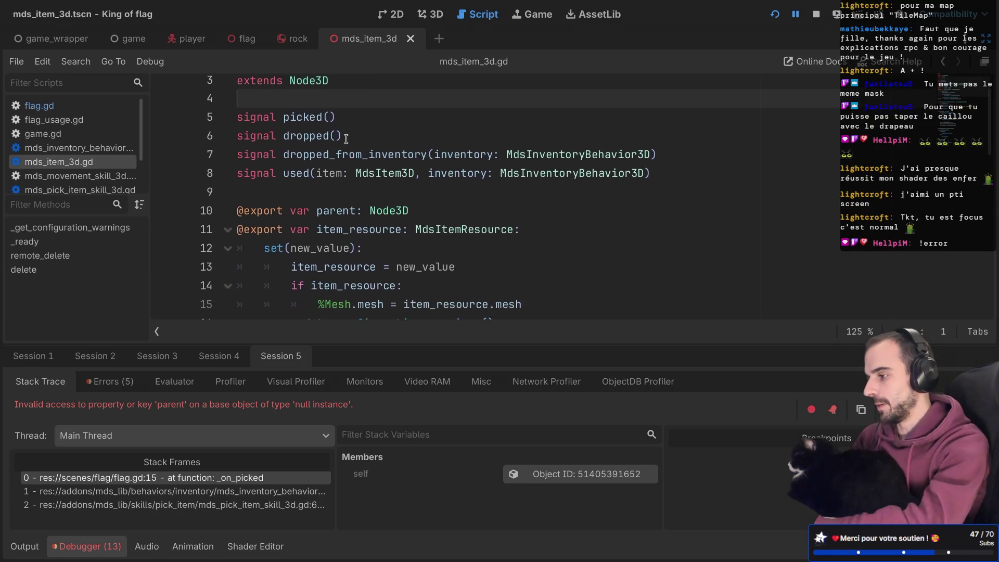
pyautogui.scroll(-6, 347, 139)
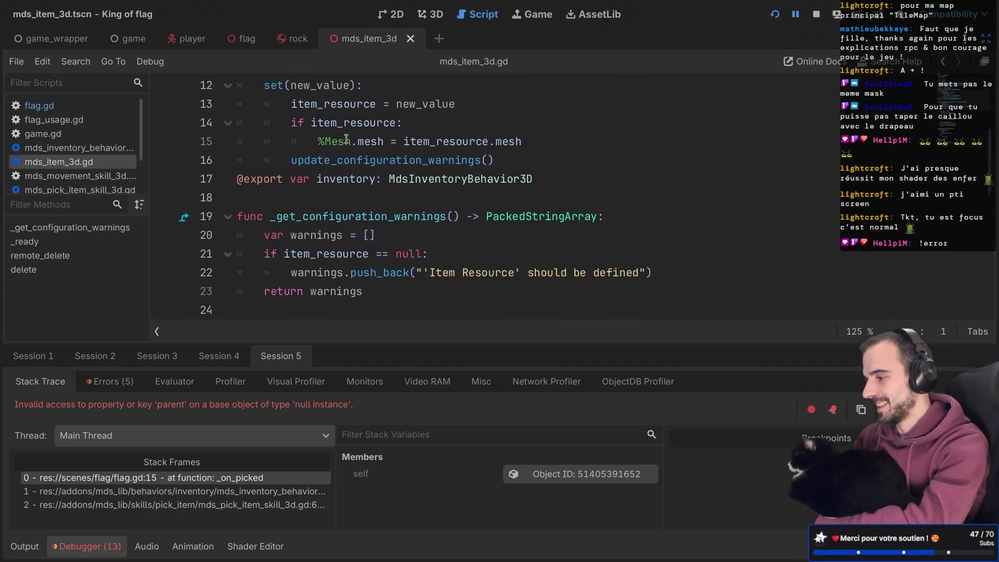
pyautogui.scroll(-3, 346, 139)
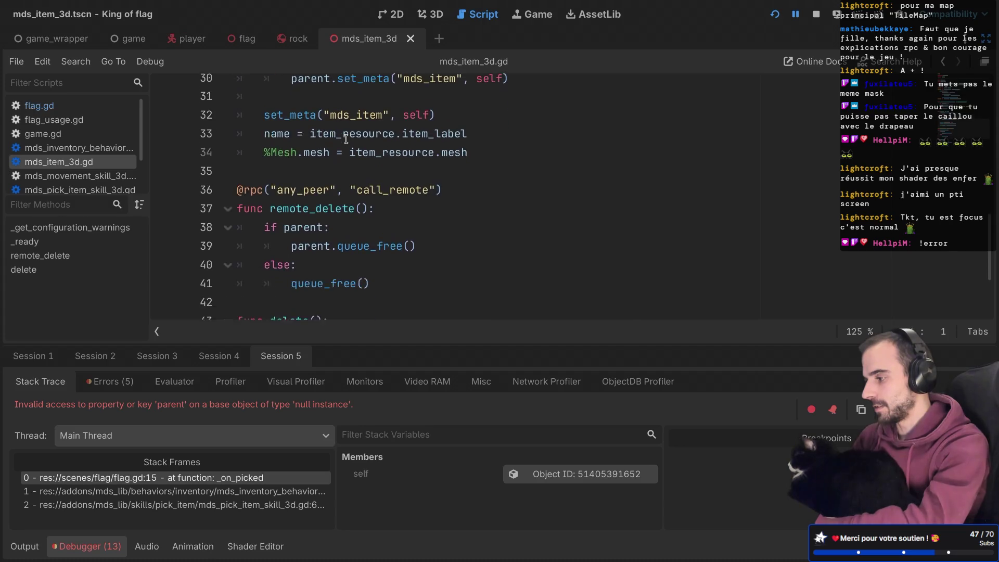
pyautogui.scroll(4, 346, 139)
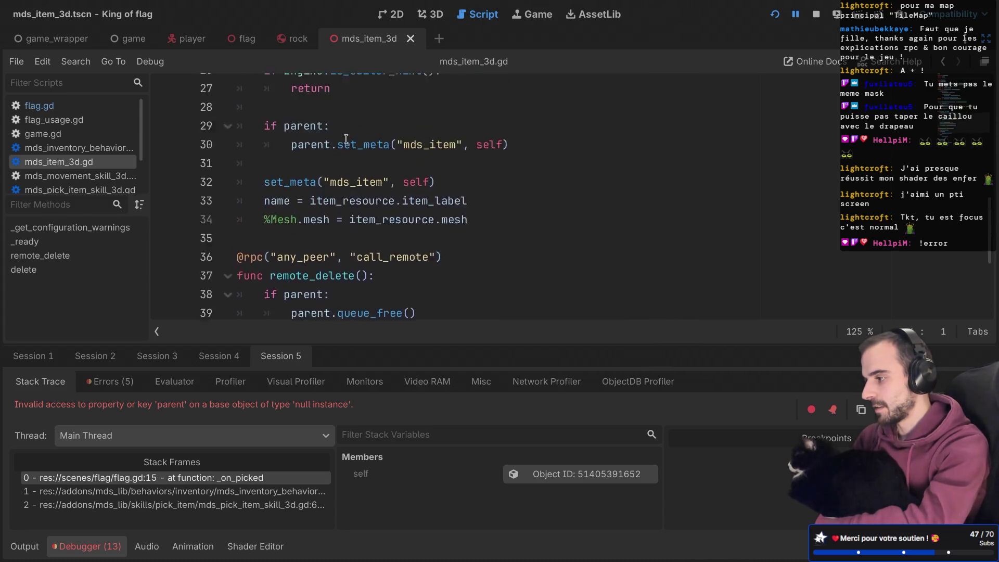
pyautogui.click(280, 254)
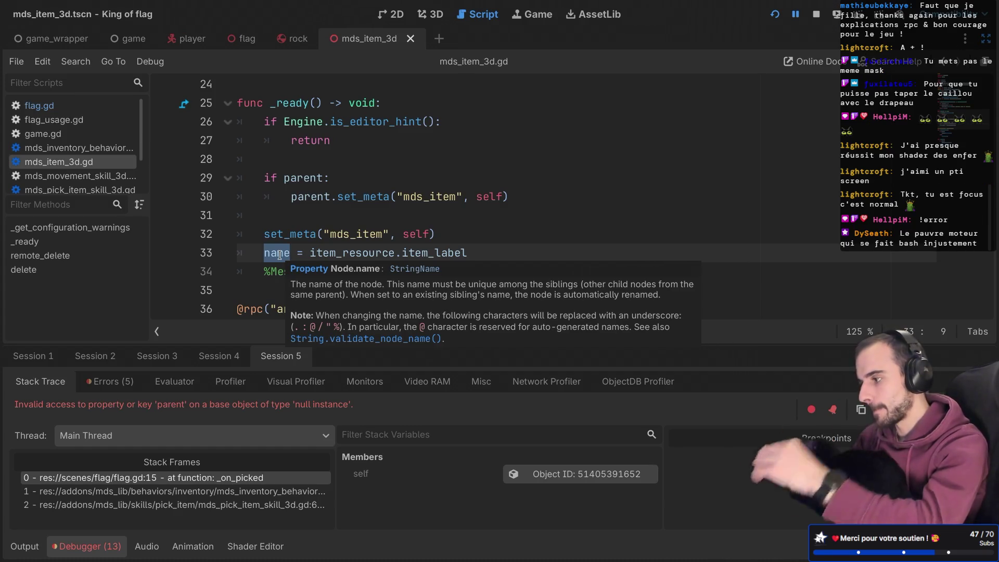
pyautogui.hotkey('shift', 'Up')
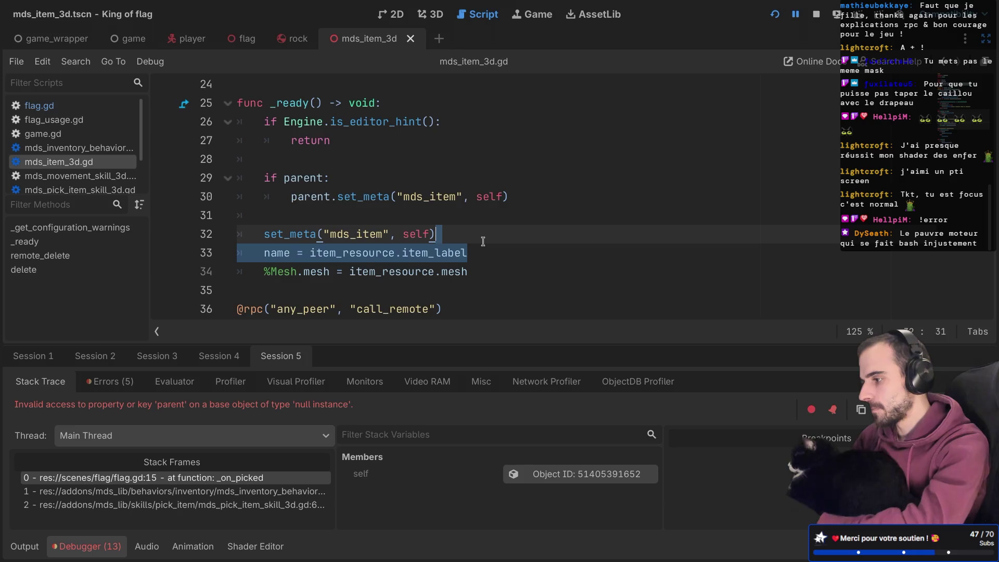
pyautogui.press('BackSpace')
# - Relaunch the game to test the change
pyautogui.scroll(5, 483, 241)
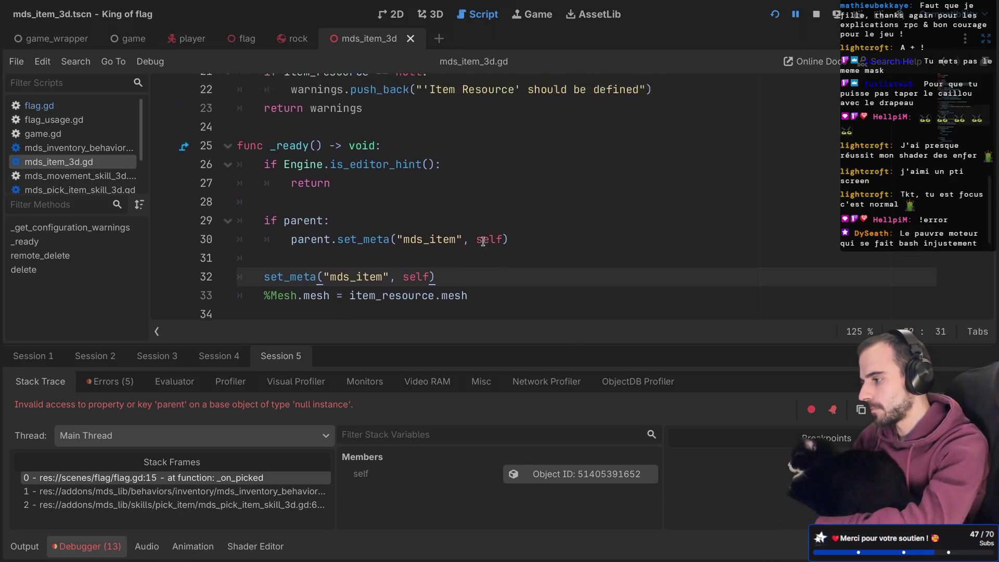
pyautogui.scroll(2, 483, 242)
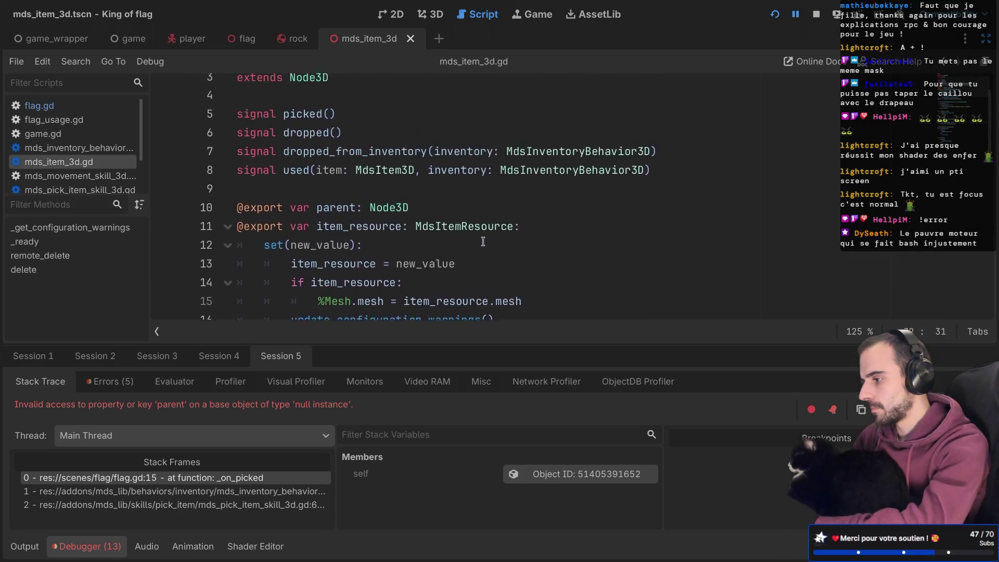
pyautogui.click(347, 108)
pyautogui.scroll(-1, 329, 154)
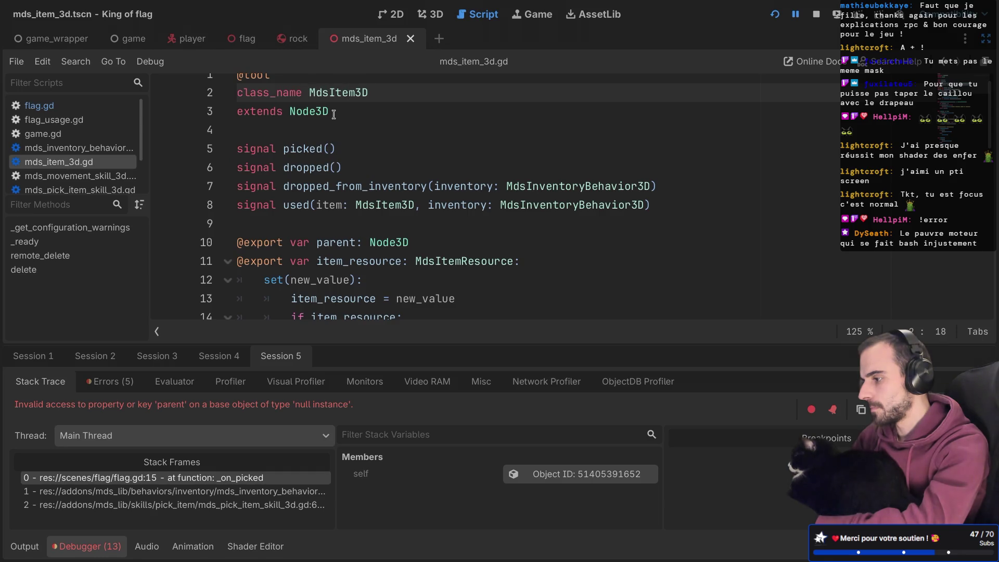
pyautogui.click(774, 19)
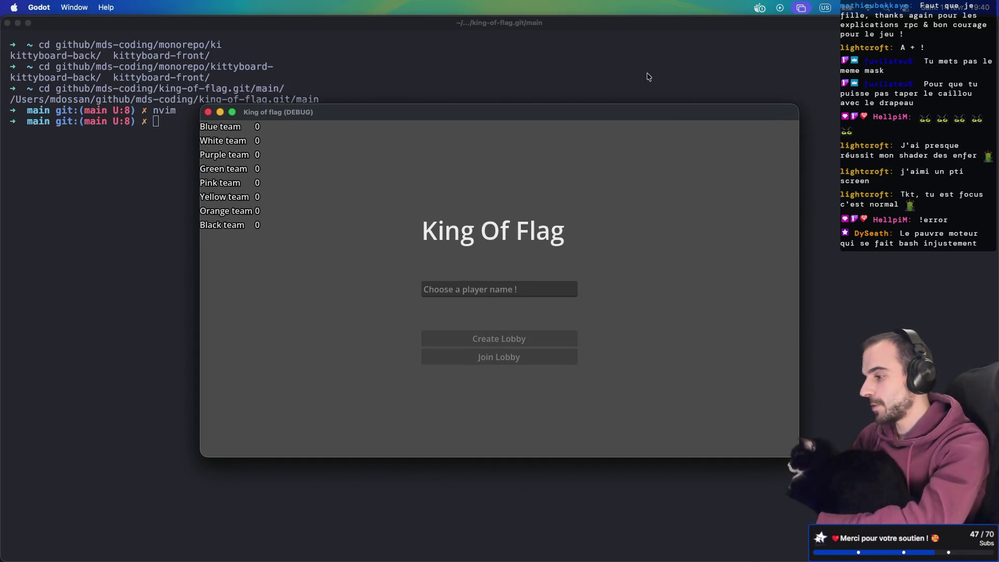
# - Create a lobby as player '1', start the match from the lobby window and score for Blue
pyautogui.click(480, 287)
pyautogui.write('123')
pyautogui.click(478, 337)
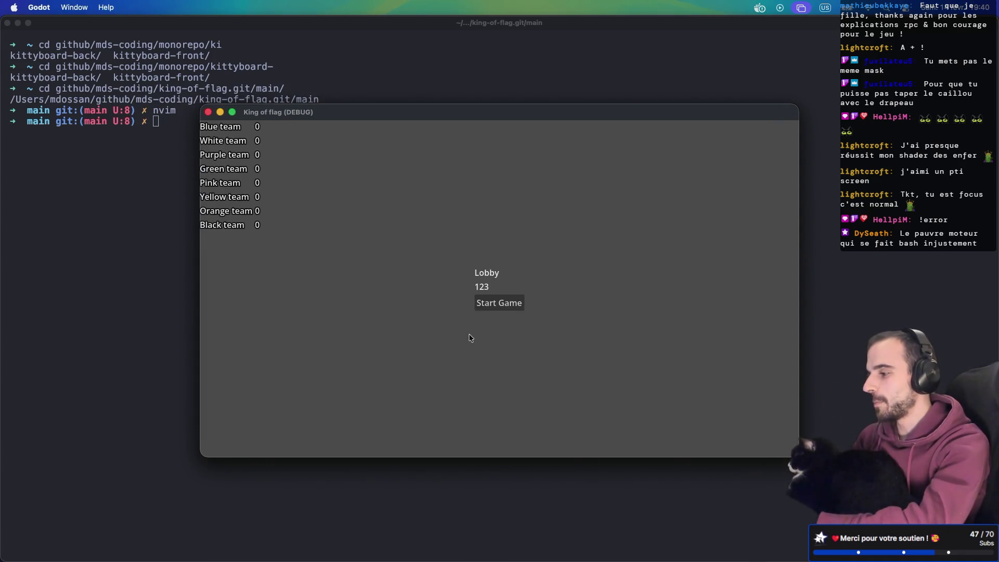
pyautogui.click(461, 289)
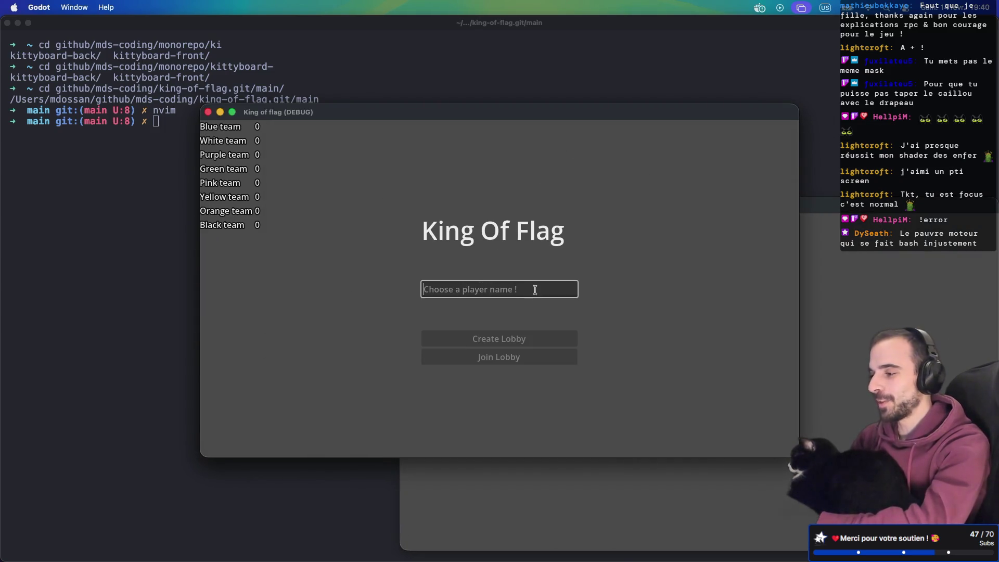
pyautogui.click(861, 272)
pyautogui.click(696, 396)
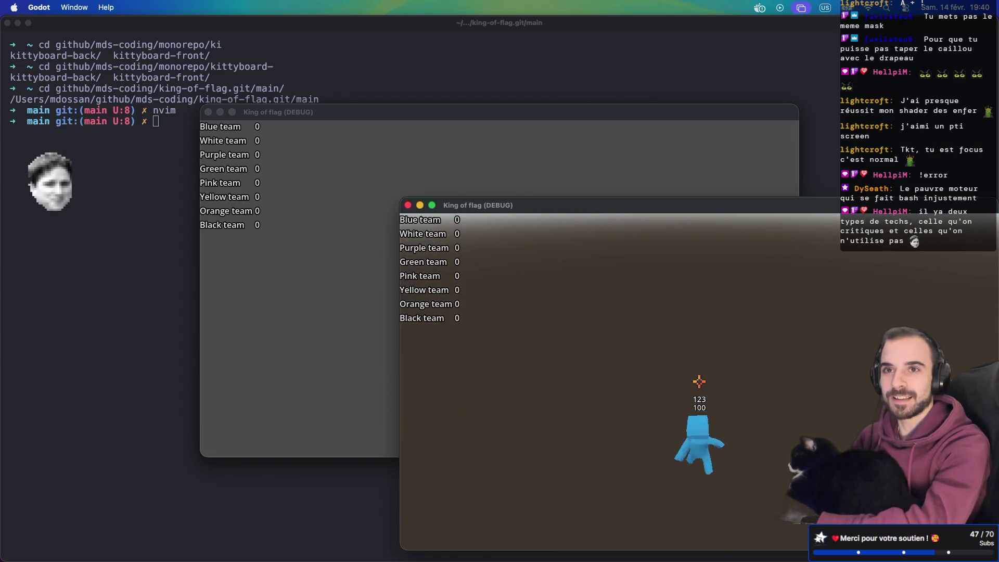
pyautogui.press('w')
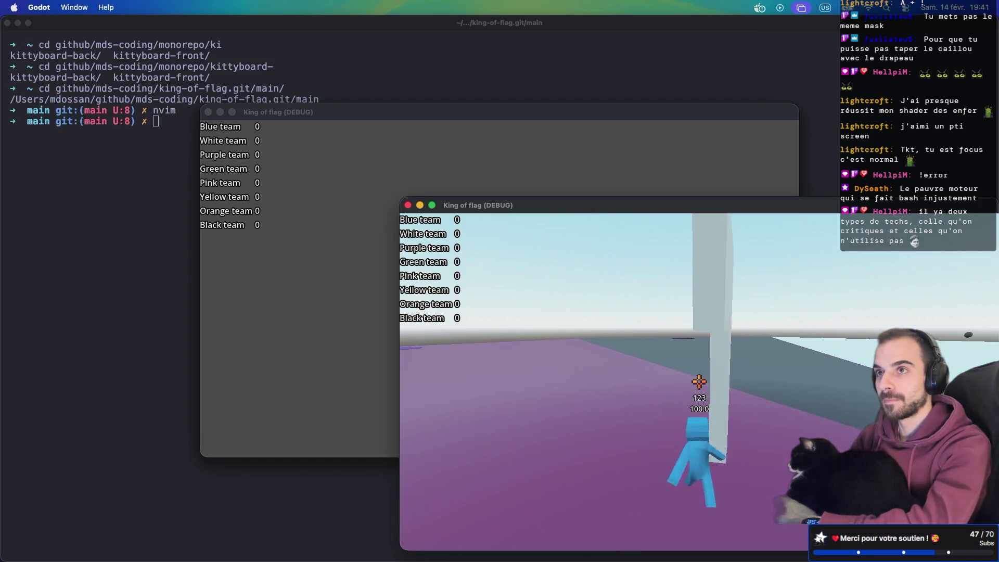
pyautogui.press('w')
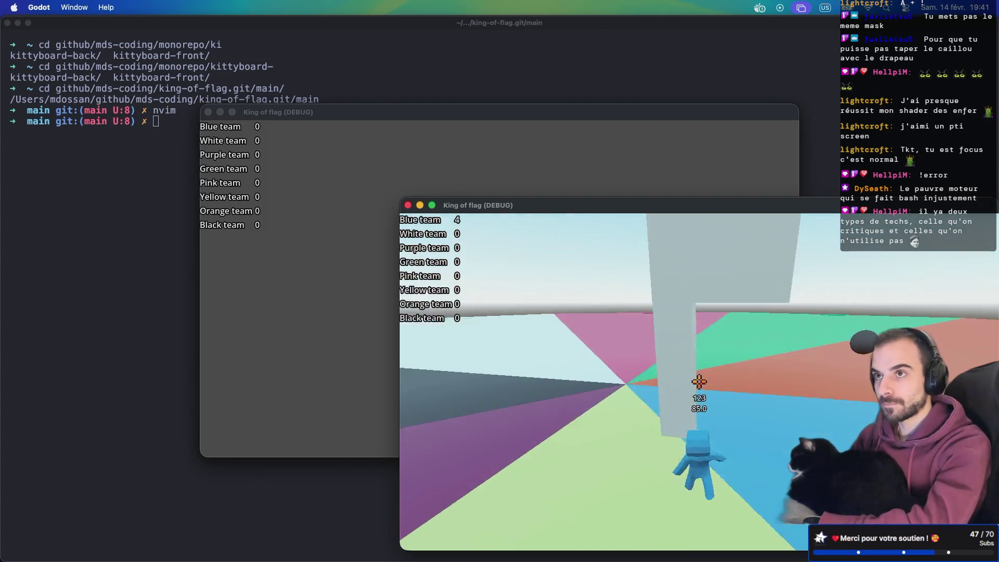
pyautogui.hotkey('ctrl', 'Right')
pyautogui.hotkey('ctrl', 'Right')
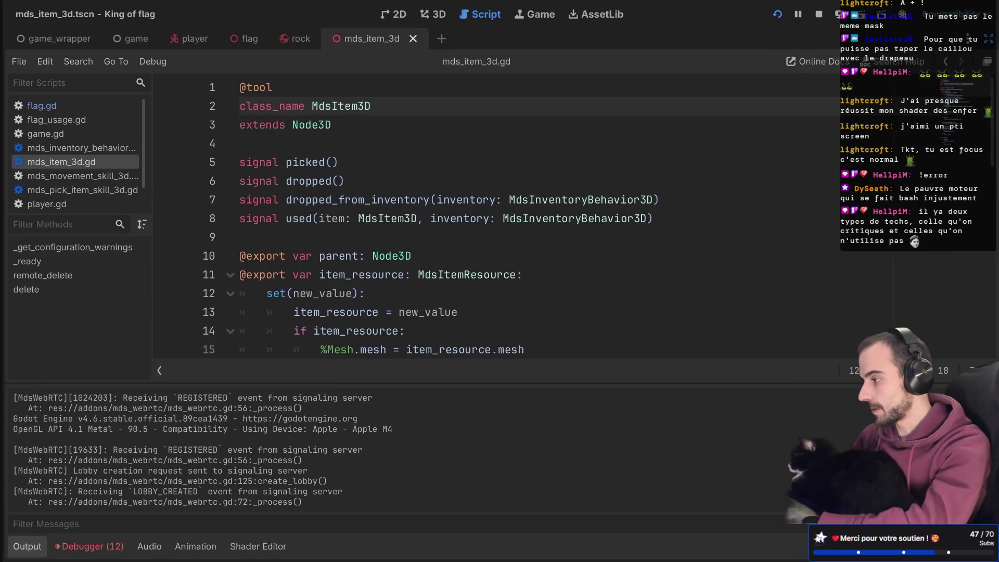
# - Expand Players > Player > Behaviors > BoneAttachment3D > MdsInventoryBehavior in the live Remote tree
pyautogui.click(61, 84)
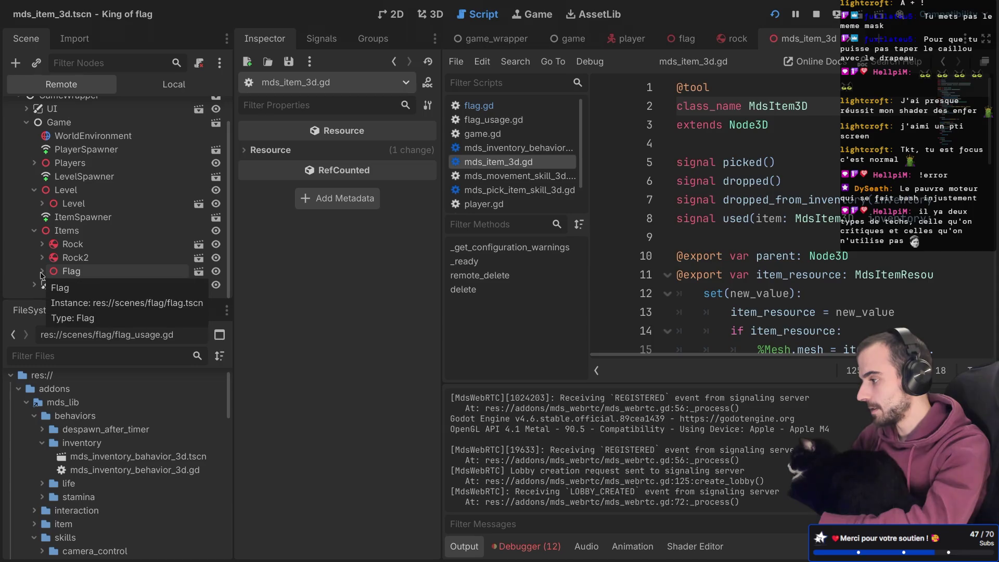
pyautogui.hotkey('ctrl', 'Left')
pyautogui.hotkey('ctrl', 'Left')
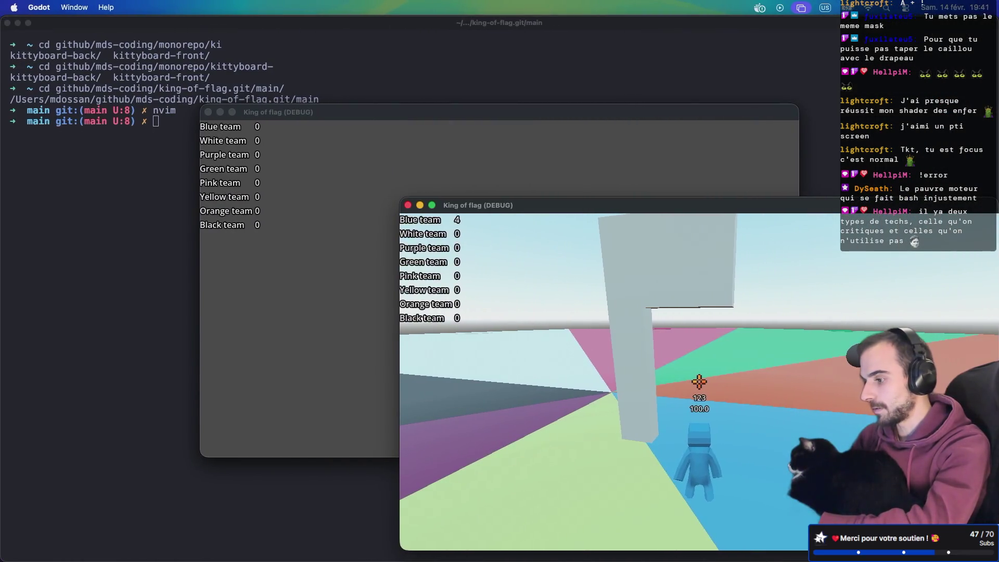
pyautogui.hotkey('ctrl', 'Right')
pyautogui.hotkey('ctrl', 'Right')
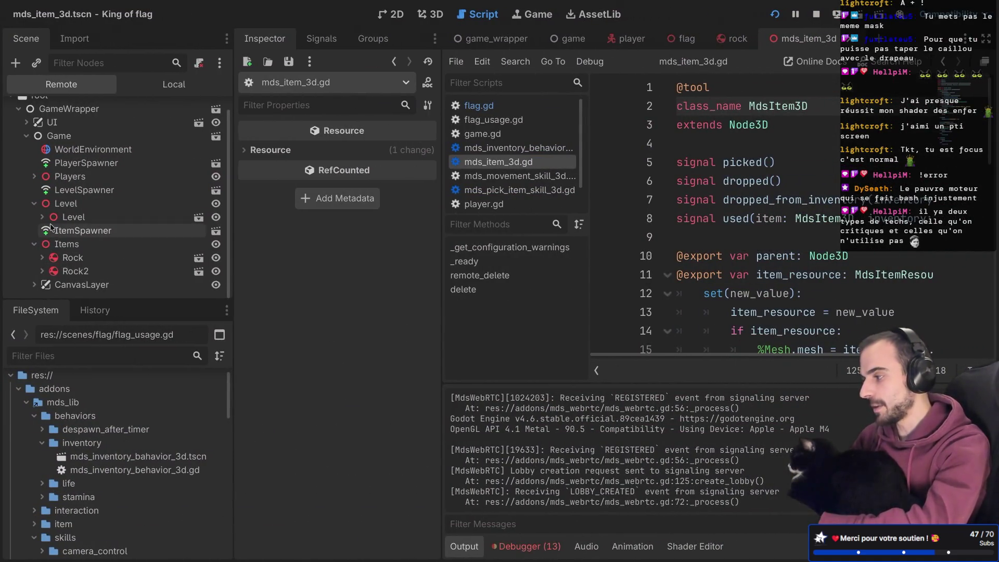
pyautogui.click(35, 177)
pyautogui.click(41, 190)
pyautogui.scroll(-5, 44, 184)
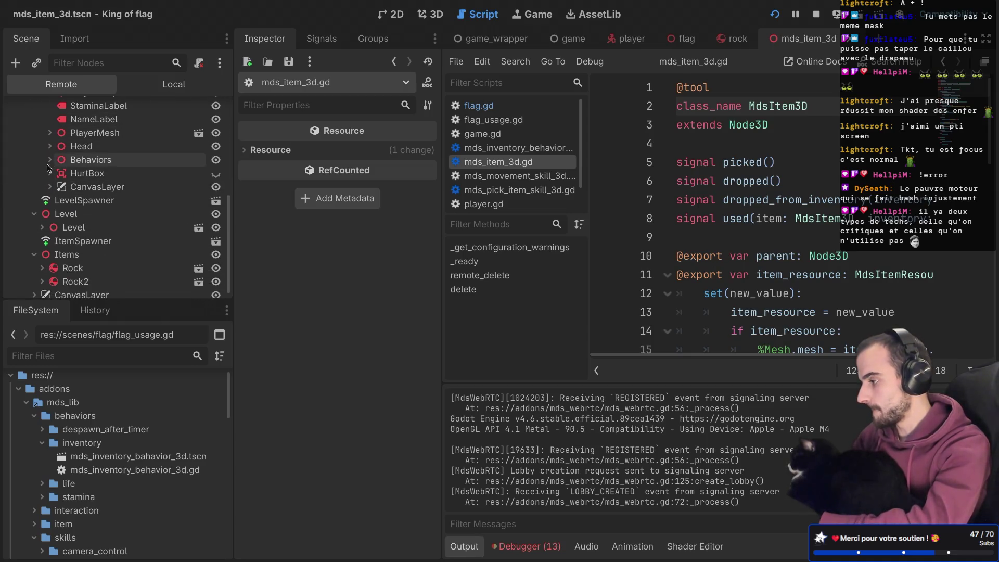
pyautogui.click(50, 160)
pyautogui.click(58, 227)
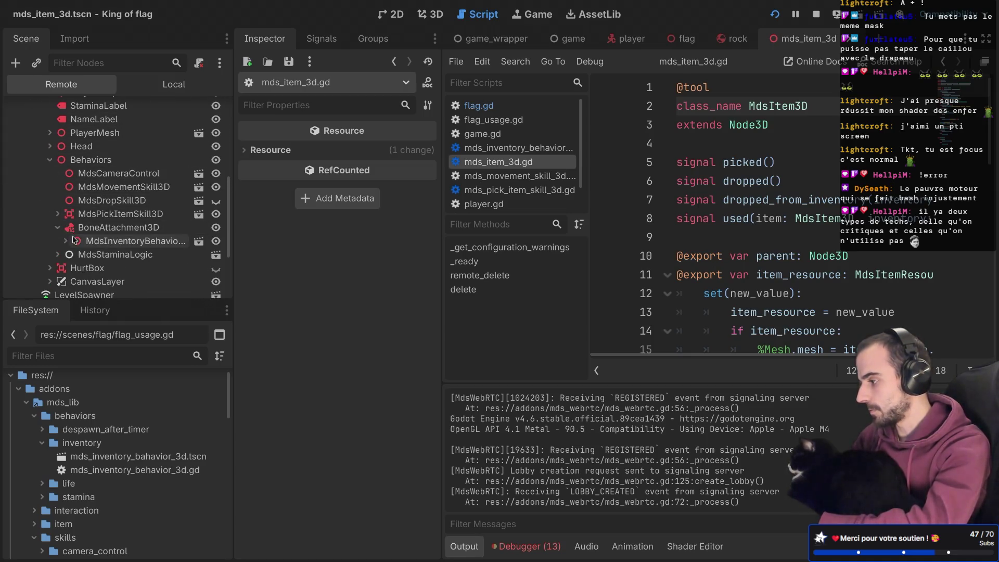
pyautogui.click(67, 241)
# - Inspect the held Flag's MdsItem3D, then show mds_item_3d.gd distraction-free with Output hidden
pyautogui.click(102, 254)
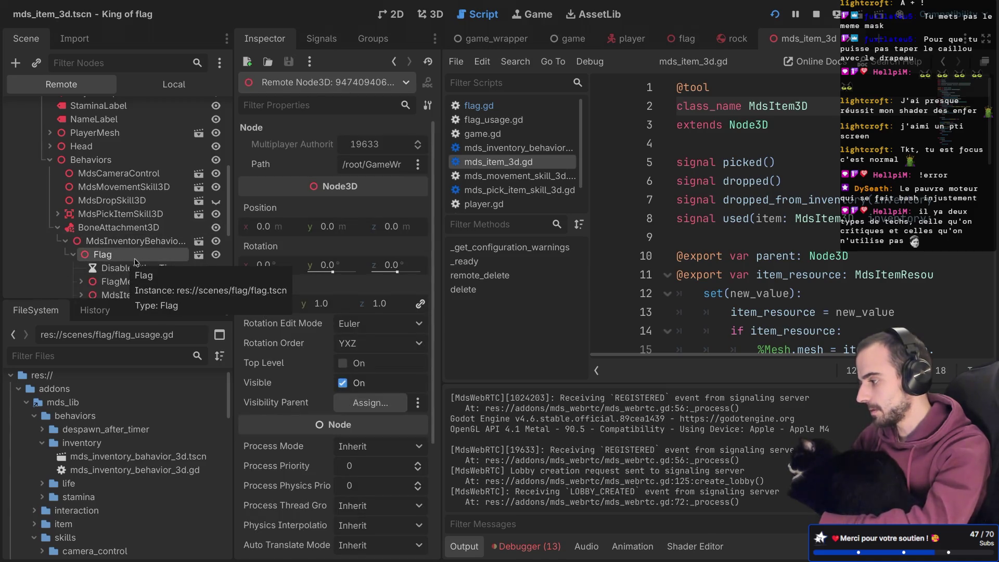
pyautogui.scroll(-5, 132, 263)
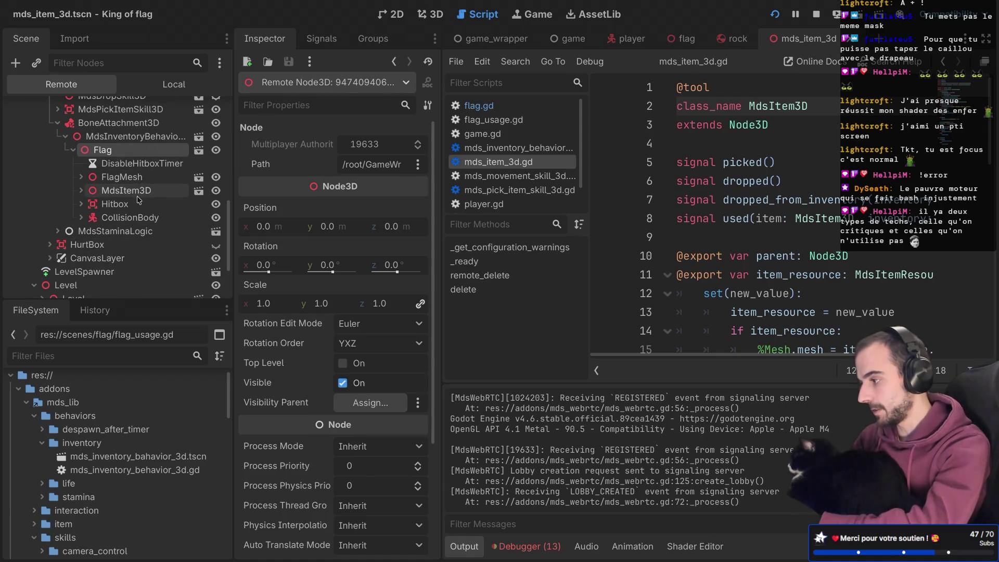
pyautogui.click(141, 194)
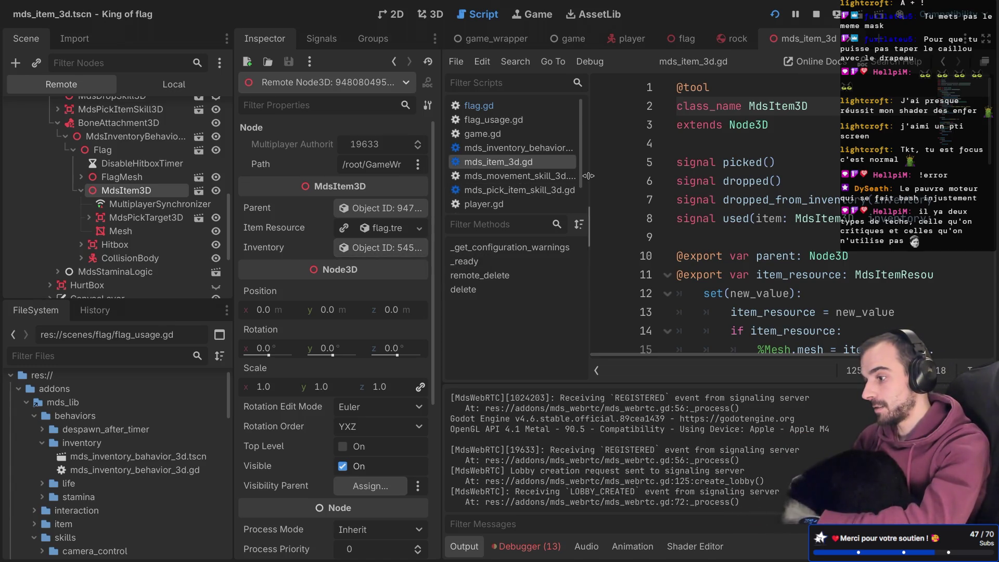
pyautogui.press('ctrl+super+d')
pyautogui.click(15, 546)
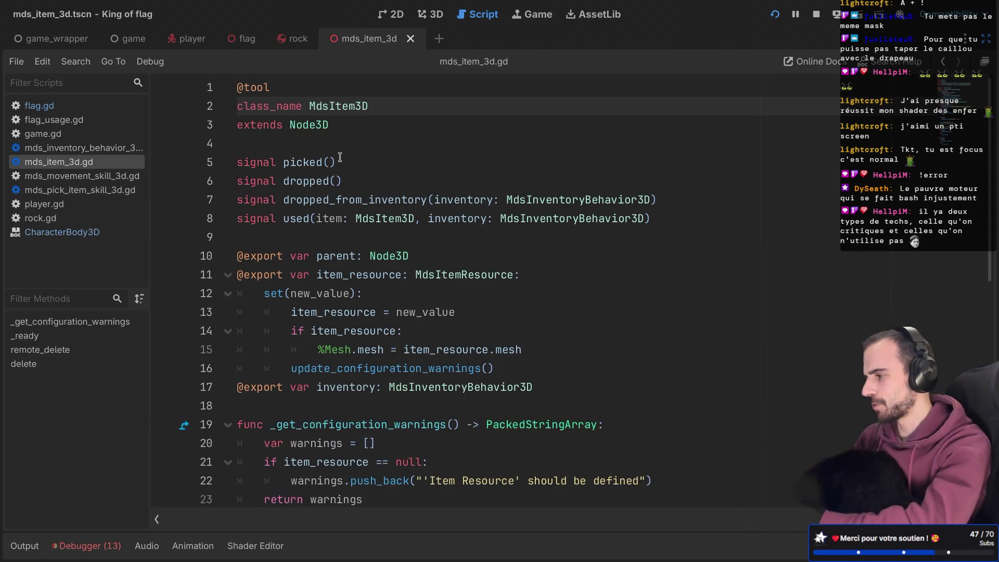
# - Open flag.gd and player.gd in the script list to review the flag code
pyautogui.click(68, 105)
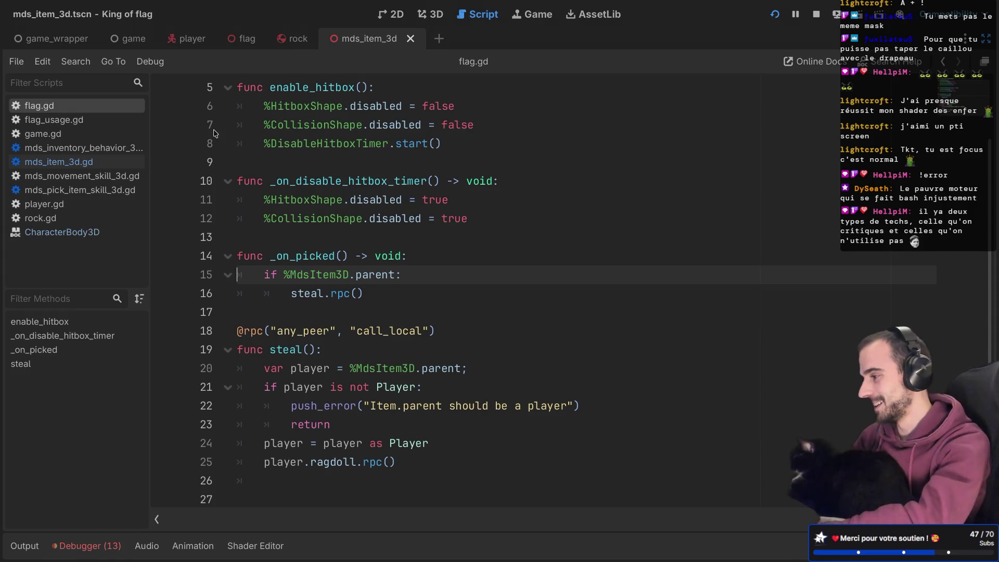
pyautogui.click(48, 203)
pyautogui.scroll(-3, 336, 210)
pyautogui.scroll(-4, 337, 210)
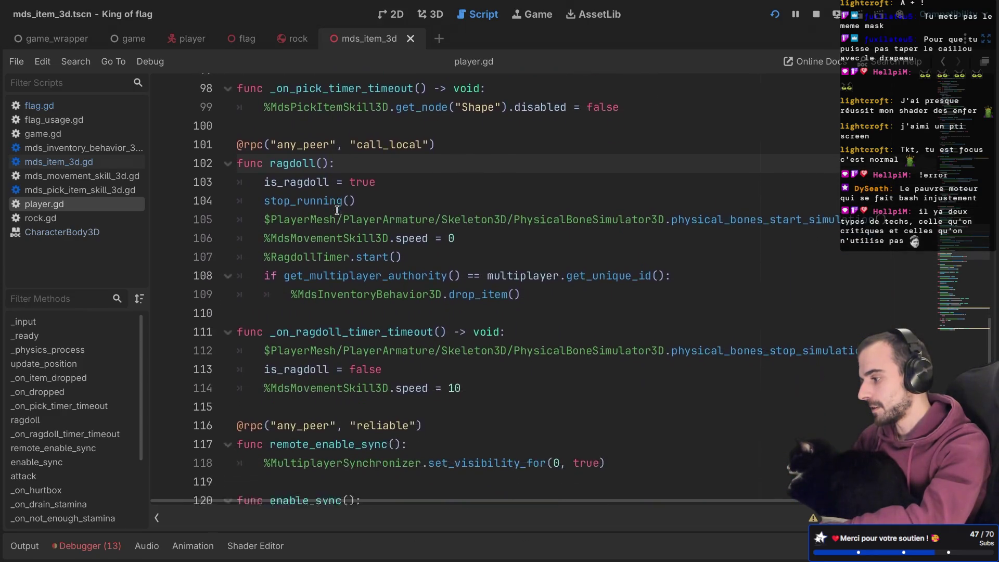
pyautogui.scroll(-2, 337, 210)
# - In the flag scene's Local tree, review flag.gd's _on_picked, %MdsItem3D.parent check and steal.rpc() line
pyautogui.click(244, 39)
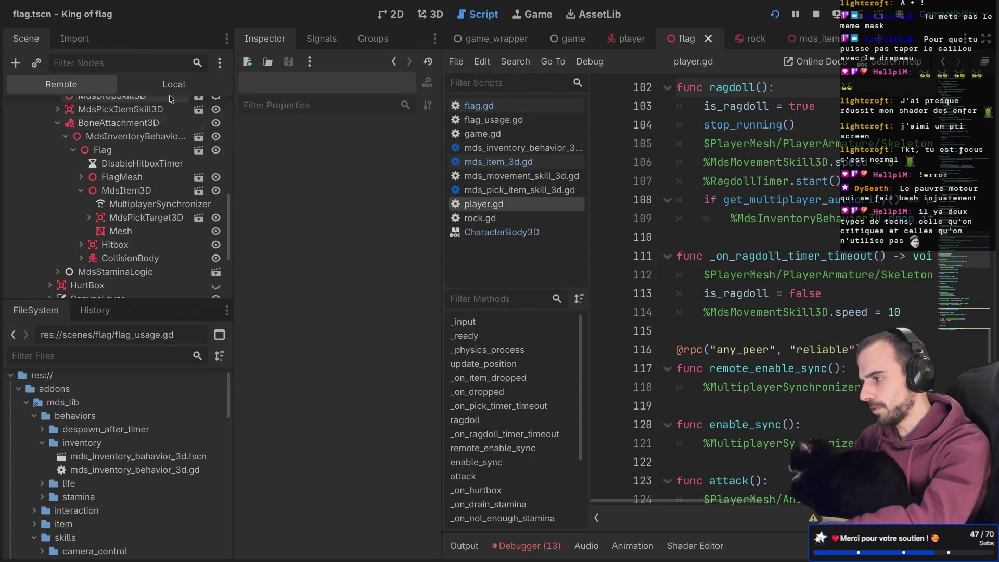
pyautogui.click(174, 84)
pyautogui.click(205, 109)
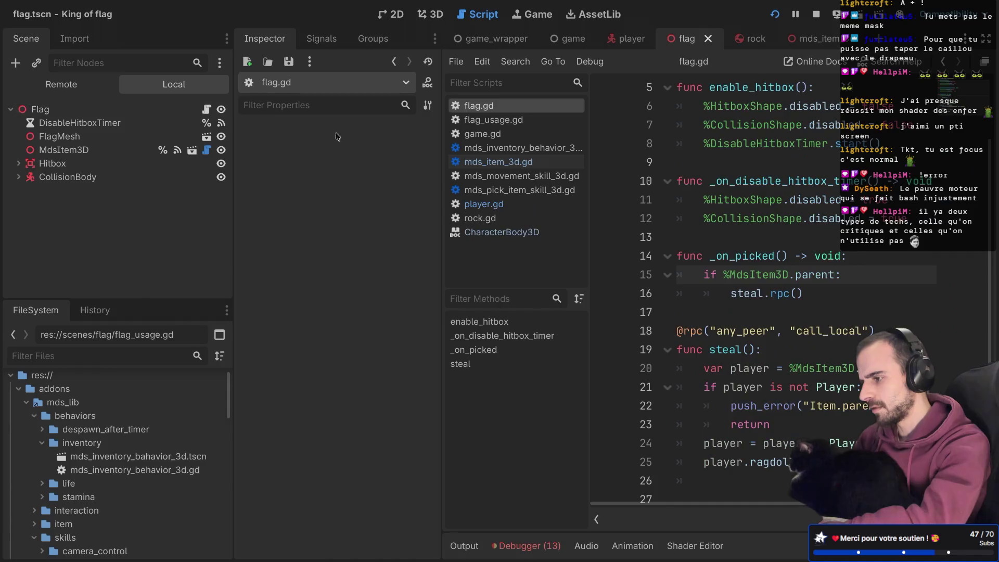
pyautogui.moveTo(273, 251); pyautogui.dragTo(336, 252)
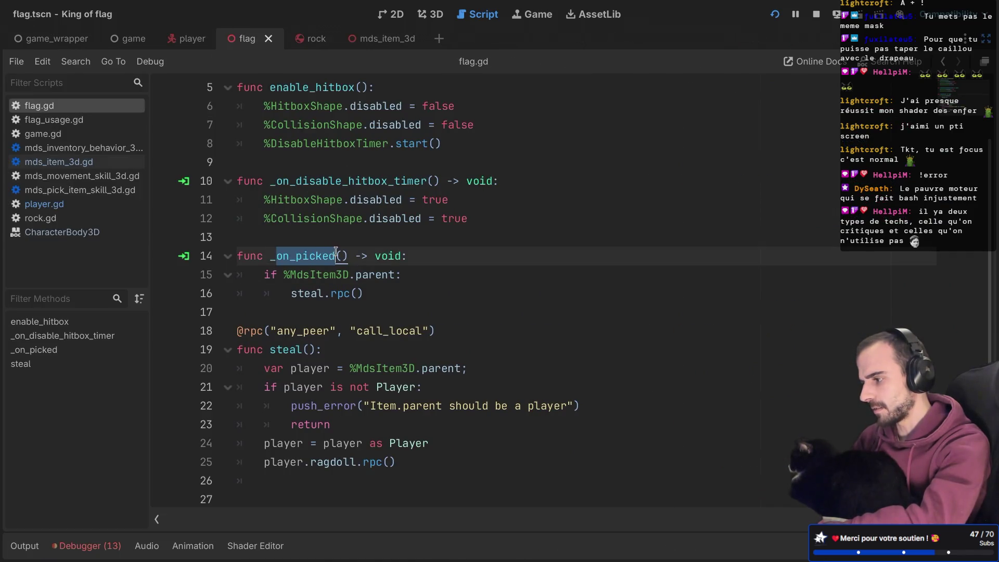
pyautogui.click(322, 274)
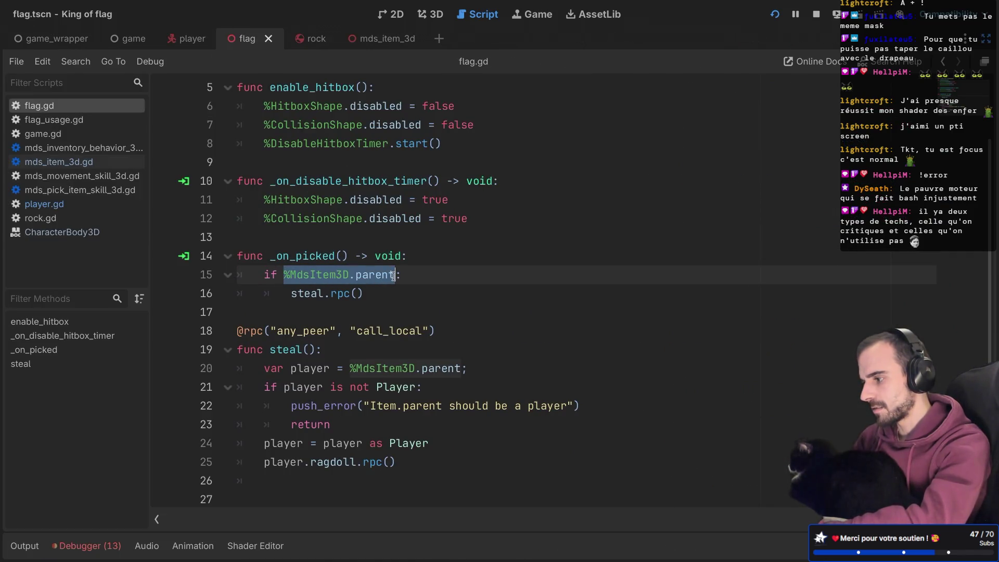
pyautogui.click(360, 301)
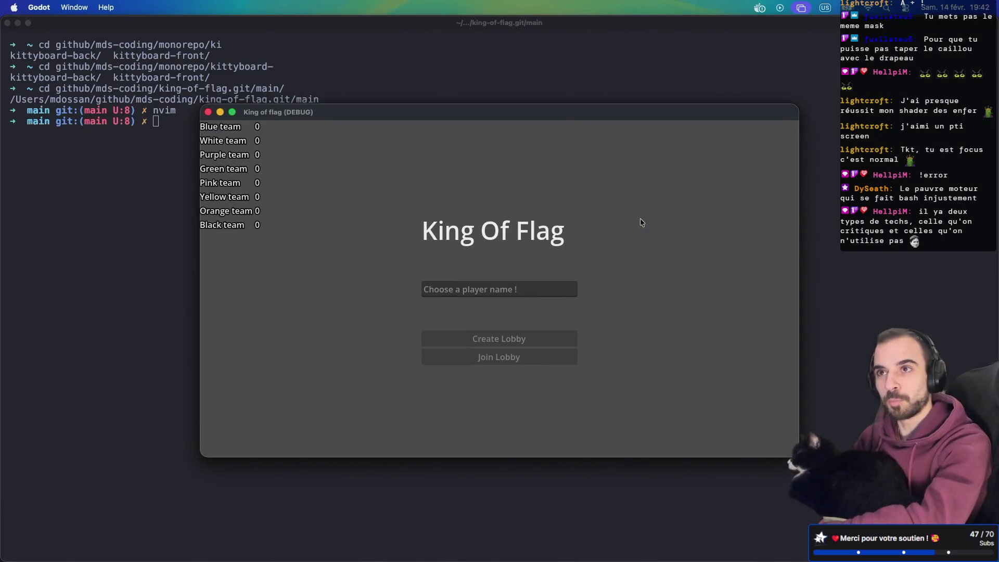
# - Create a lobby as player 123, join it as player 456, and start the match
pyautogui.click(501, 290)
pyautogui.write('123')
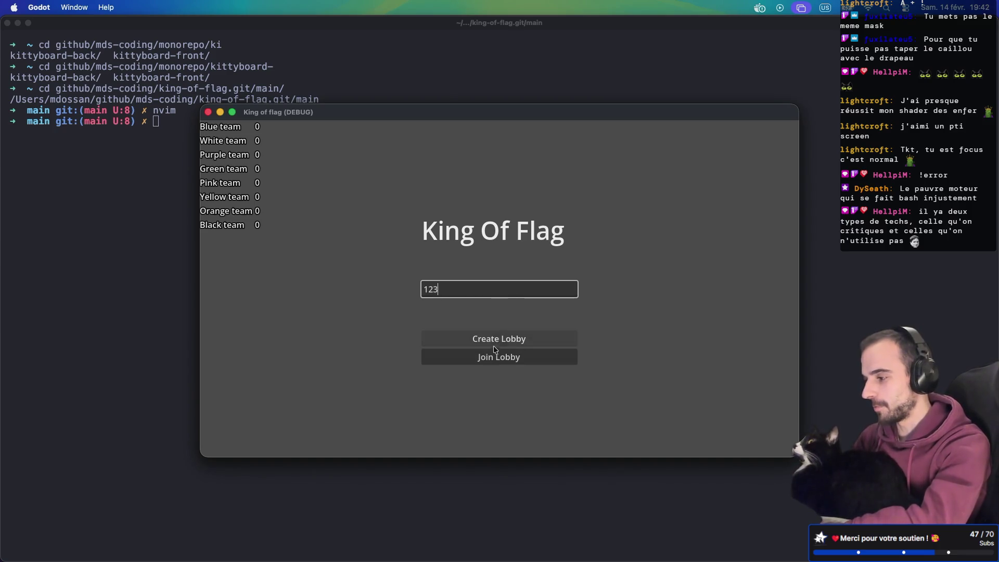
pyautogui.click(494, 346)
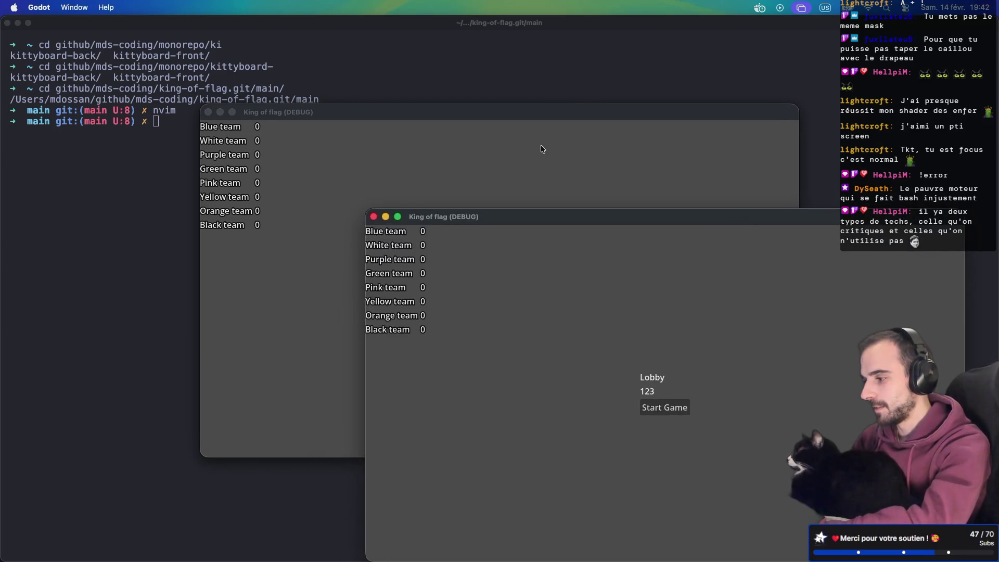
pyautogui.click(458, 294)
pyautogui.write('456')
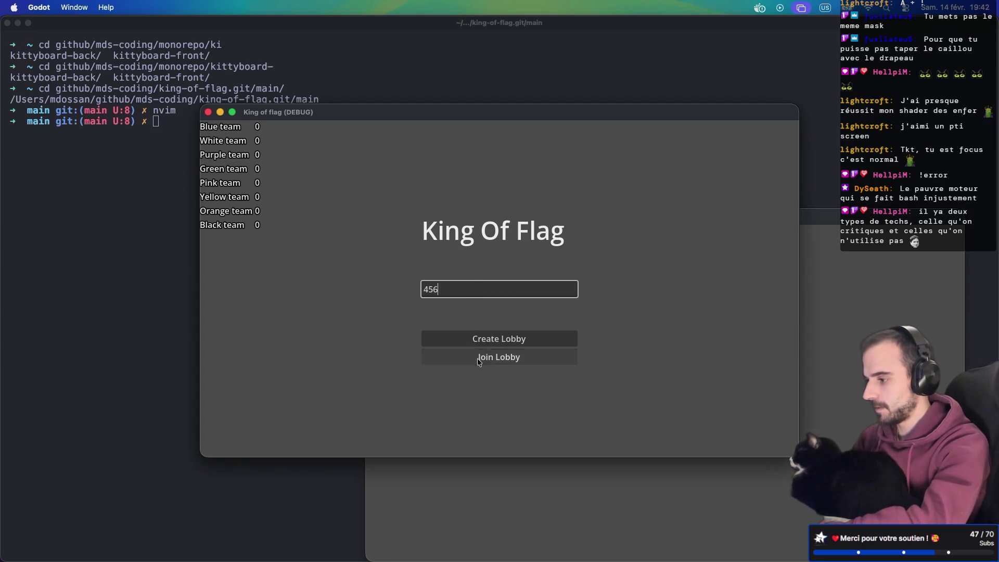
pyautogui.click(497, 357)
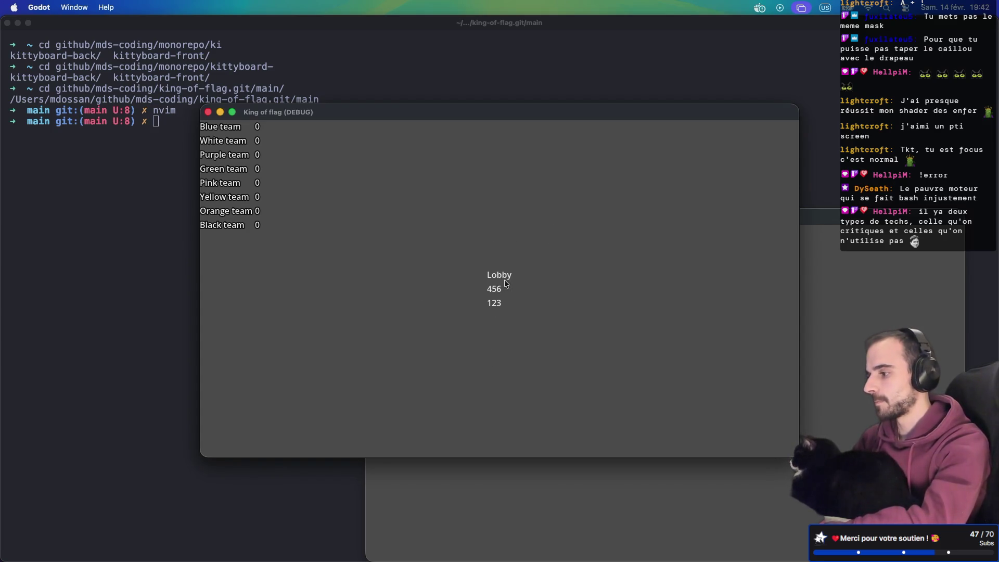
pyautogui.moveTo(572, 121)
pyautogui.mouseDown()
pyautogui.moveTo(426, 38)
pyautogui.moveTo(386, 35)
pyautogui.mouseUp()
pyautogui.click(695, 364)
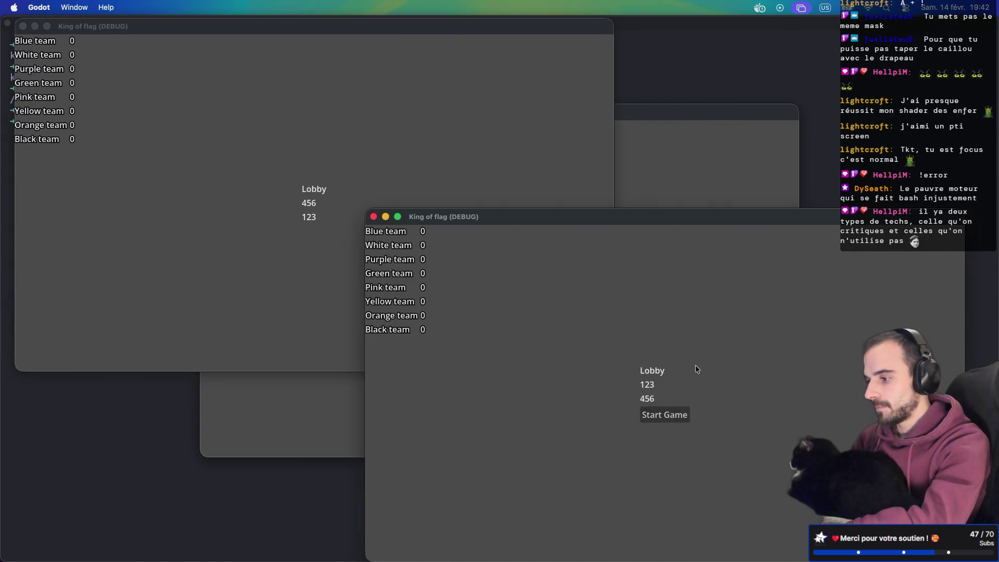
pyautogui.click(663, 416)
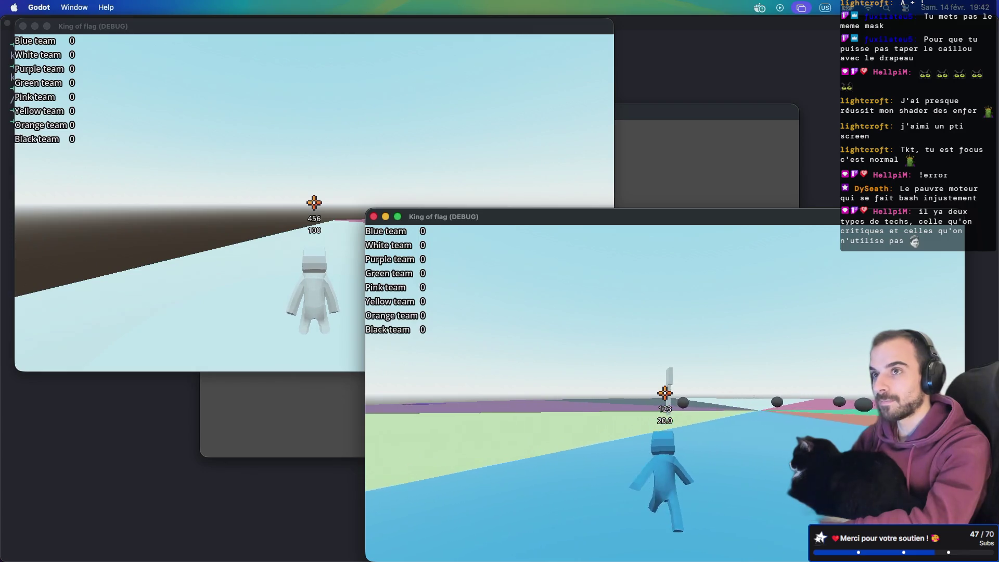
# - Play until the white player takes the flag from blue, then stop the game
pyautogui.press('w')
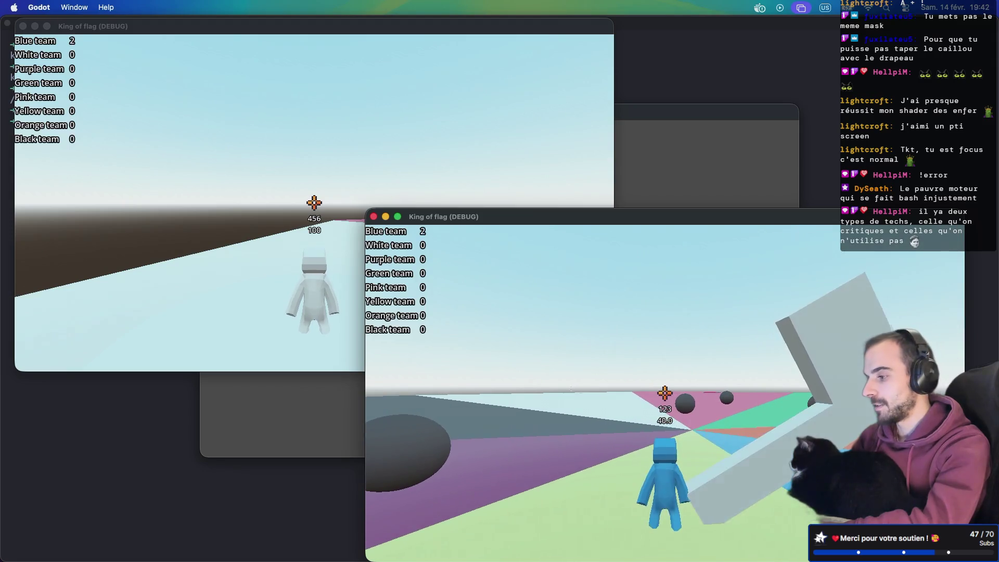
pyautogui.click(312, 156)
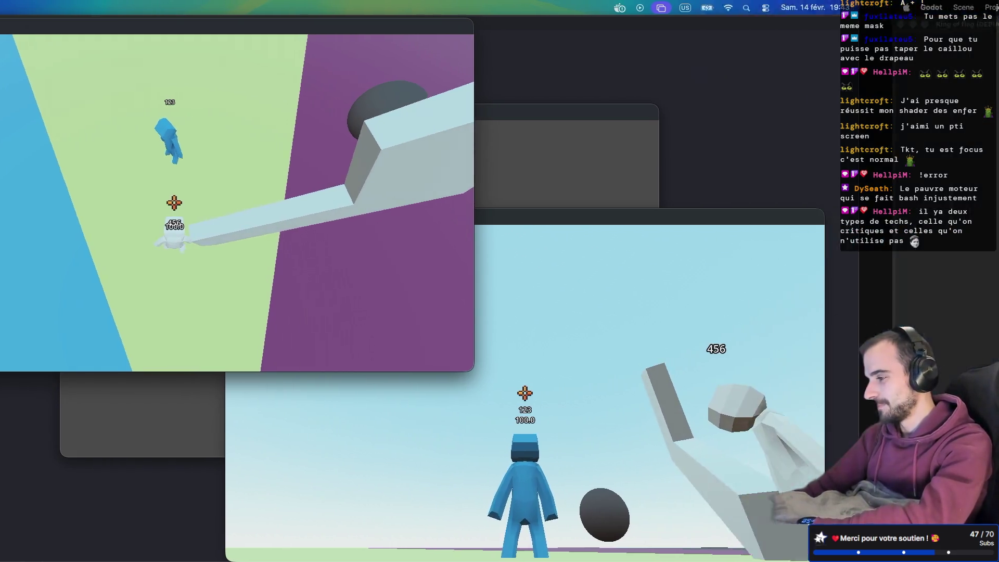
pyautogui.press('super+period')
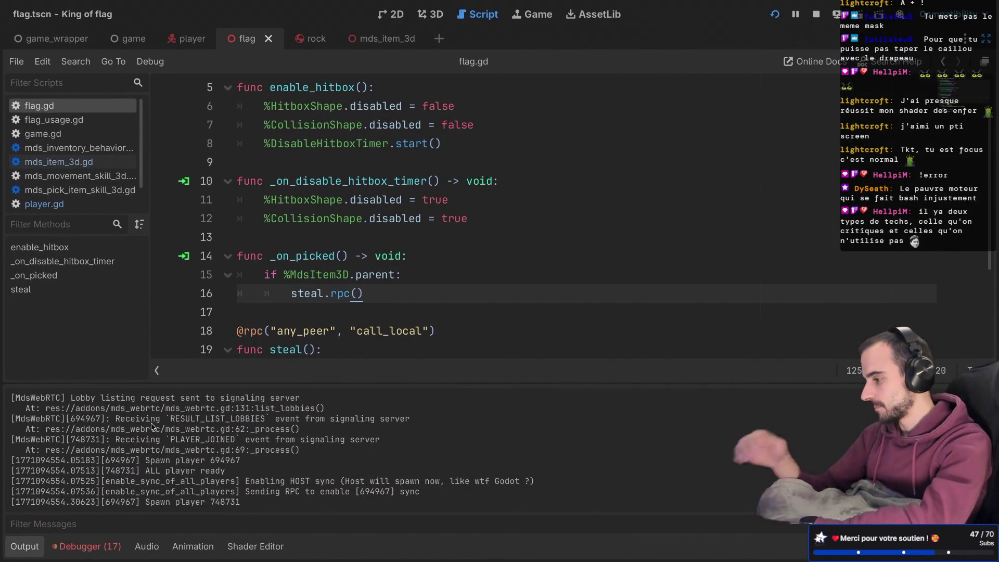
# - Relaunch the game and cycle between its two windows and the desktop spaces
pyautogui.scroll(-1, 363, 277)
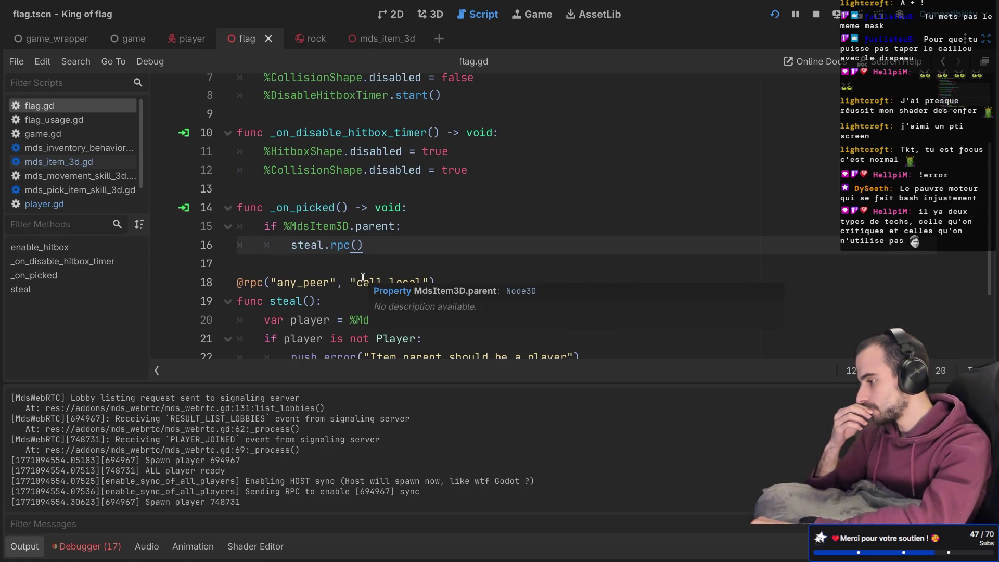
pyautogui.scroll(-1, 363, 277)
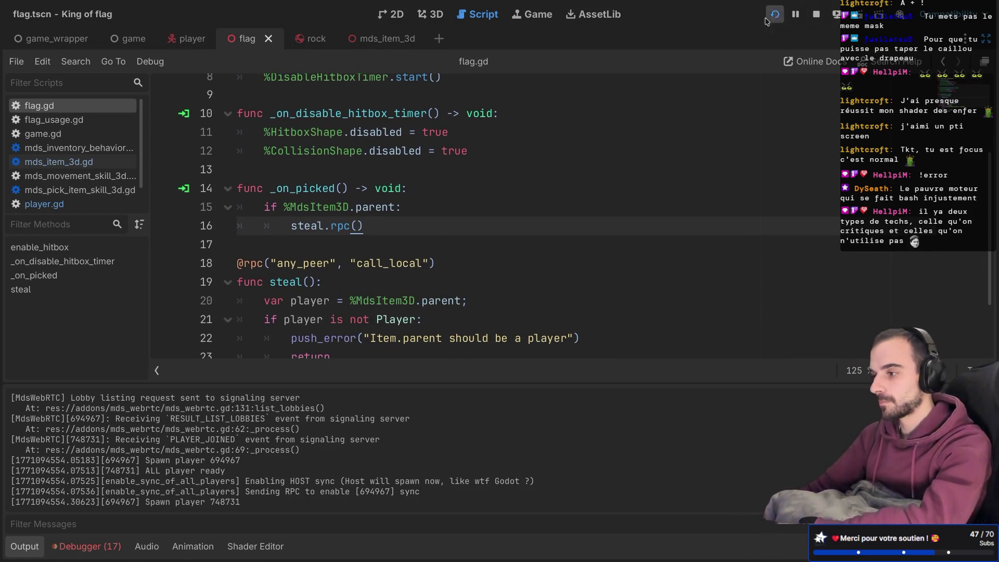
pyautogui.press('super+b')
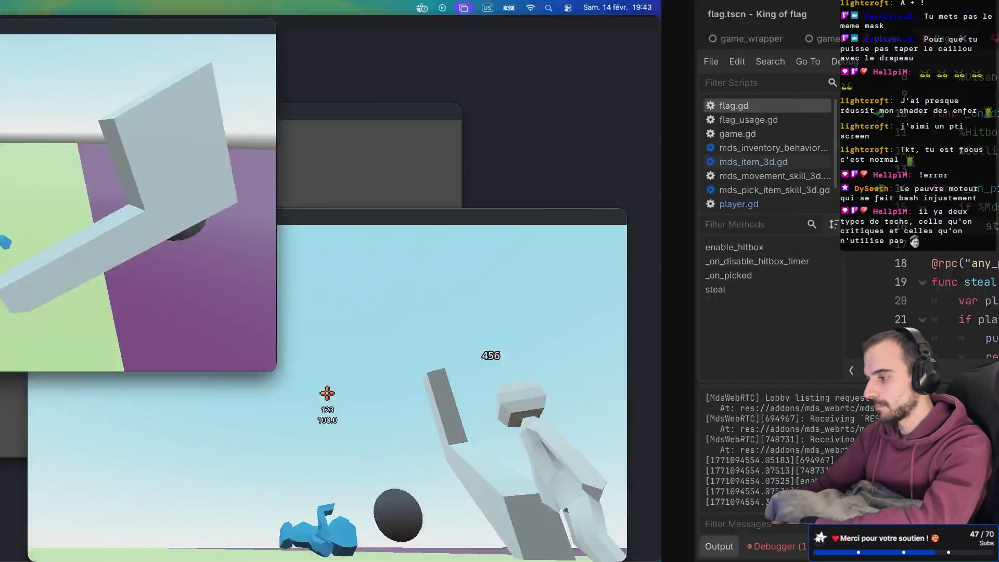
pyautogui.press('super+Tab')
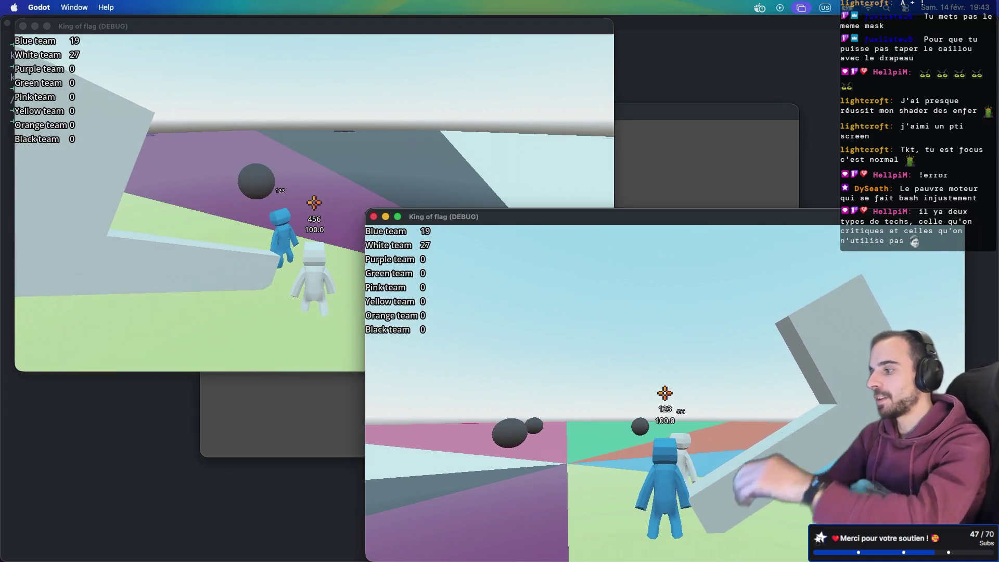
pyautogui.hotkey('ctrl', 'Right')
pyautogui.hotkey('ctrl', 'Right')
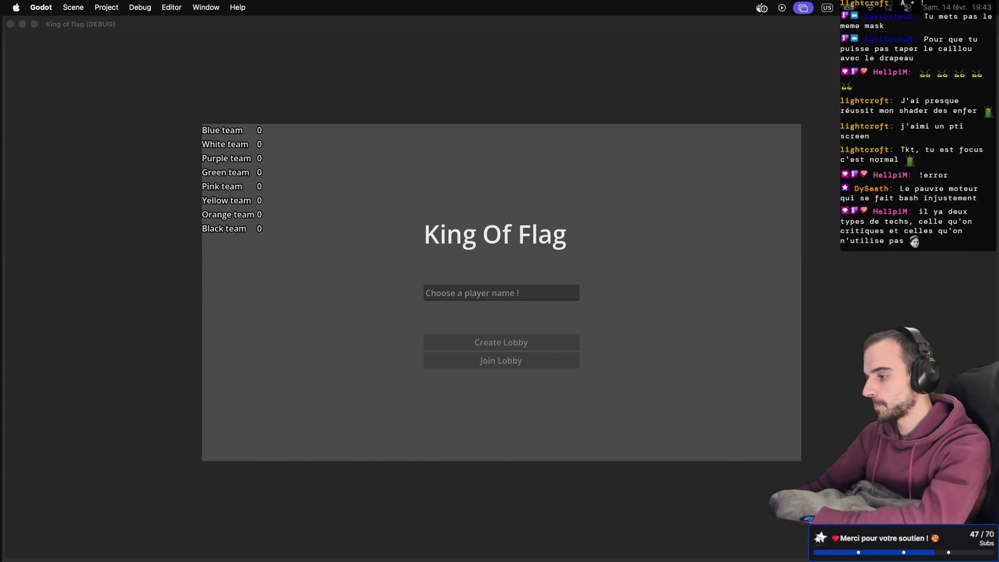
pyautogui.hotkey('ctrl', 'Right')
pyautogui.hotkey('ctrl', 'Right')
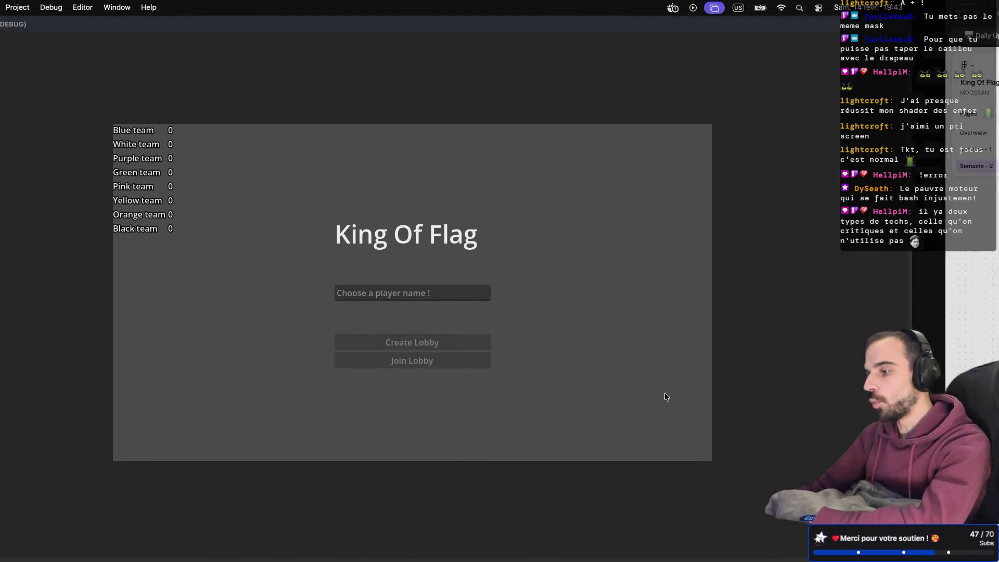
pyautogui.hotkey('ctrl', 'Left')
pyautogui.hotkey('ctrl', 'Left')
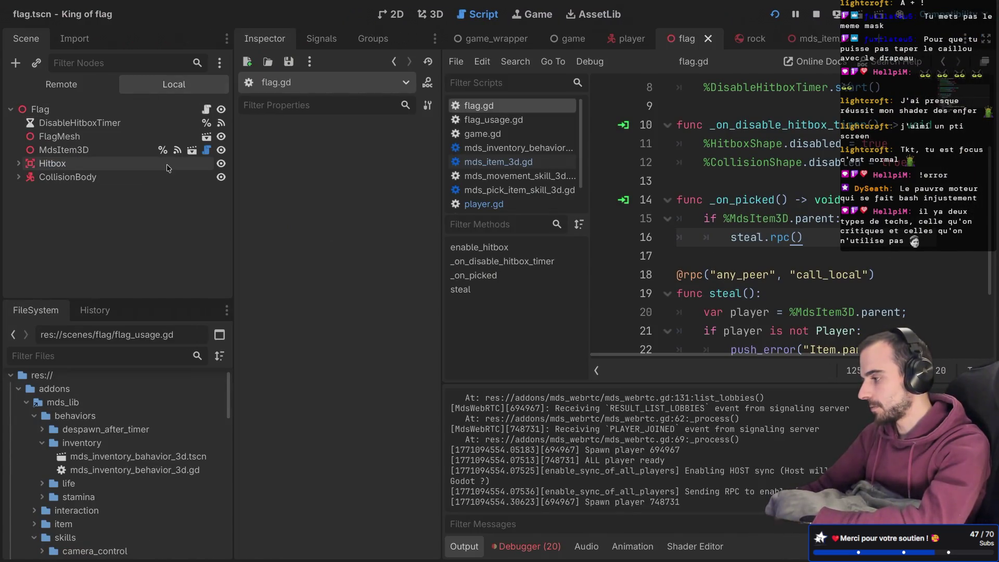
# - Open the Debugger and the live Remote tree, expanding the Player's Behaviors and BoneAttachment3D nodes
pyautogui.click(513, 546)
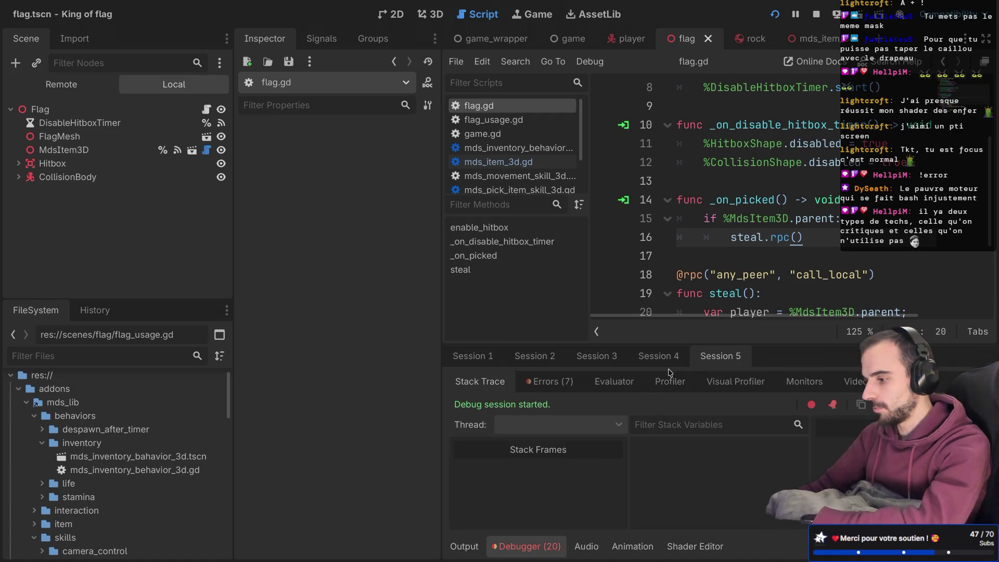
pyautogui.click(73, 85)
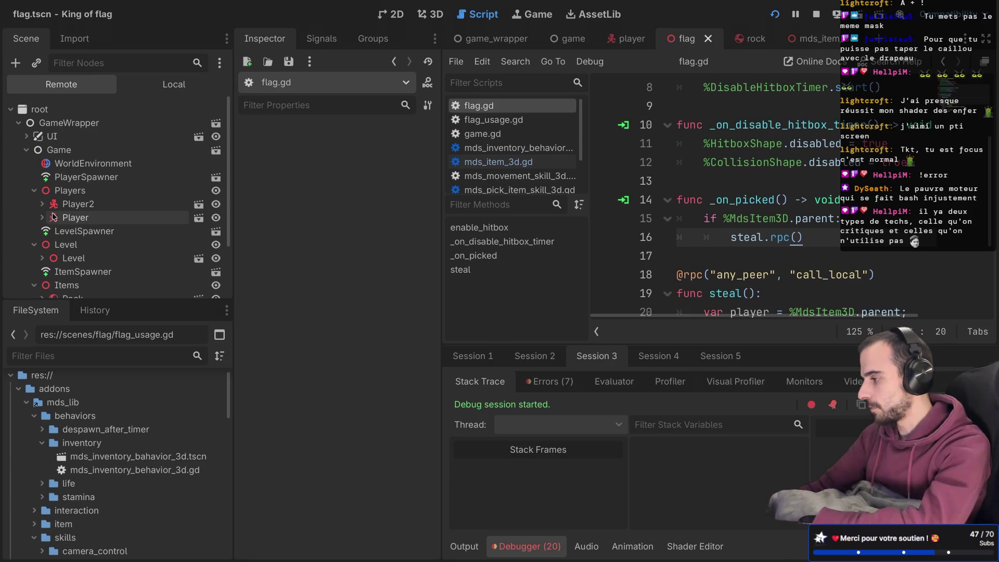
pyautogui.click(77, 215)
pyautogui.scroll(-5, 68, 206)
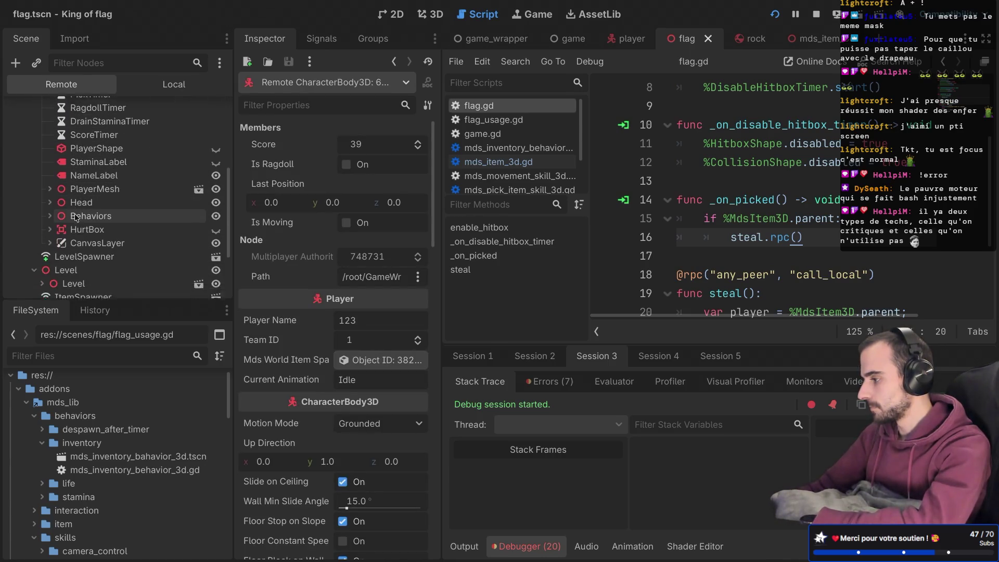
pyautogui.click(50, 195)
pyautogui.scroll(-1, 60, 219)
pyautogui.click(58, 227)
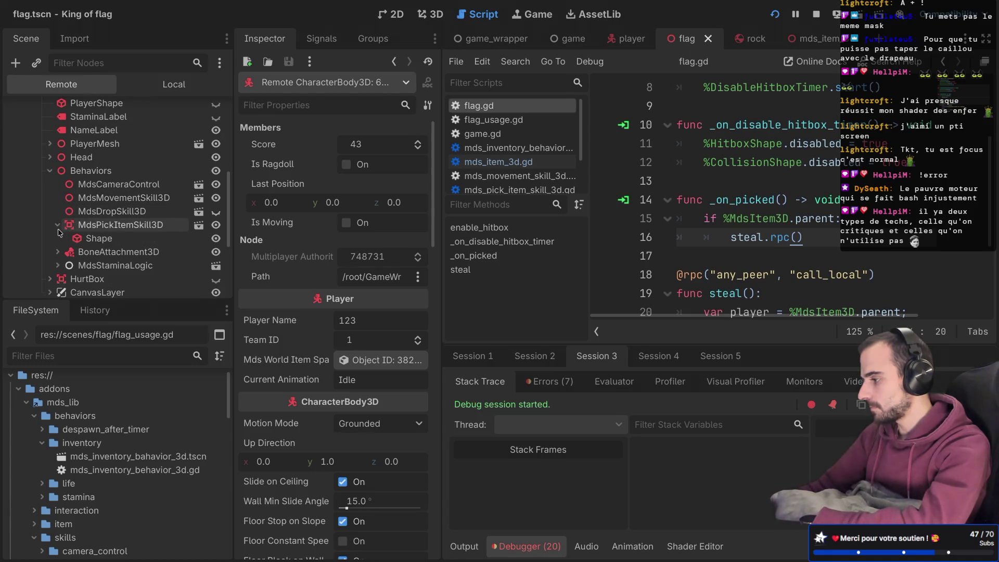
pyautogui.click(57, 224)
pyautogui.click(58, 238)
# - Inspect the carried Flag's MdsItem3D Inventory property, then switch to distraction-free mode
pyautogui.click(75, 250)
pyautogui.click(65, 251)
pyautogui.click(103, 268)
pyautogui.click(73, 266)
pyautogui.scroll(-3, 131, 219)
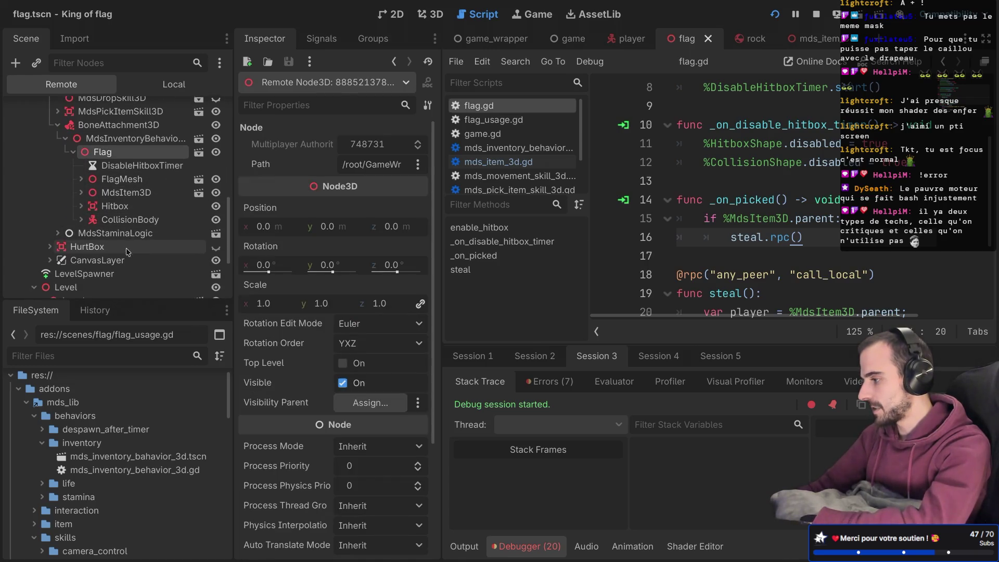
pyautogui.click(146, 193)
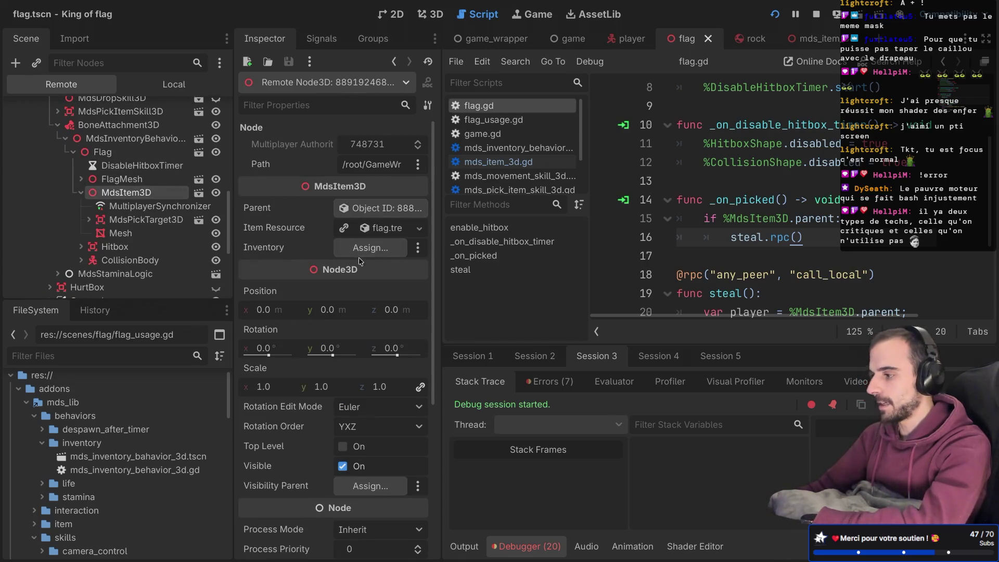
pyautogui.moveTo(293, 253)
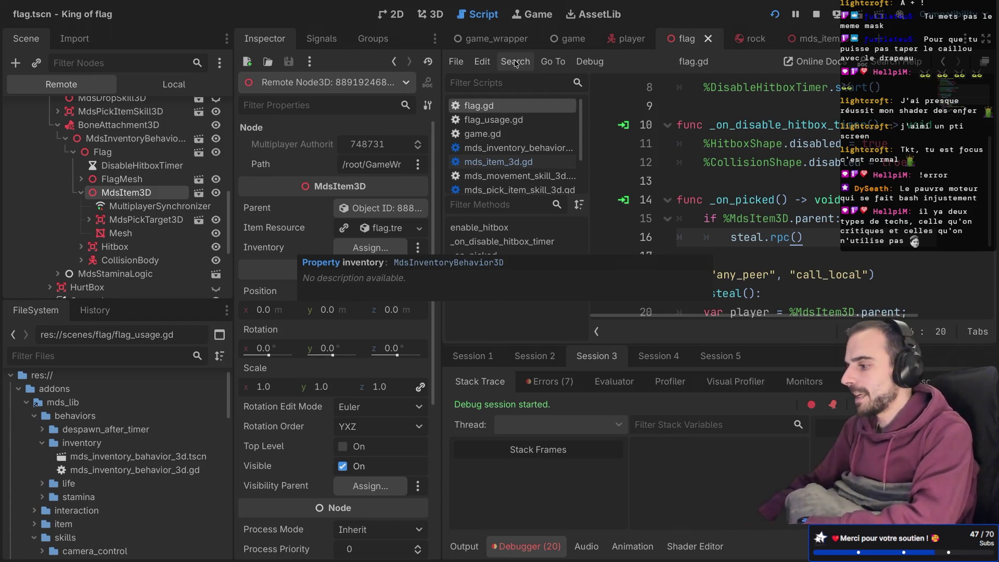
pyautogui.hotkey('ctrl', 'shift', 'F11')
pyautogui.scroll(1, 286, 238)
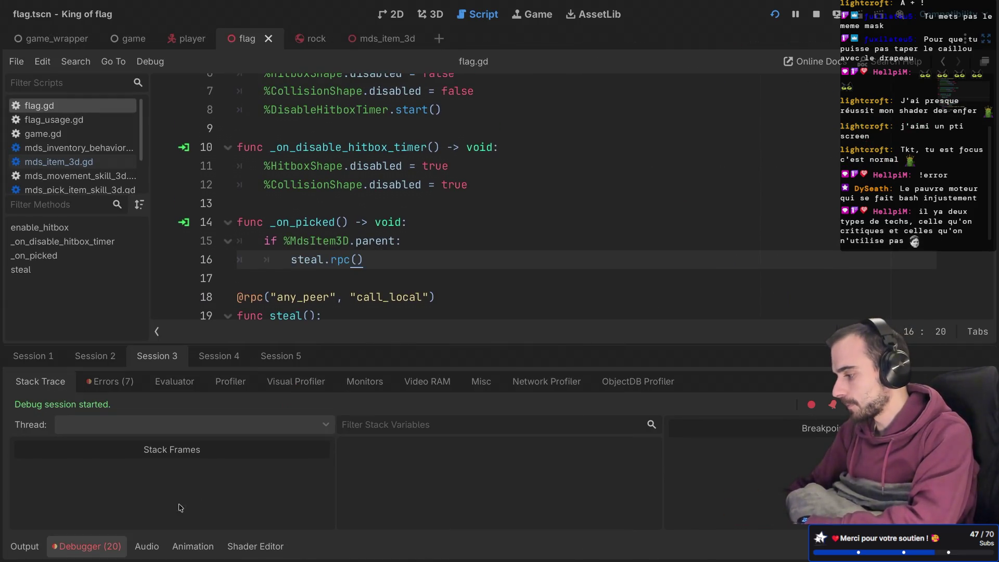
# - Open mds_item_3d.gd and place the cursor at the end of the line 17 inventory export
pyautogui.click(92, 545)
pyautogui.scroll(2, 333, 308)
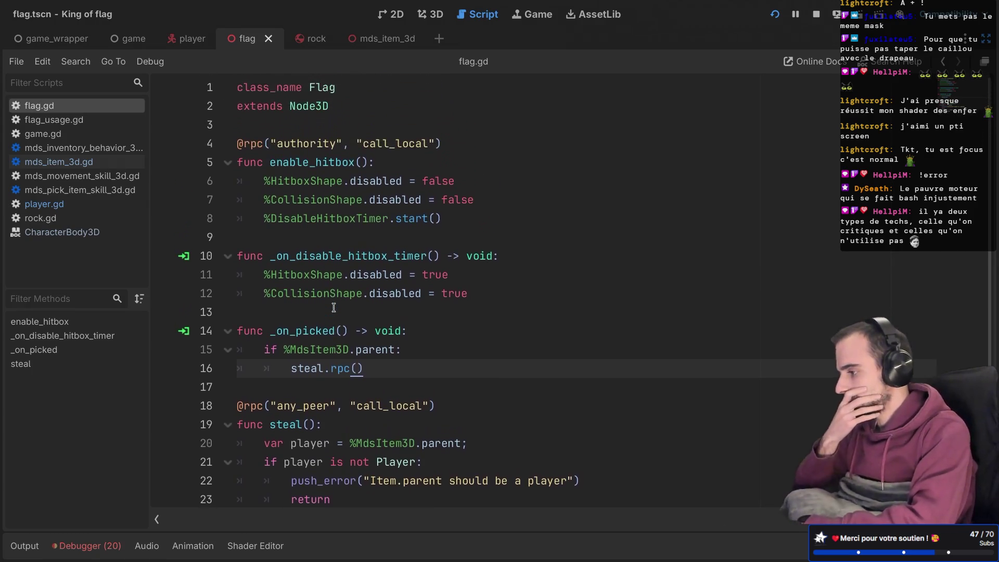
pyautogui.scroll(-2, 359, 221)
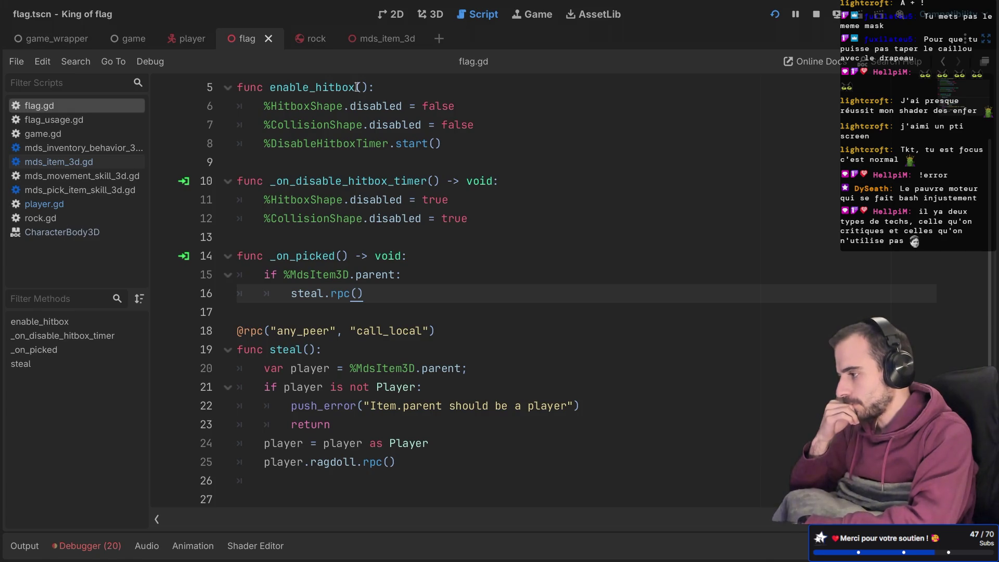
pyautogui.click(391, 42)
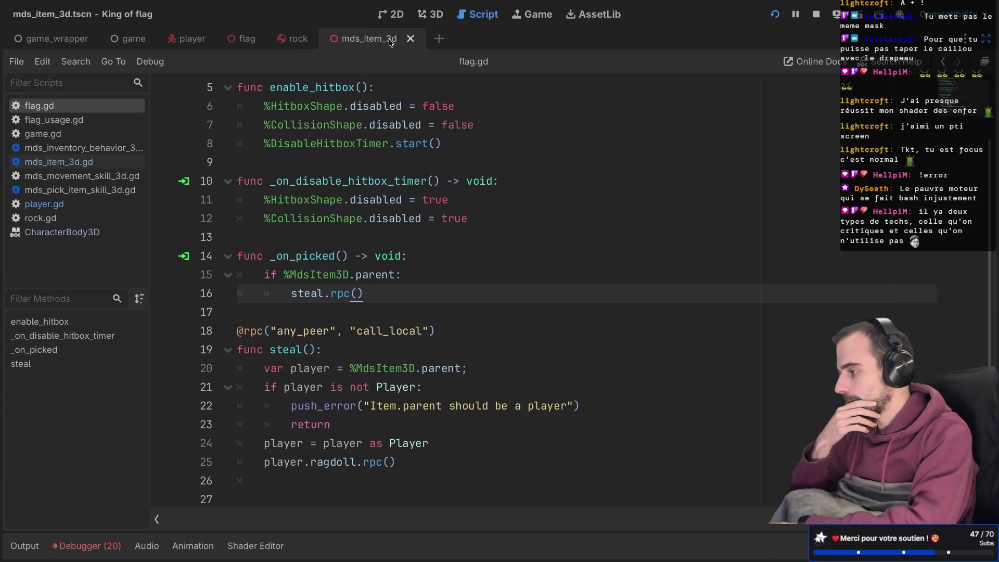
pyautogui.click(94, 168)
pyautogui.scroll(-1, 273, 243)
pyautogui.scroll(1, 272, 243)
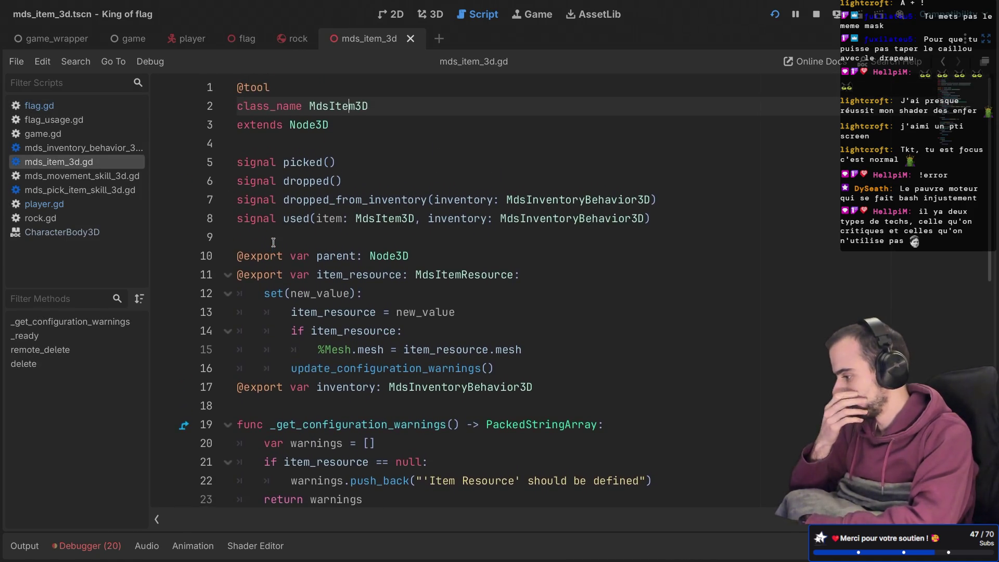
pyautogui.scroll(-2, 274, 243)
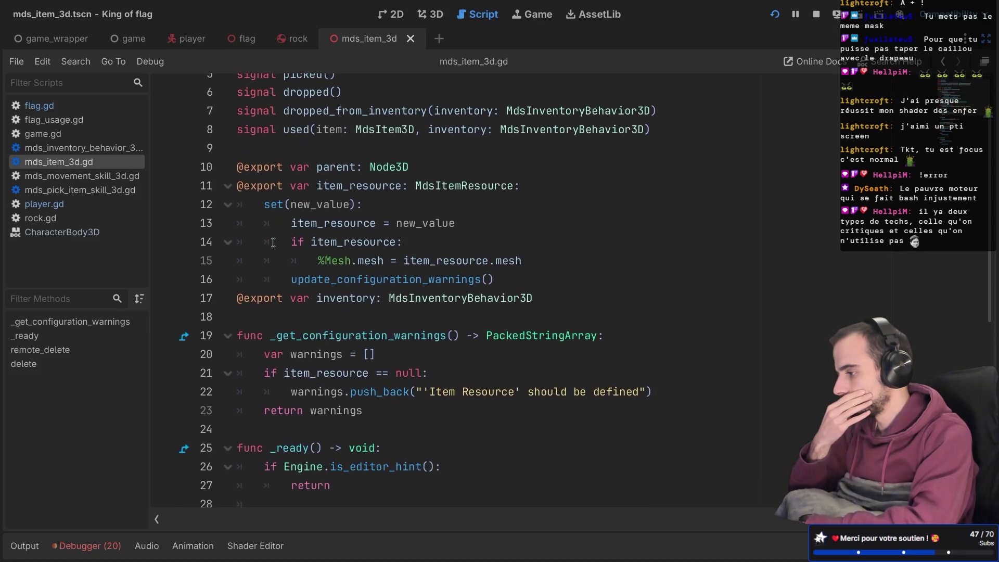
pyautogui.scroll(-3, 273, 243)
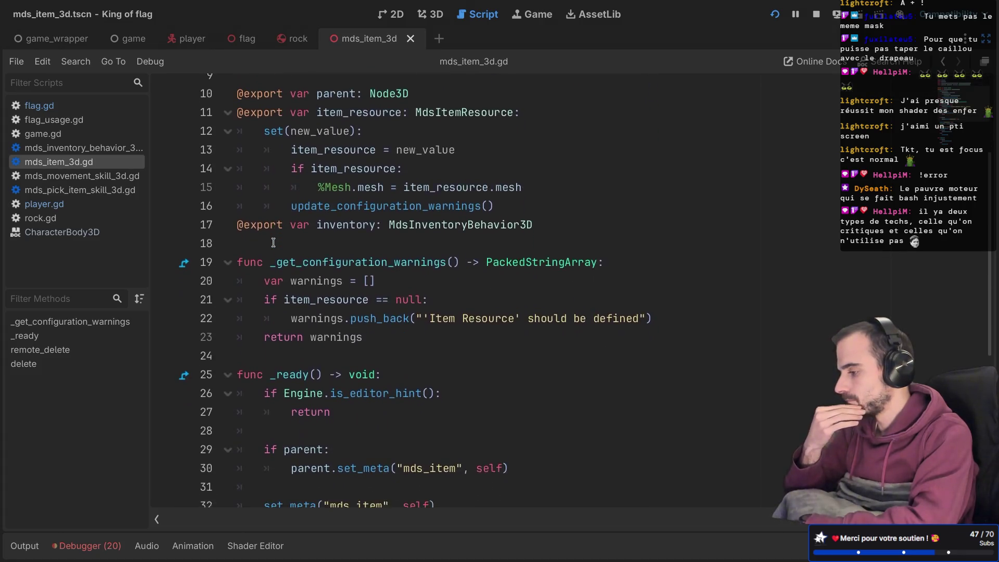
pyautogui.click(569, 223)
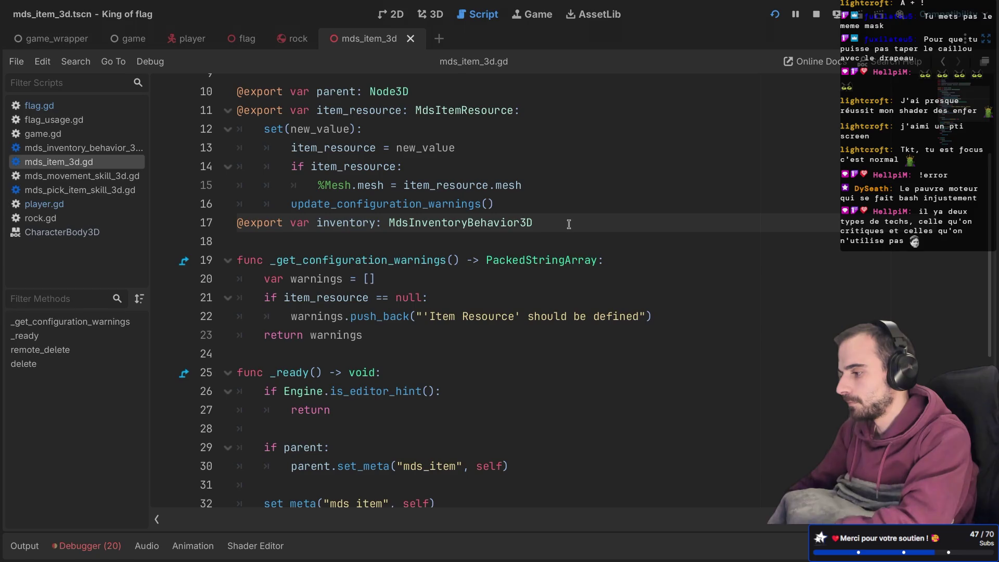
# - Append 'set = set_inventory' to the inventory export and start a func set_inventory():
pyautogui.write('set = se')
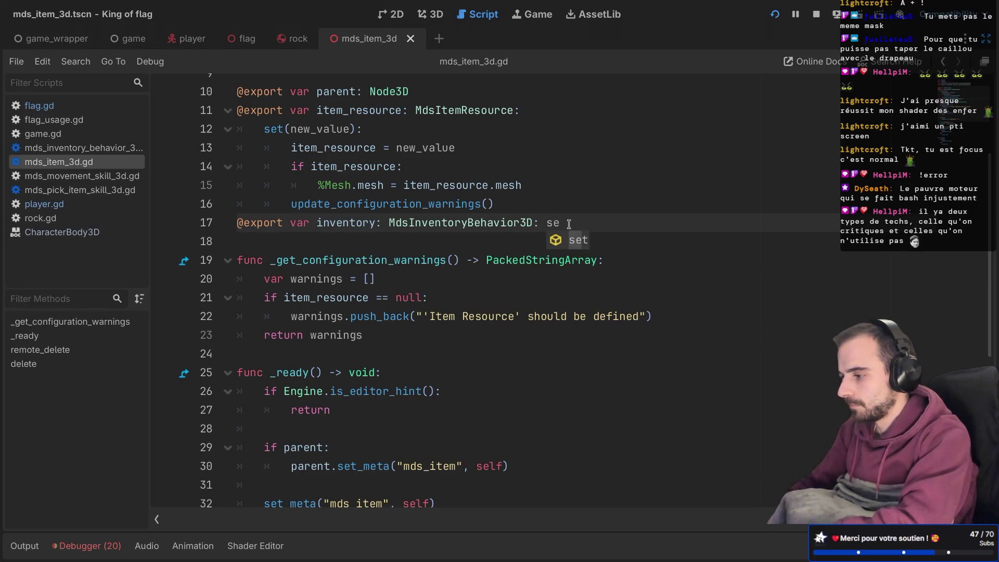
pyautogui.write('t_inventory')
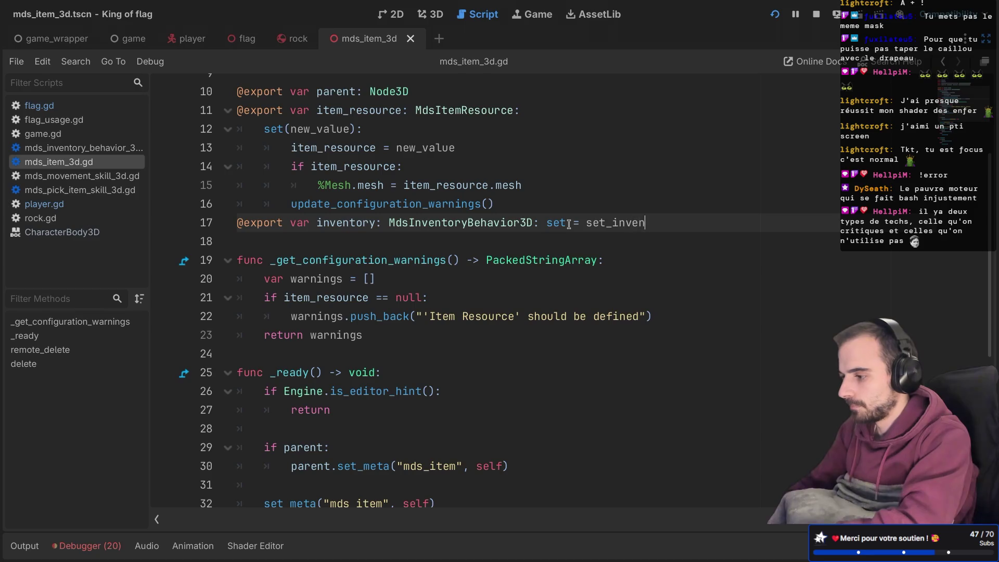
pyautogui.press('Return')
pyautogui.press('Return')
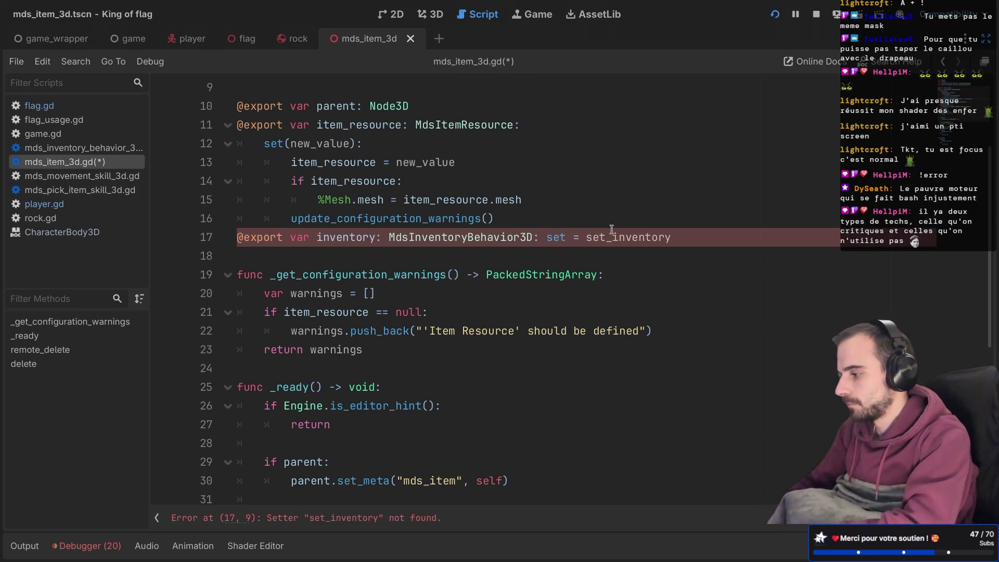
pyautogui.press('BackSpace')
pyautogui.write('func se')
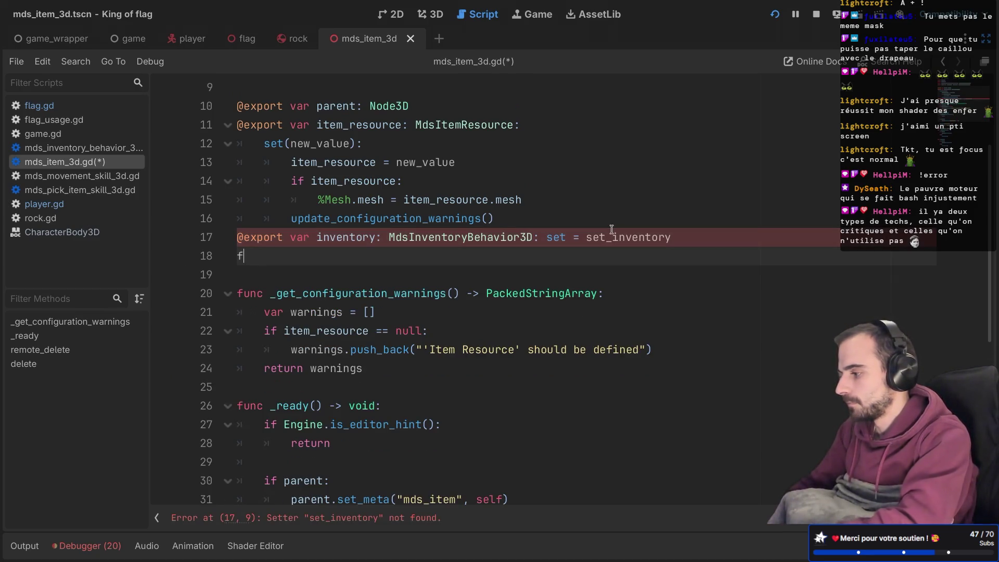
pyautogui.write('t_inv')
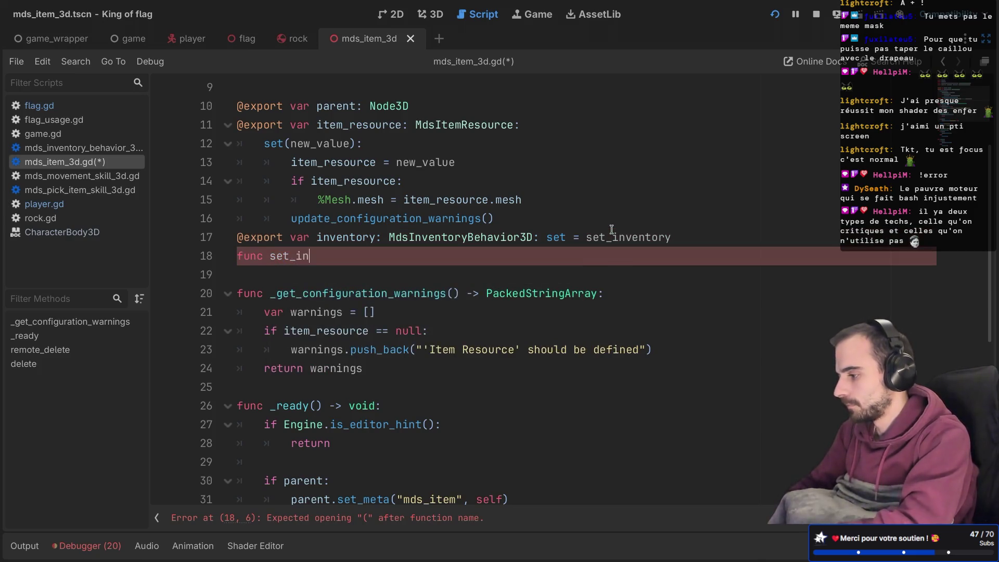
pyautogui.write('entory')
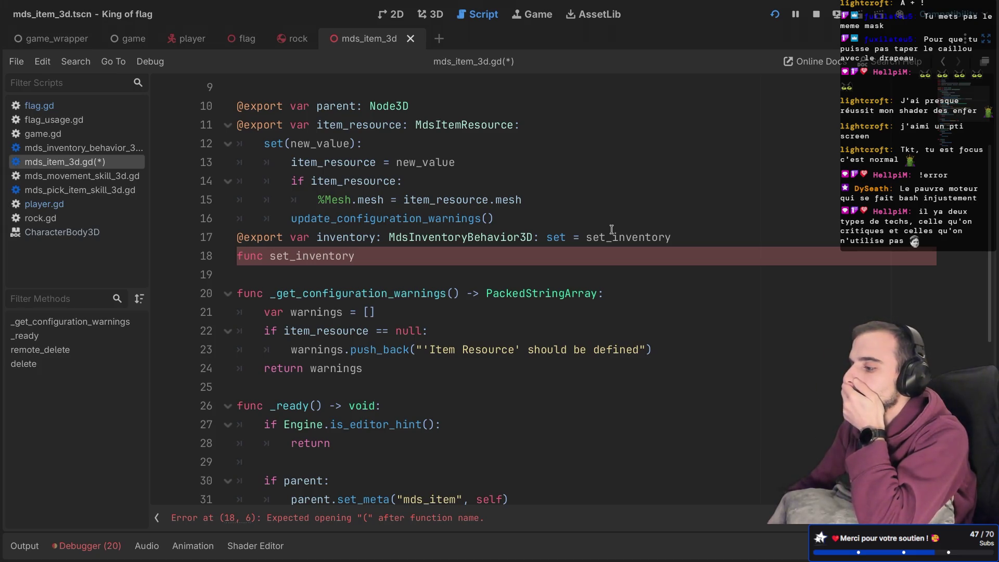
pyautogui.write('():')
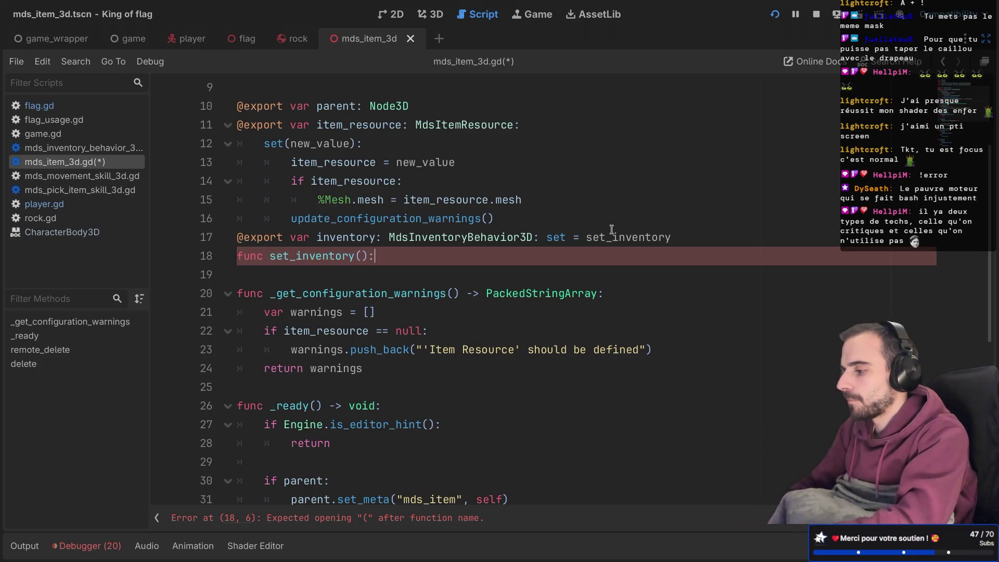
pyautogui.press('Return')
# - Give set_inventory a new_inventory: MdsInventoryBehavior3D parameter, assign inventory = new_inventory, and save
pyautogui.click(364, 256)
pyautogui.write('new_inventory: ')
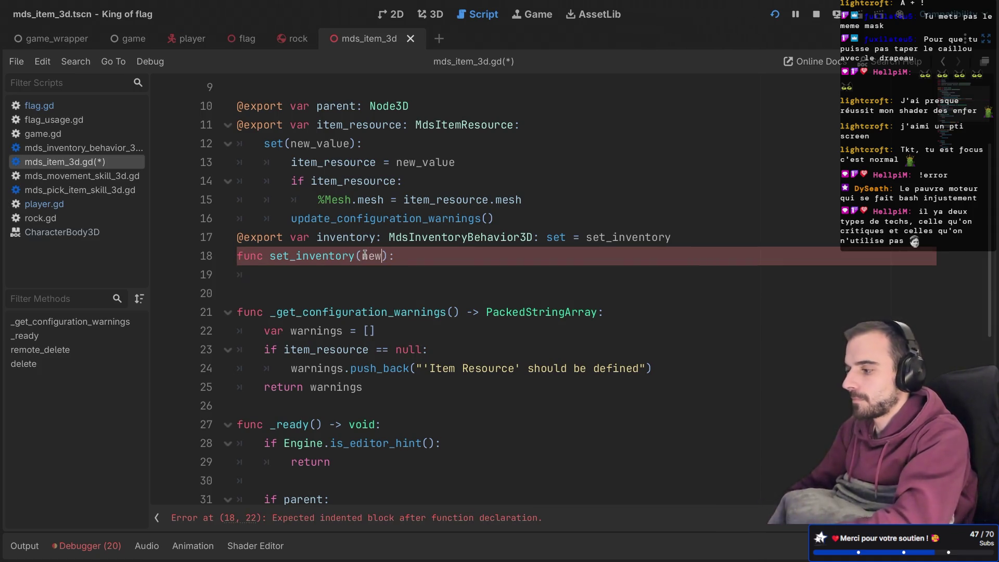
pyautogui.write('MdsI')
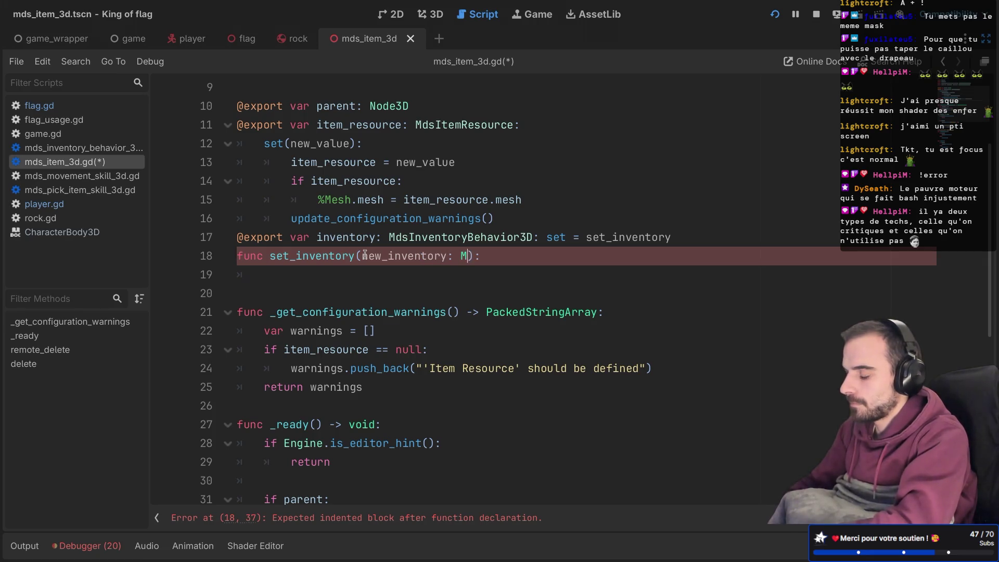
pyautogui.write('nven')
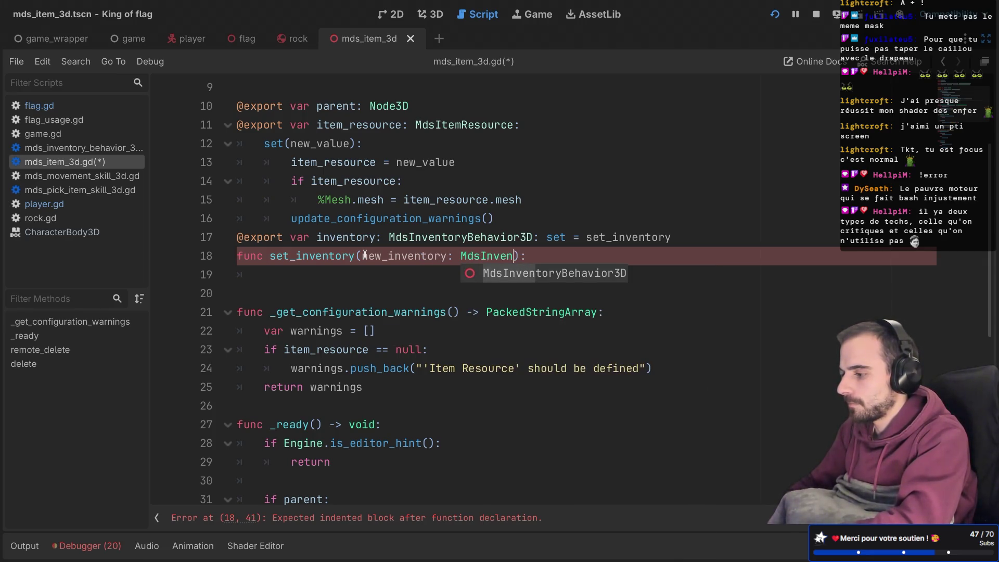
pyautogui.press('Return')
pyautogui.click(436, 280)
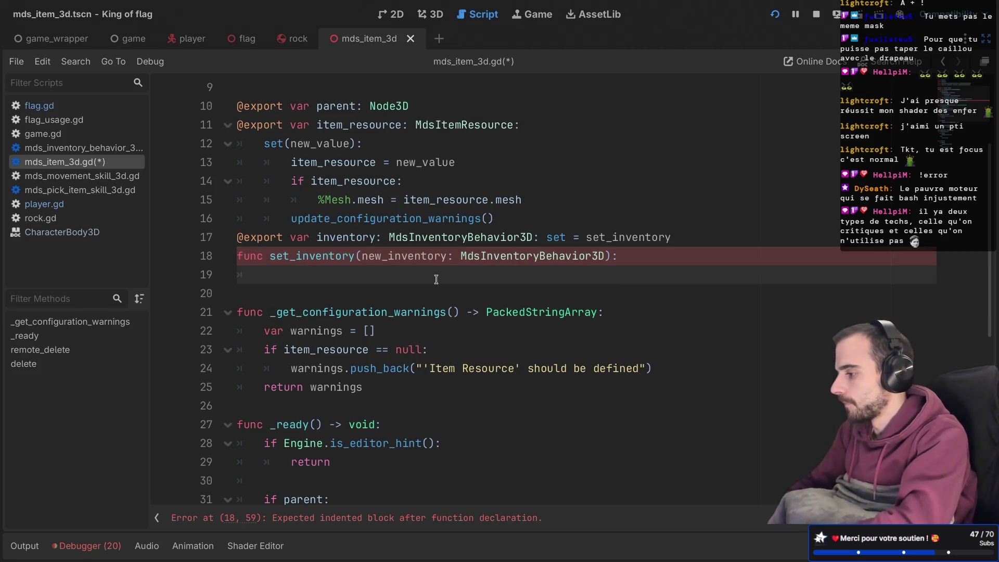
pyautogui.write('in')
pyautogui.press('Return')
pyautogui.write('= new')
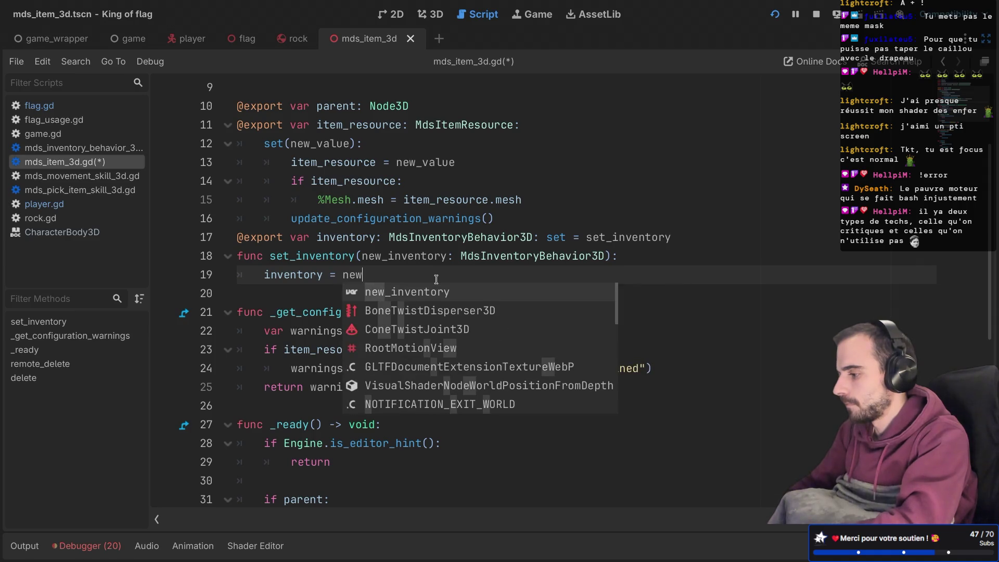
pyautogui.press('Return')
pyautogui.hotkey('ctrl', 's')
# - Add a remove_set_inventory.rpc() line to the set_inventory body
pyautogui.press('Return')
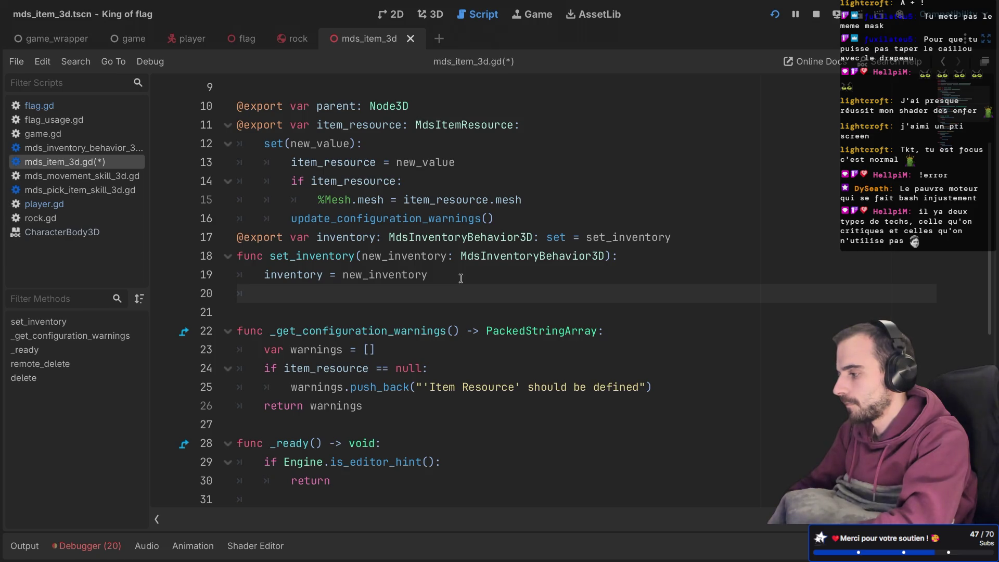
pyautogui.write('emove_set')
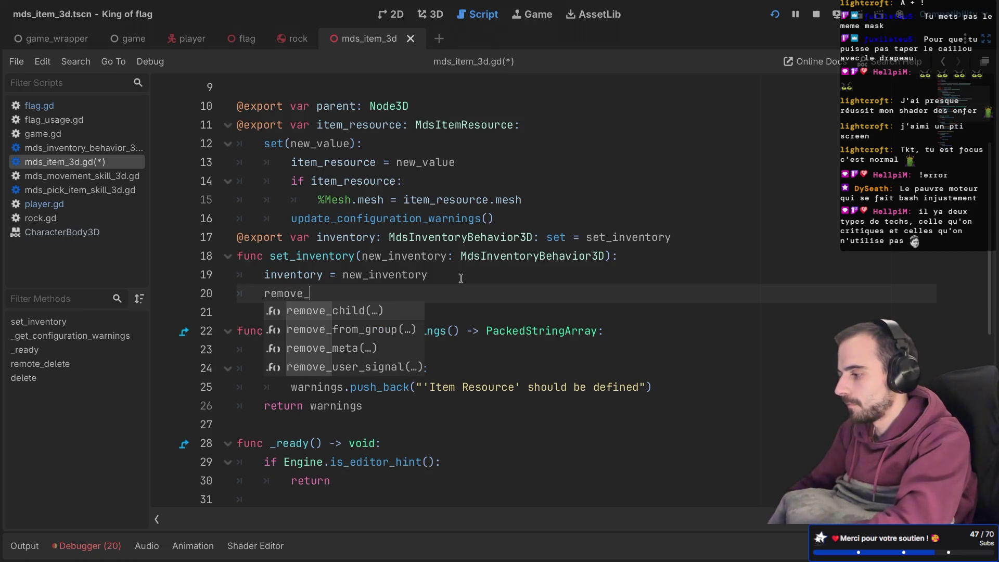
pyautogui.write('_inventory')
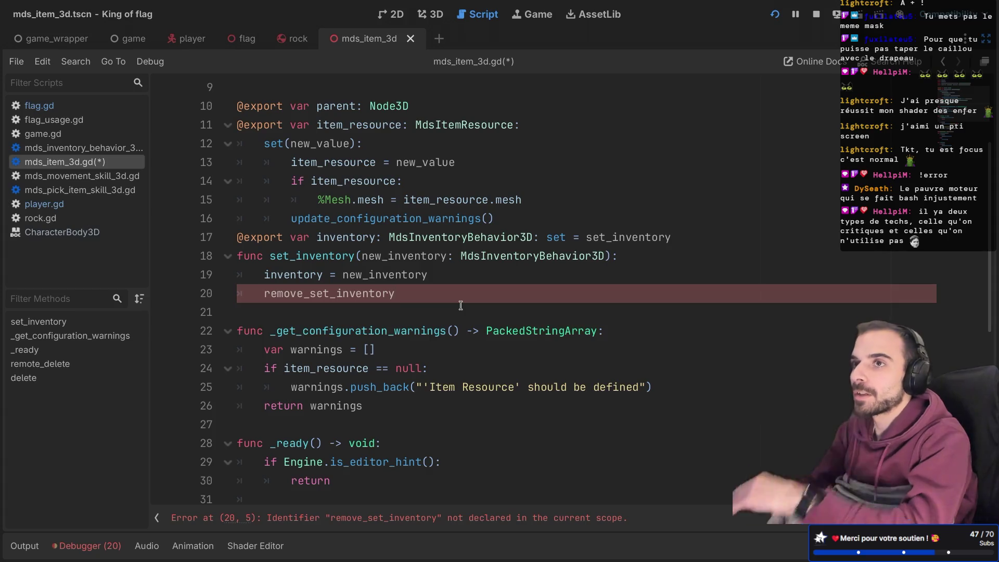
pyautogui.write('.rpc()')
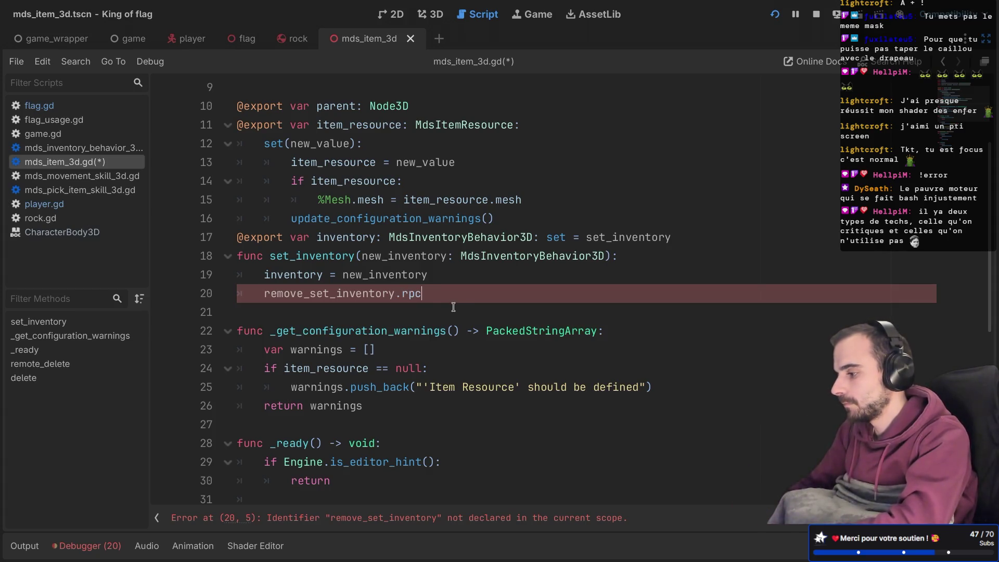
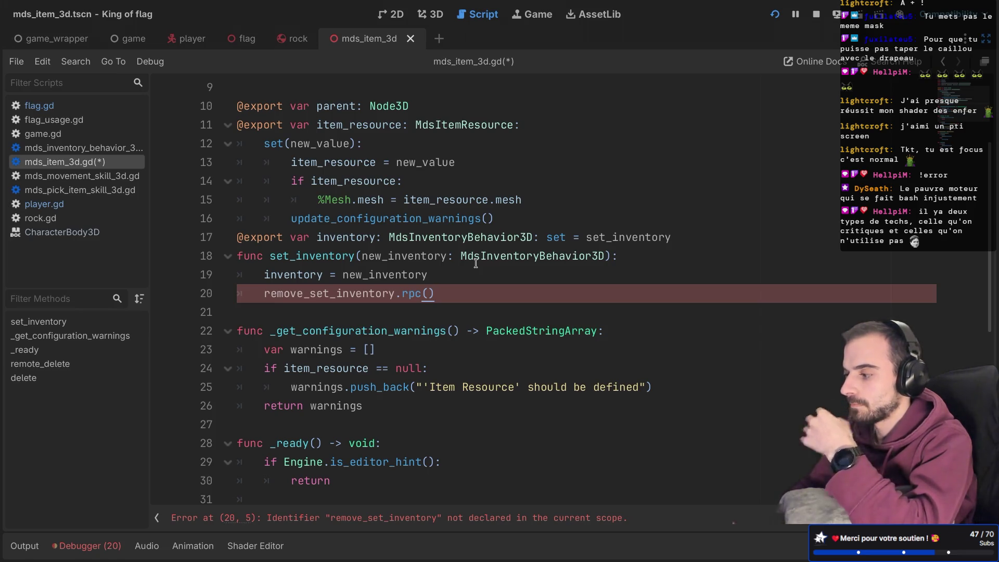
# - Start a new 'new_' line below the inventory assignment in set_inventory and show the docks again
pyautogui.press('Return')
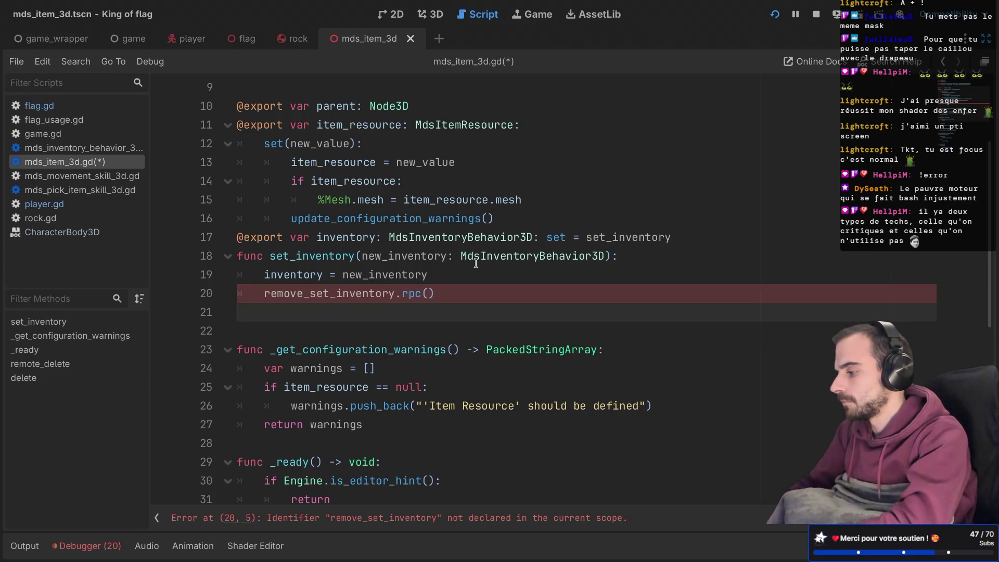
pyautogui.click(449, 275)
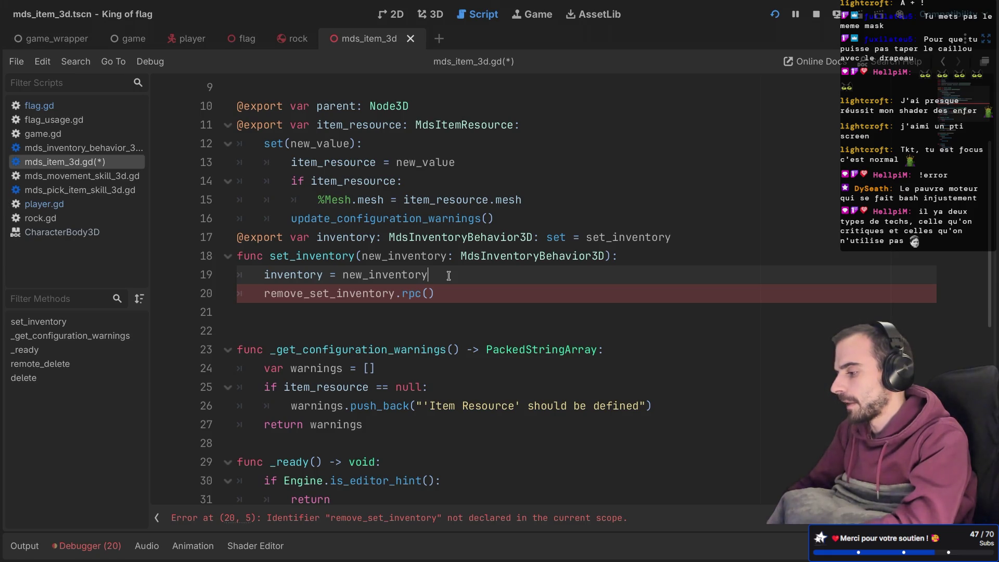
pyautogui.press('Return')
pyautogui.write('new_')
pyautogui.hotkey('ctrl', 'shift', 'F11')
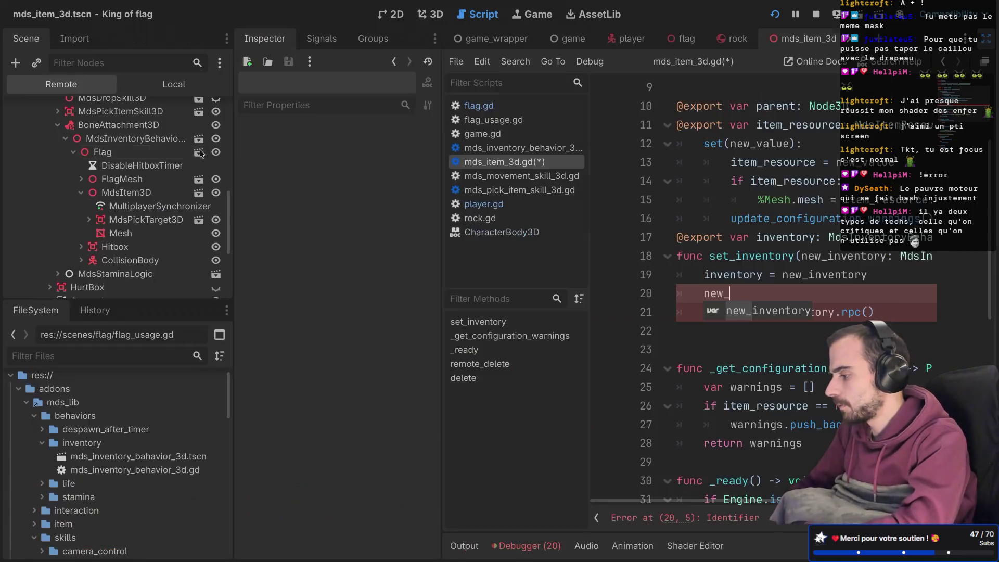
# - Filter the FileSystem for 'node' and read through mds_node_3d_spawner.gd in distraction-free mode
pyautogui.click(98, 356)
pyautogui.write('node')
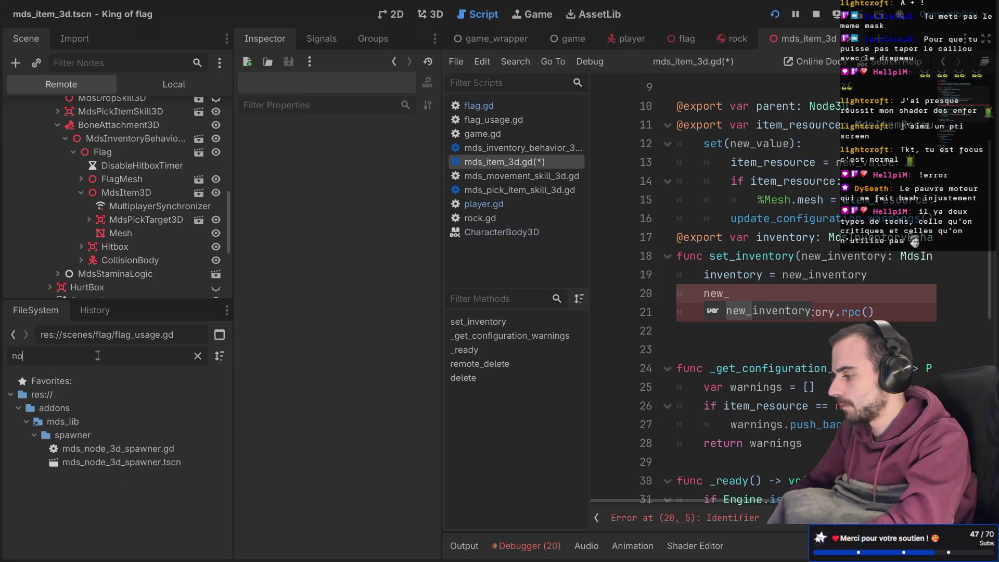
pyautogui.doubleClick(168, 463)
pyautogui.doubleClick(161, 449)
pyautogui.hotkey('ctrl', 'shift', 'F11')
pyautogui.scroll(-2, 243, 390)
pyautogui.scroll(-3, 243, 389)
pyautogui.scroll(5, 243, 389)
# - Restore the side docks, filter the FileSystem for 'player', and open player_spawner.gd
pyautogui.hotkey('ctrl', 'shift', 'F11')
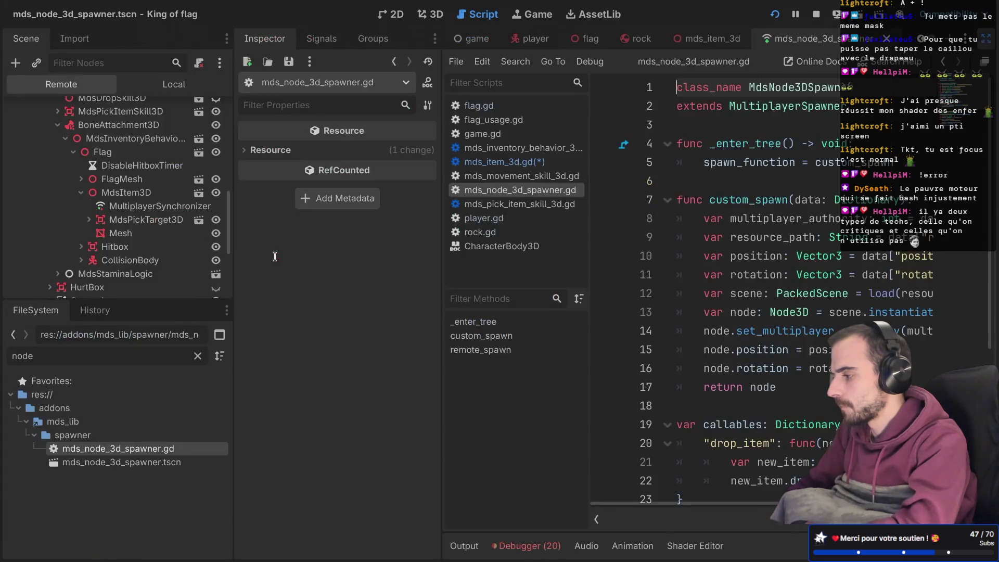
pyautogui.click(173, 86)
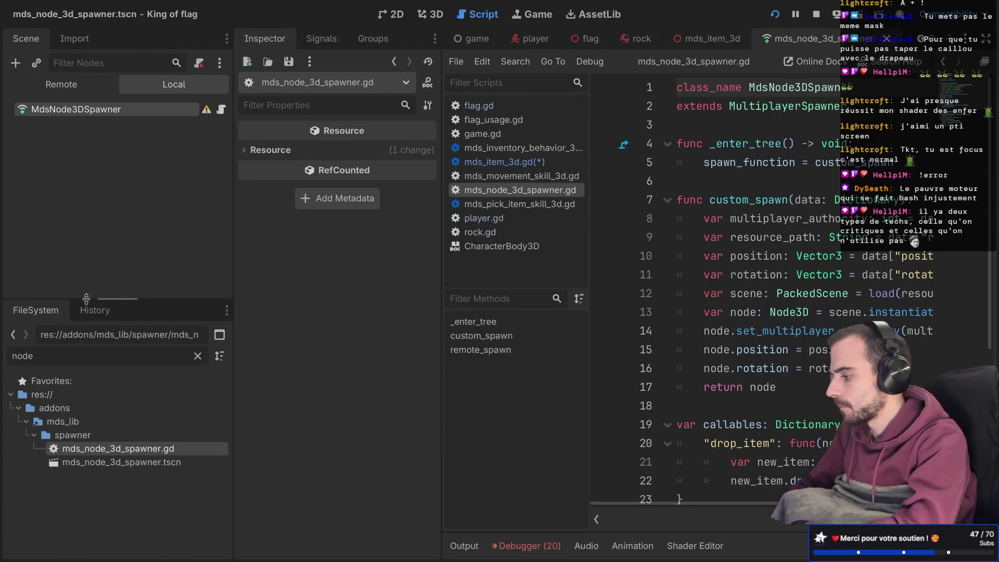
pyautogui.doubleClick(38, 358)
pyautogui.write('player')
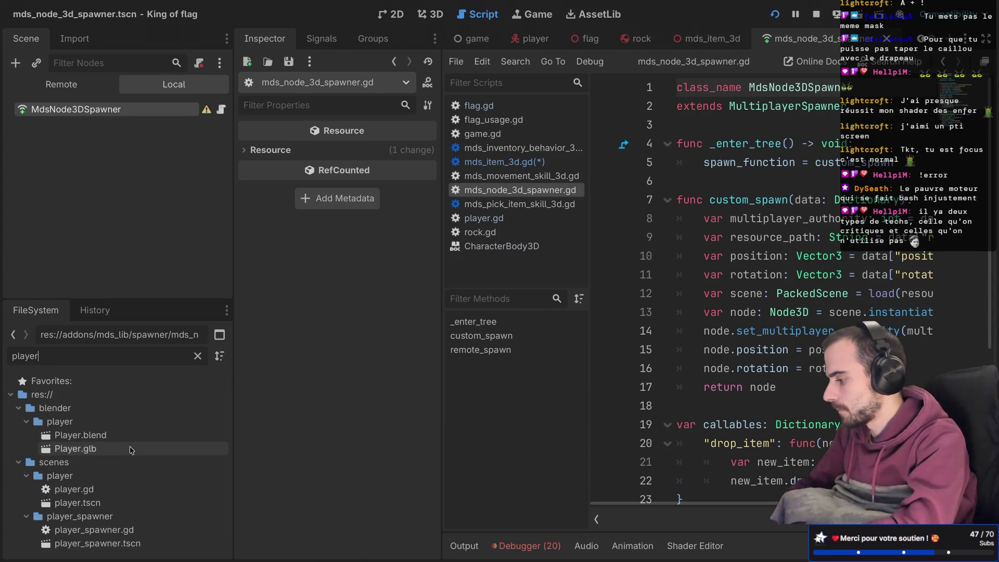
pyautogui.doubleClick(84, 530)
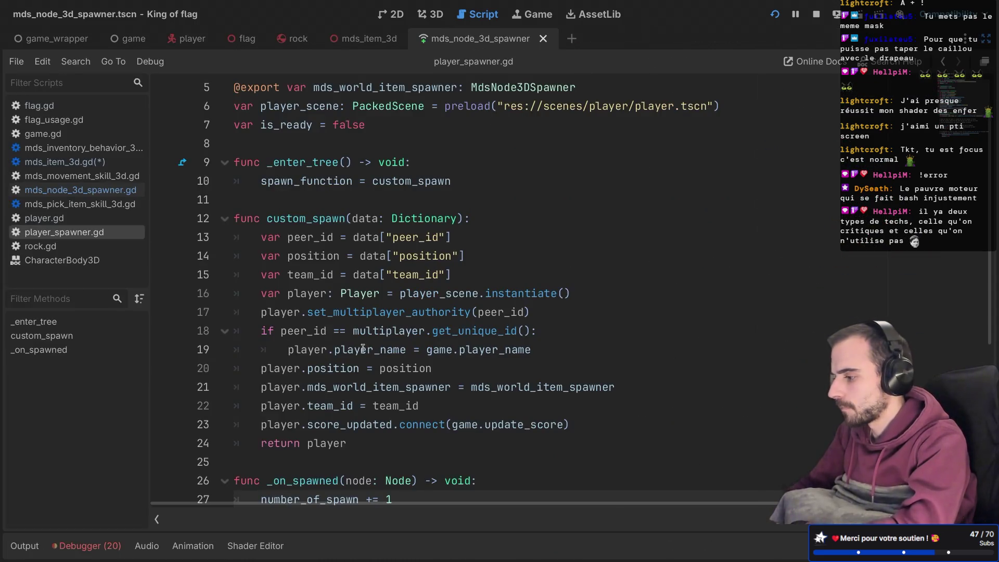
# - Read player_spawner.gd and game.gd's spawn logic, then return to mds_item_3d.gd
pyautogui.scroll(-5, 363, 365)
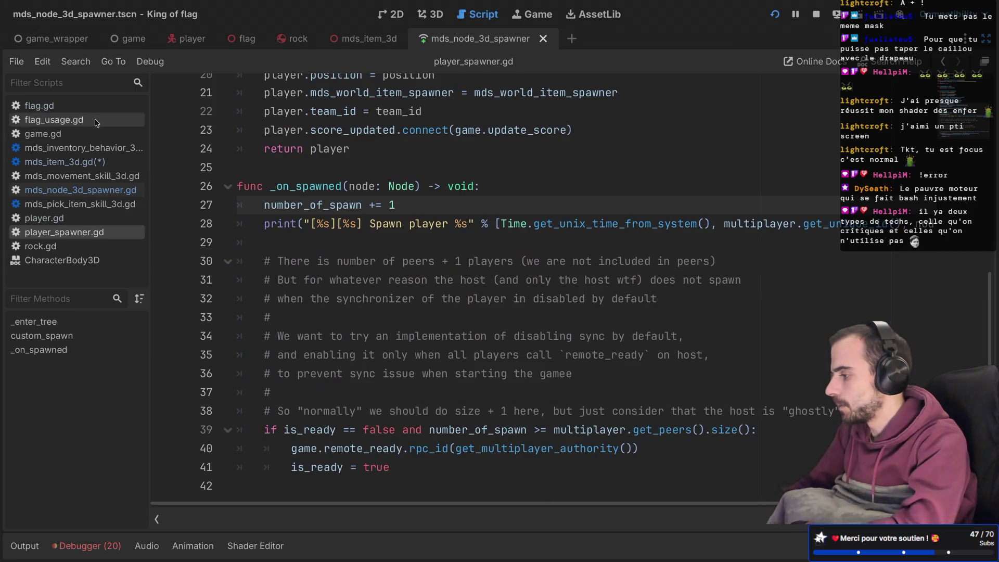
pyautogui.click(43, 134)
pyautogui.scroll(4, 339, 243)
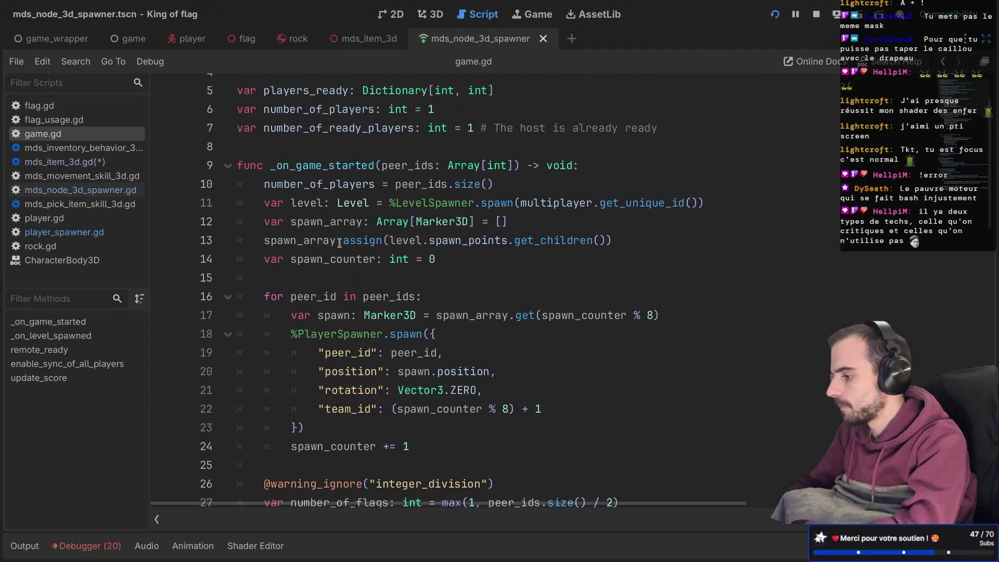
pyautogui.scroll(-5, 340, 243)
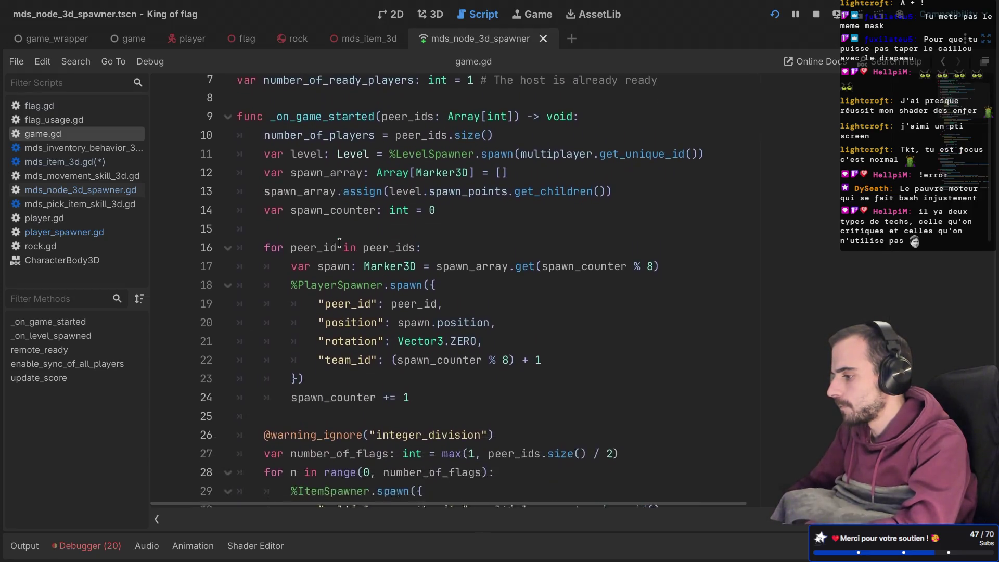
pyautogui.scroll(-2, 339, 242)
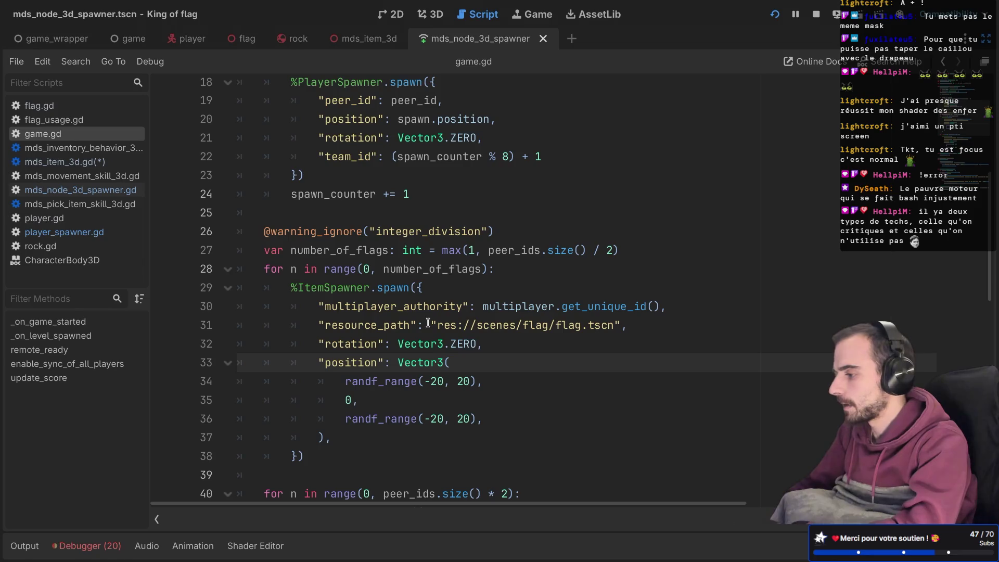
pyautogui.click(101, 189)
pyautogui.click(90, 166)
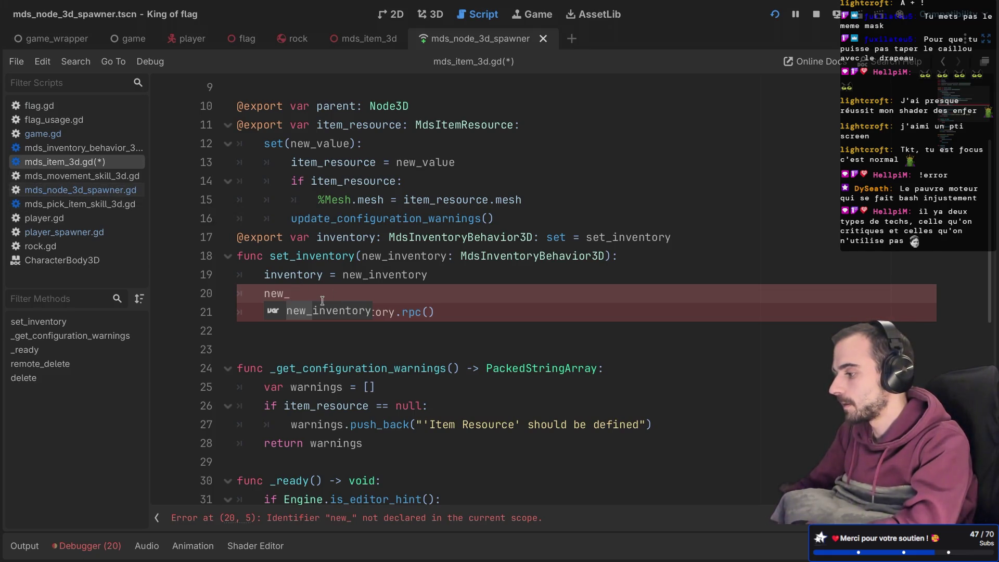
# - Delete the stray 'new_' line, save mds_item_3d.gd, and place the cursor after the inventory assignment
pyautogui.hotkey('ctrl', 'shift', 'F11')
pyautogui.hotkey('ctrl', 'shift', 'F11')
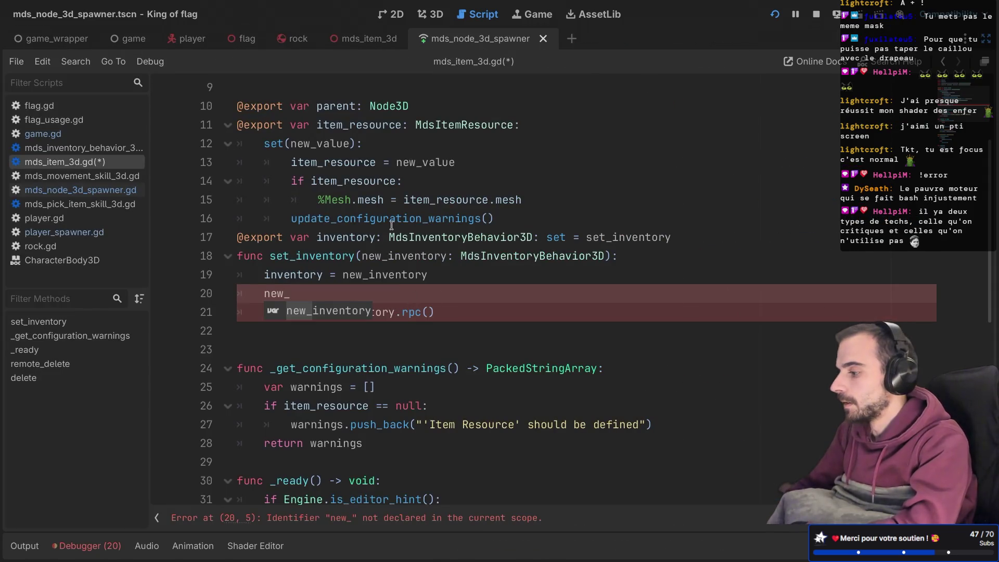
pyautogui.press('Escape')
pyautogui.press('BackSpace')
pyautogui.press('BackSpace')
pyautogui.press('BackSpace')
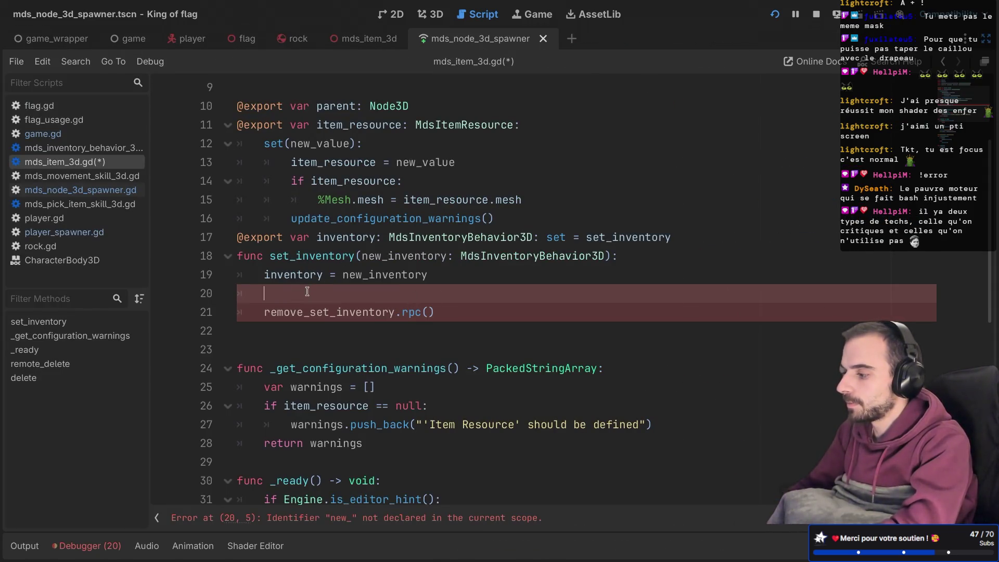
pyautogui.hotkey('ctrl', 's')
pyautogui.doubleClick(324, 257)
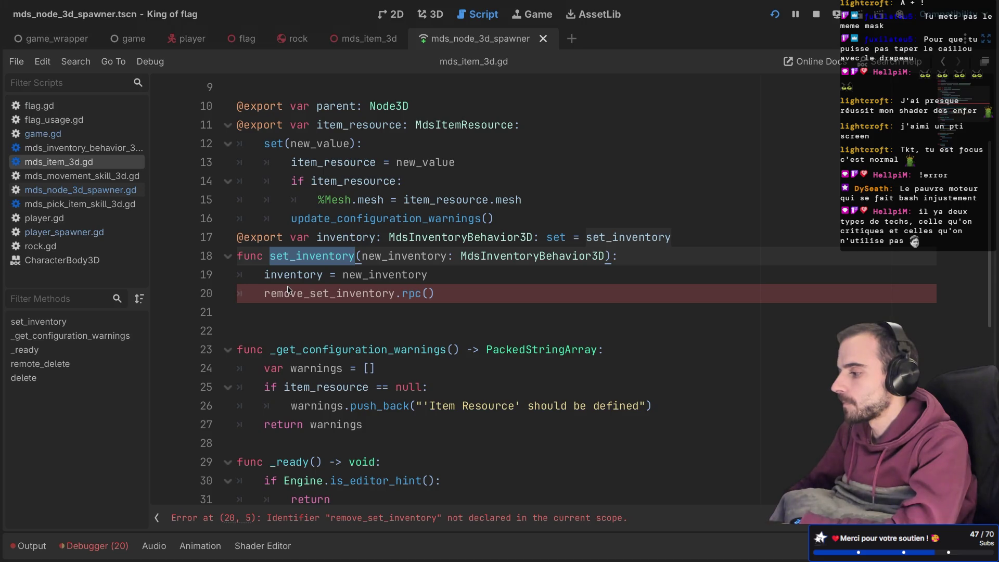
pyautogui.click(461, 275)
# - Add an if line above remove_set_inventory.rpc() and indent the rpc call under it
pyautogui.press('Return')
pyautogui.write('if (')
pyautogui.press('BackSpace')
pyautogui.write('multiplayer.')
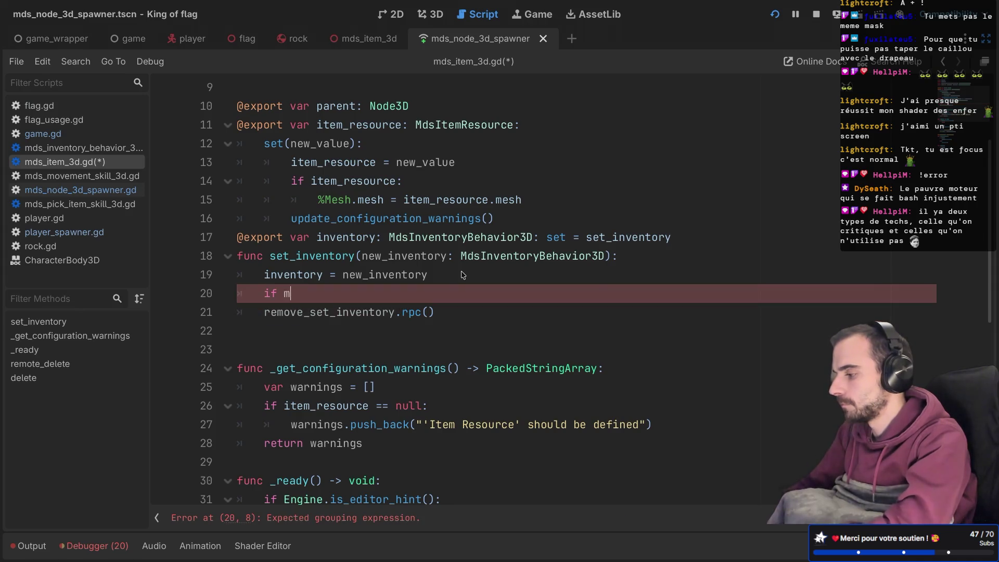
pyautogui.write('get_mul')
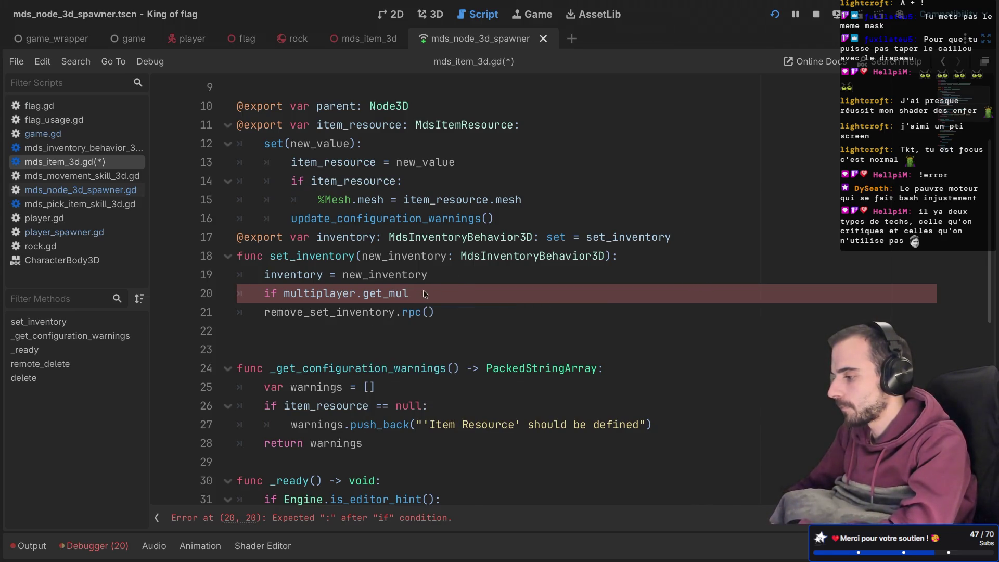
pyautogui.click(265, 312)
pyautogui.press('Tab')
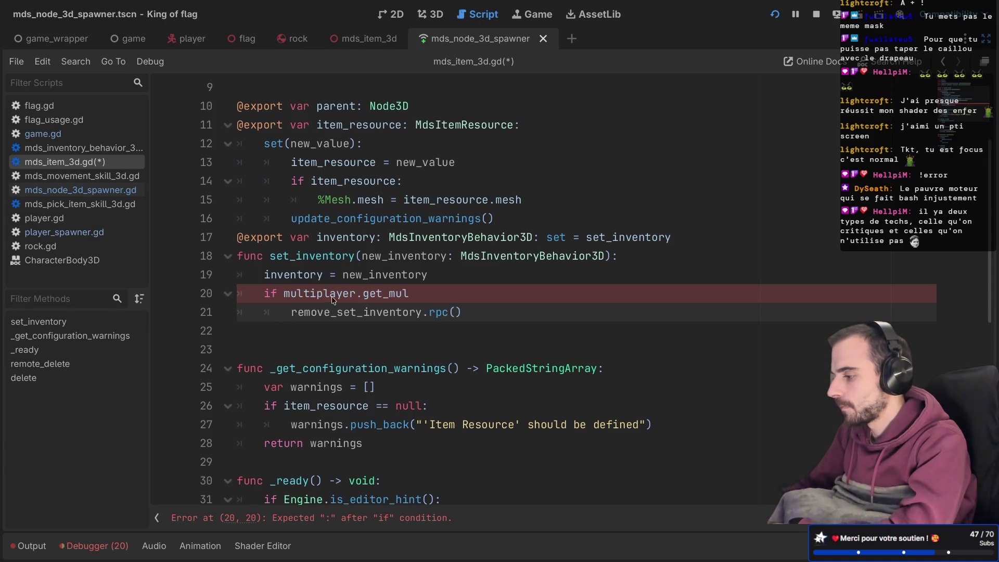
pyautogui.moveTo(285, 294); pyautogui.dragTo(440, 294)
pyautogui.press('BackSpace')
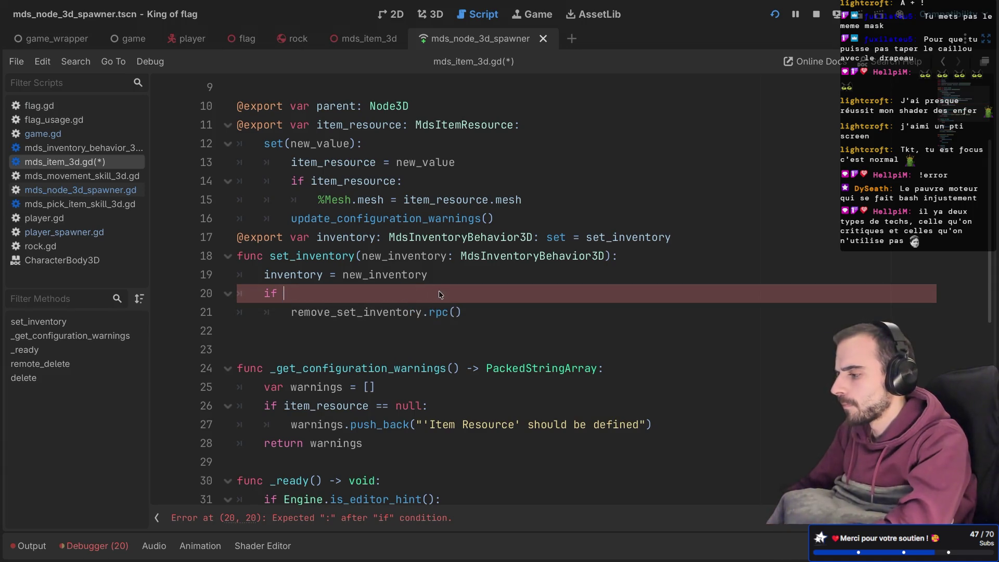
# - Write the condition 'get_multiplayer_authority() == multiplayer.get_unique_id()' using autocomplete
pyautogui.write('get_m')
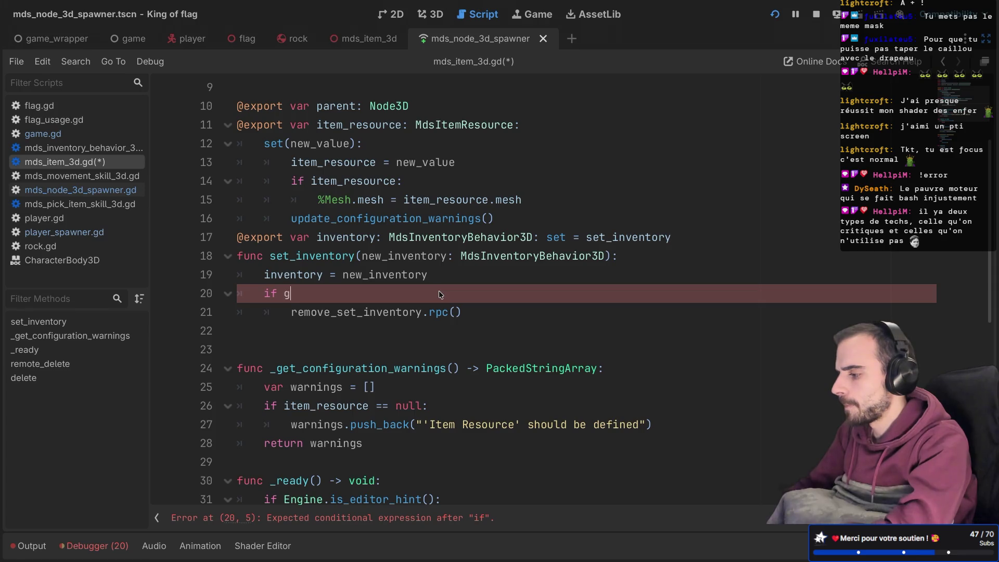
pyautogui.write('ul')
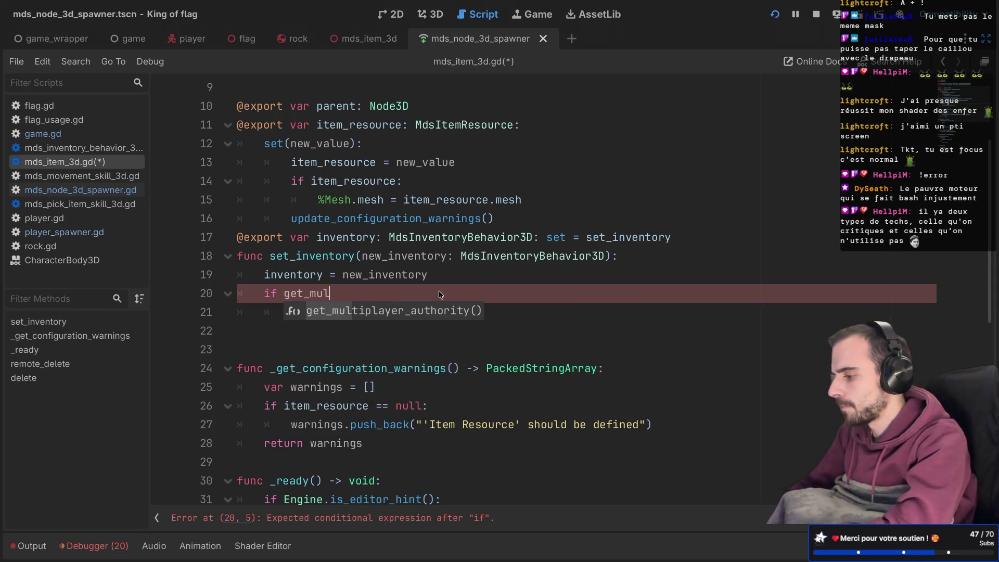
pyautogui.press('Return')
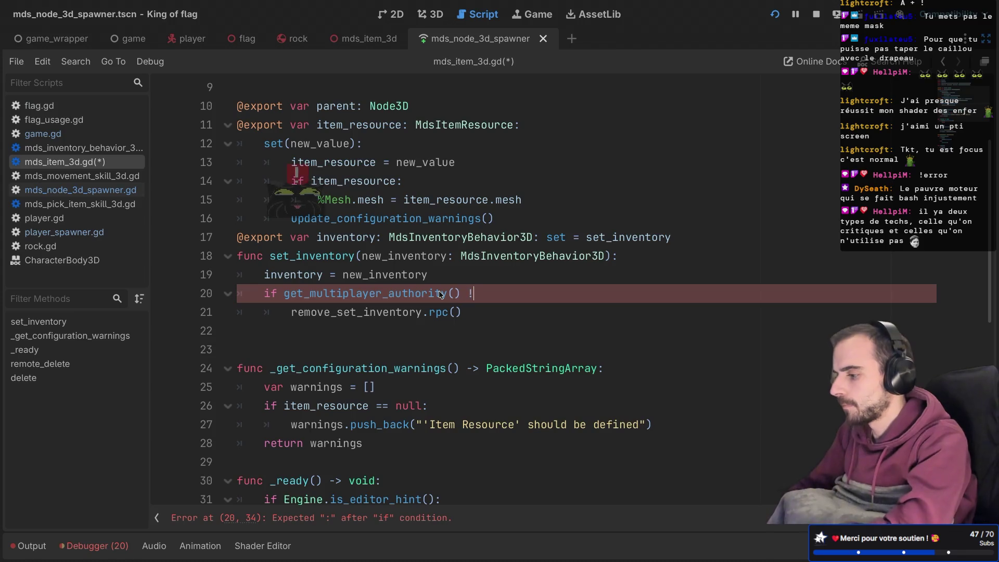
pyautogui.write('!')
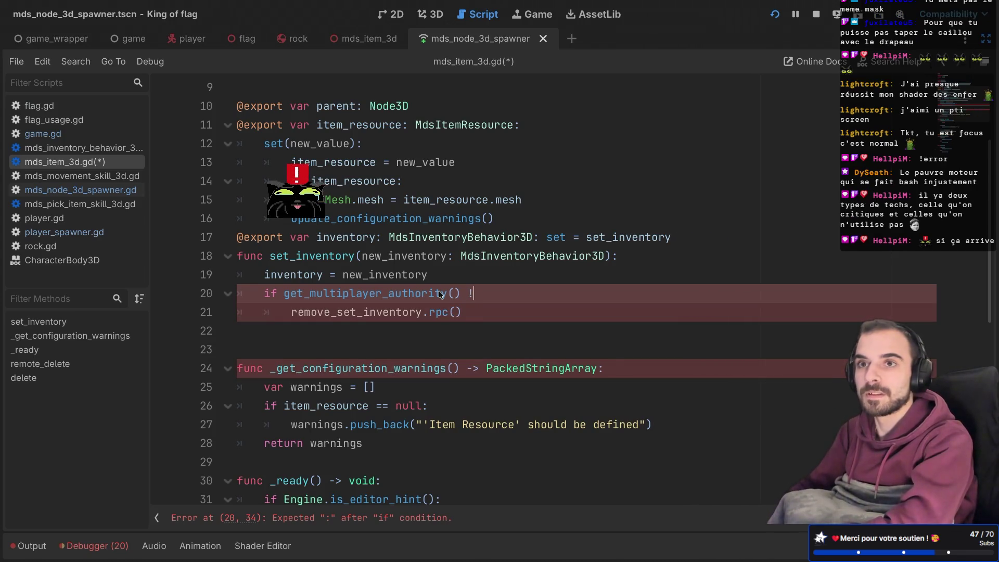
pyautogui.press('BackSpace')
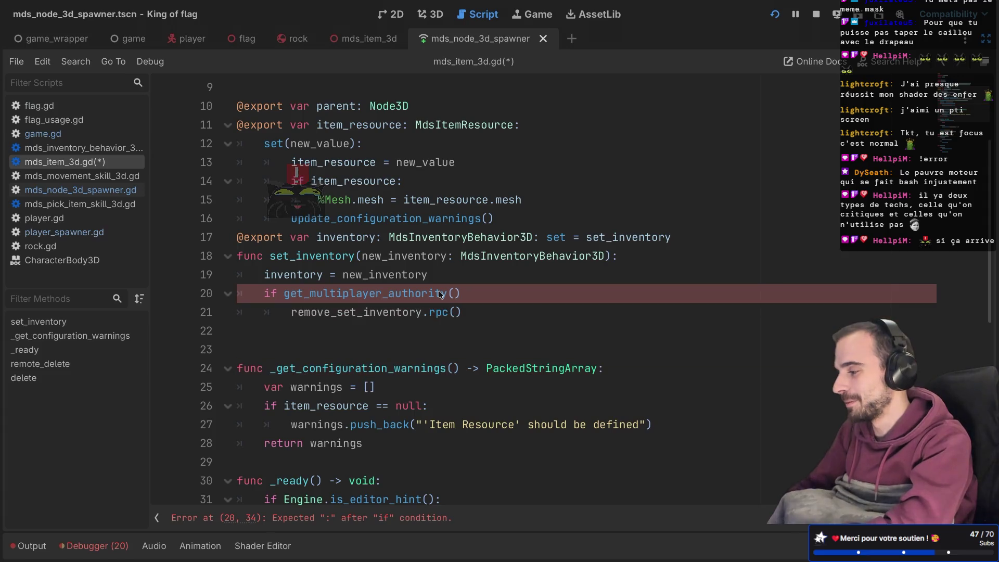
pyautogui.write('= ')
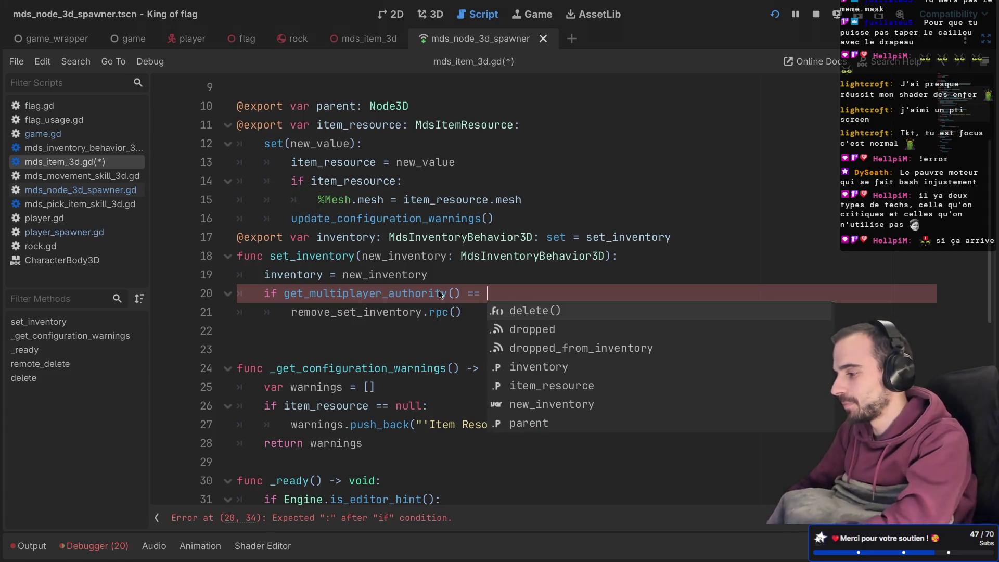
pyautogui.write('multiplayer.')
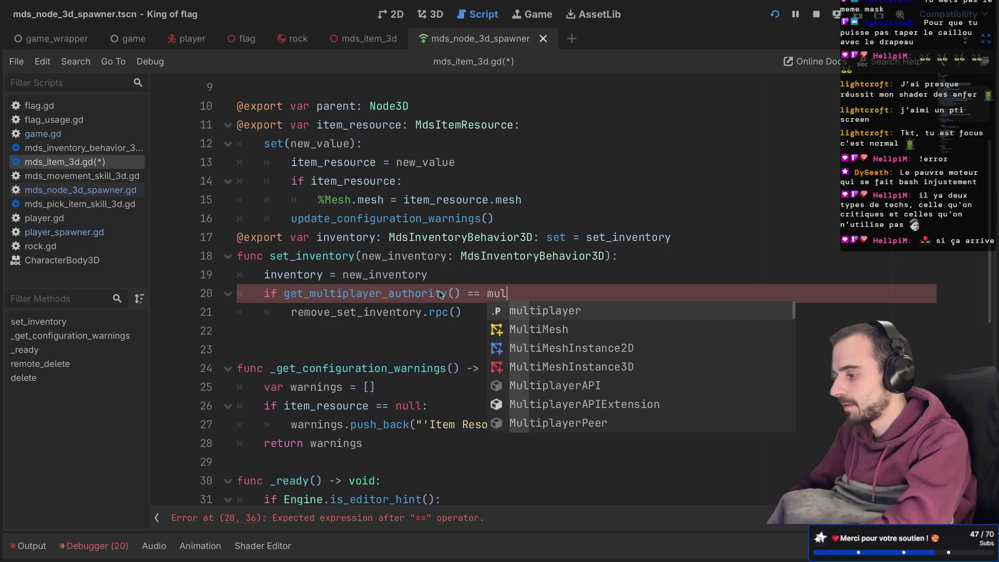
pyautogui.write('get_mul')
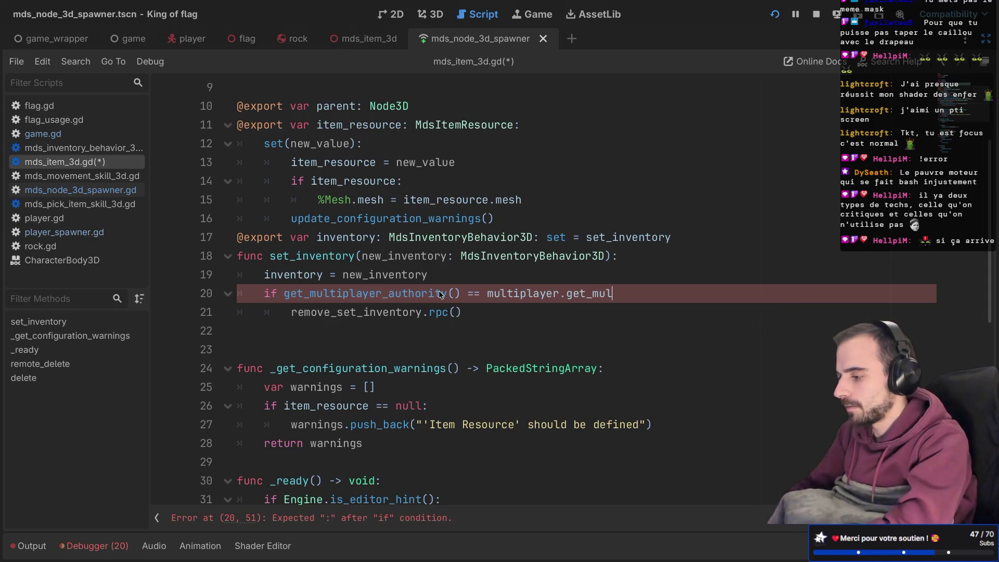
pyautogui.hotkey('ctrl', 'space')
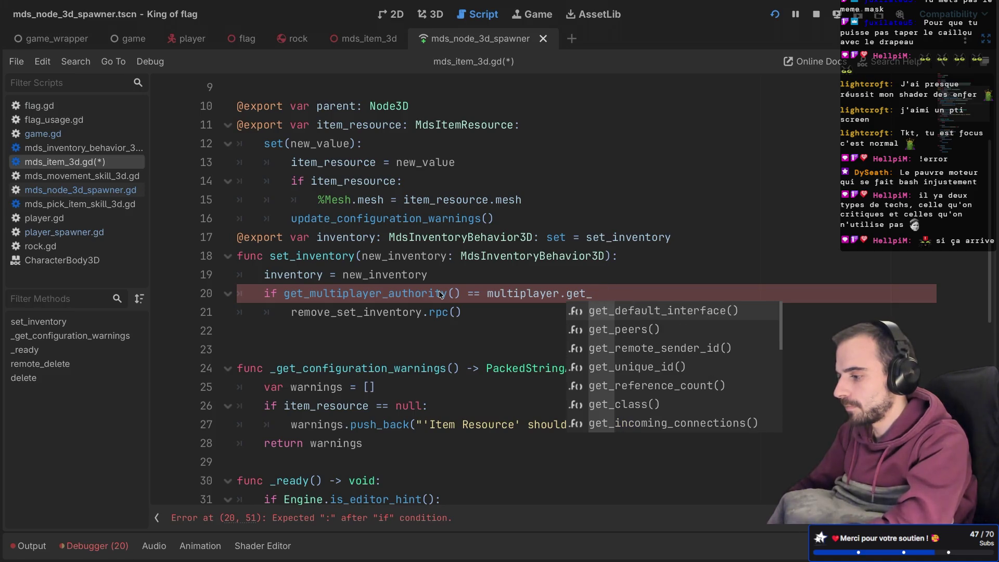